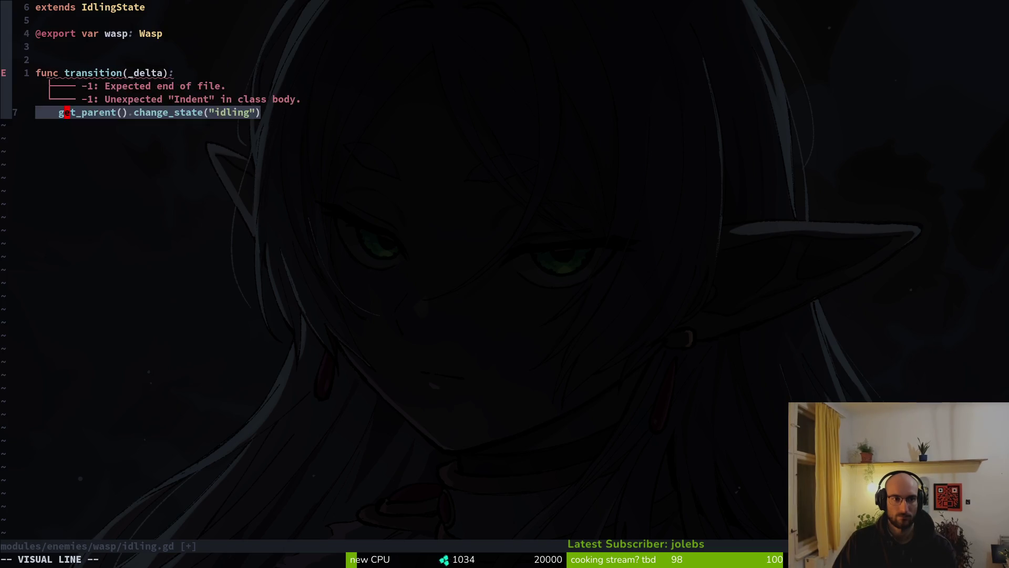
Discard the half-typed line above the get_parent call and save idling.gd.
key("ctrl+s")
type("Okv")
key("Escape")
key("d")
key("d")
key("ctrl+s")
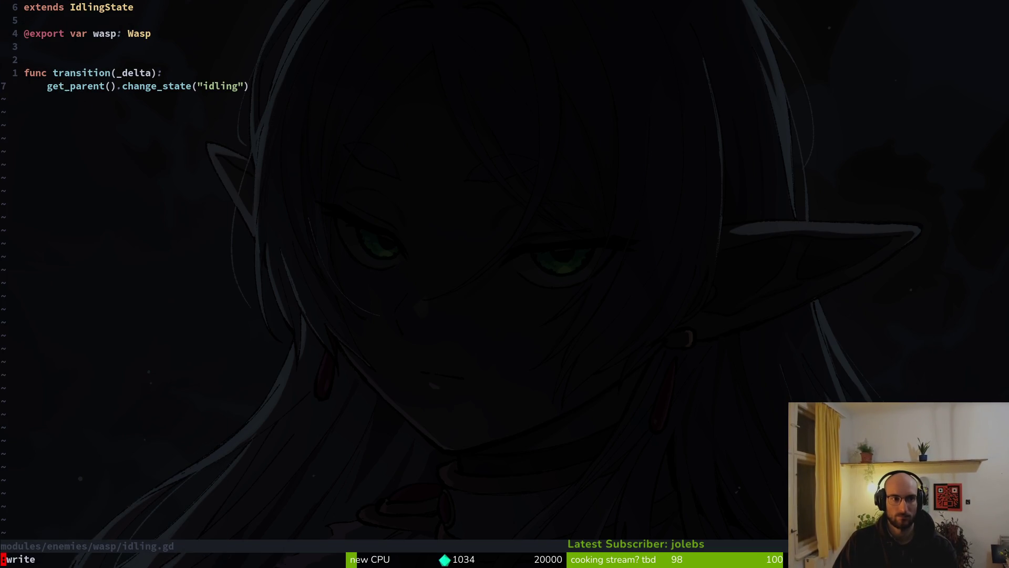
Search the project for the idling state file, then delete the stray 'sup' line.
key("space")
key("f")
key("f")
type("idlingstate")
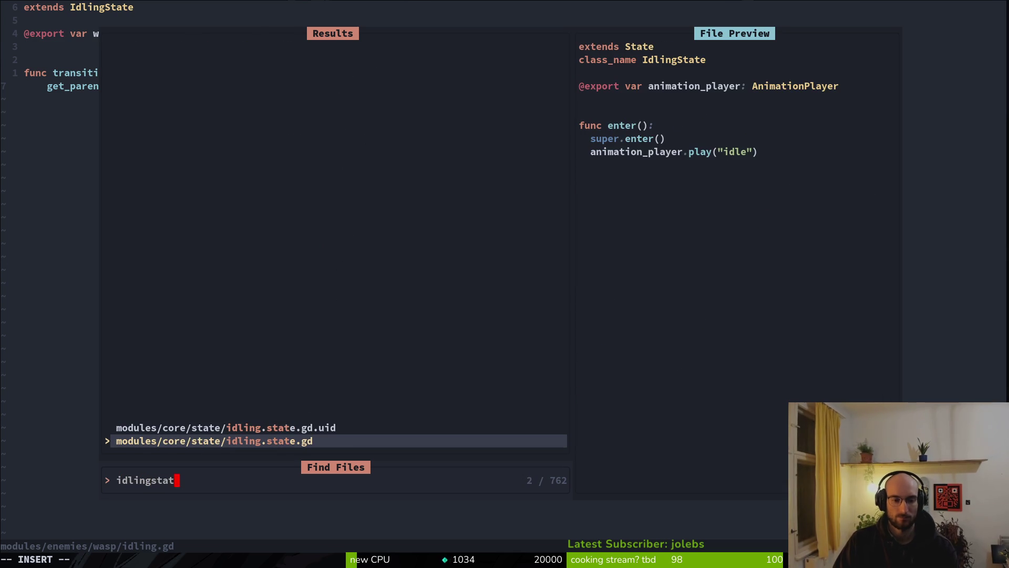
key("Escape")
key("Escape")
type("Osup")
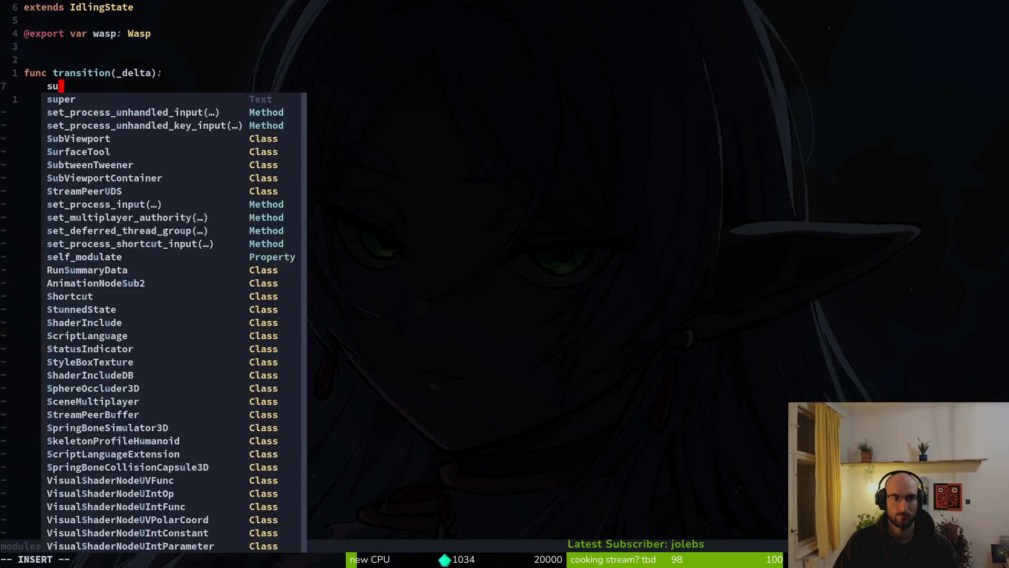
key("Escape")
key("ctrl+o")
key("ctrl+o")
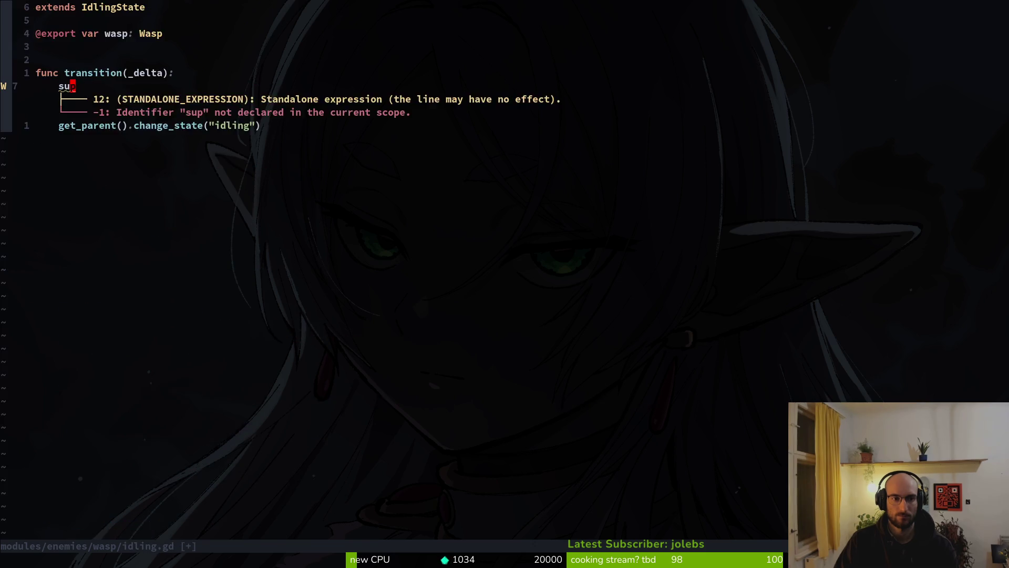
key("space")
key("f")
key("f")
type("idlistate")
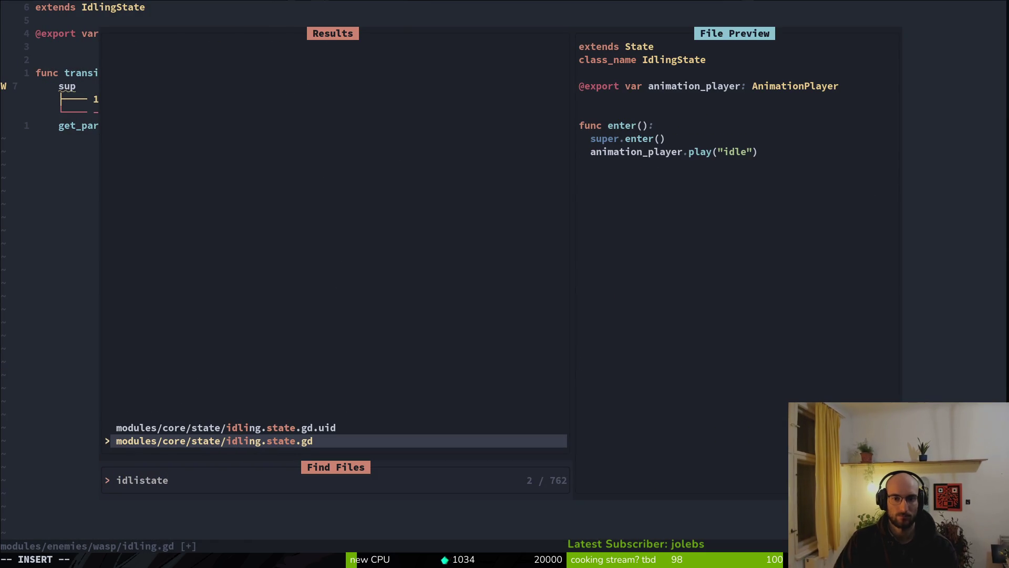
key("Escape")
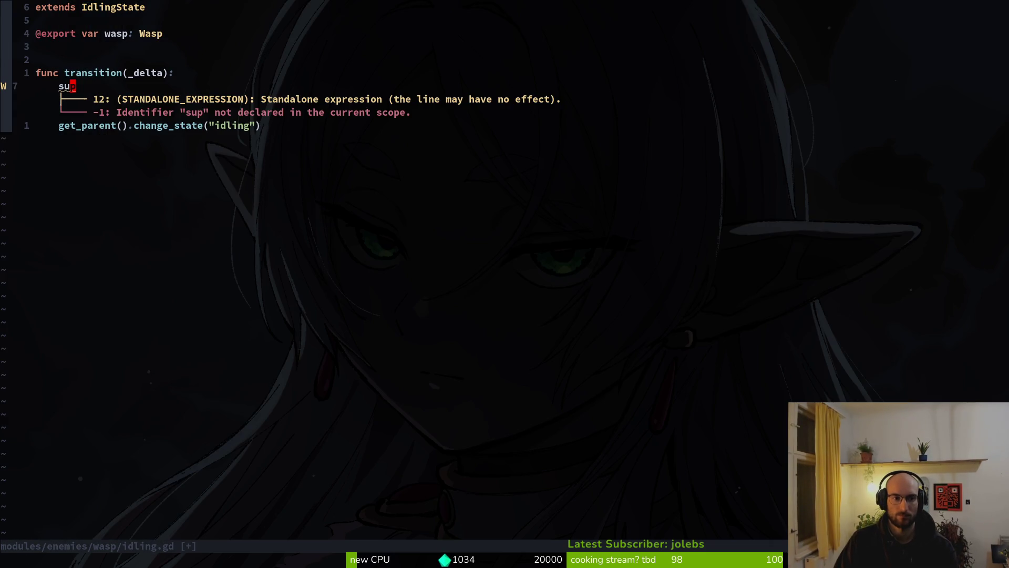
key("d")
key("d")
Start a new line above get_parent with 'if wasp.aggro_range.overlaps_area('.
type("Oif ")
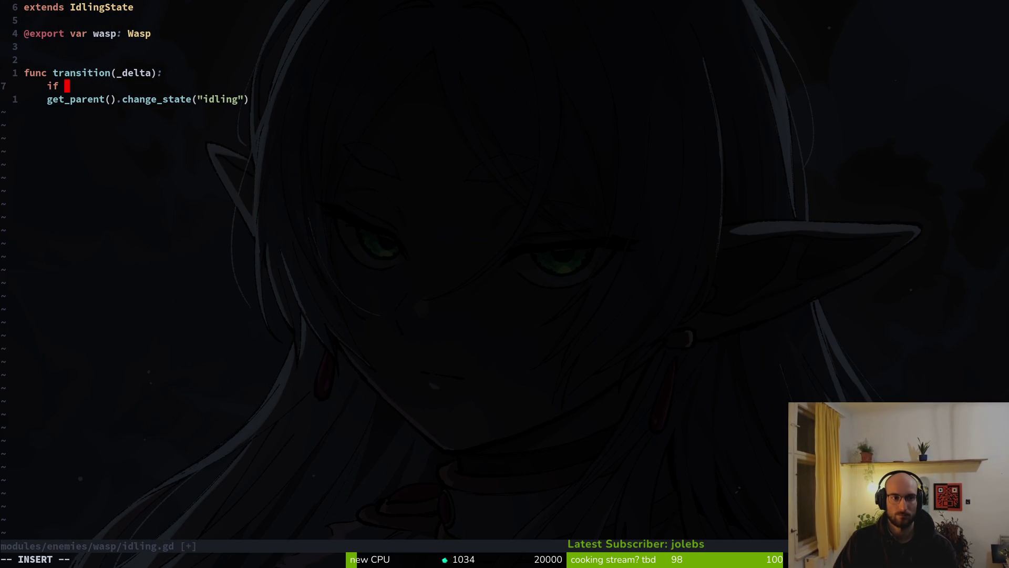
type("wa")
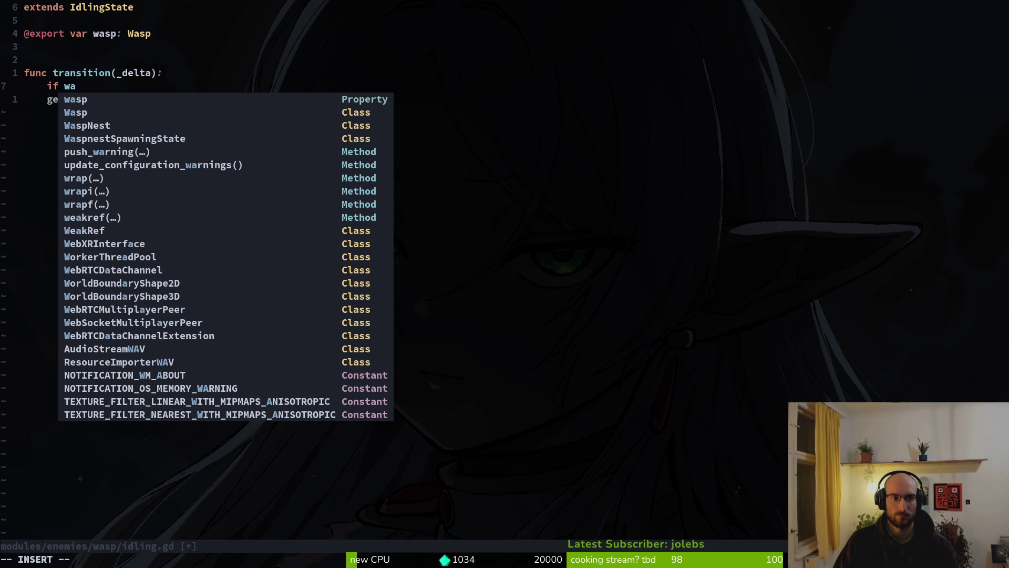
key("Return")
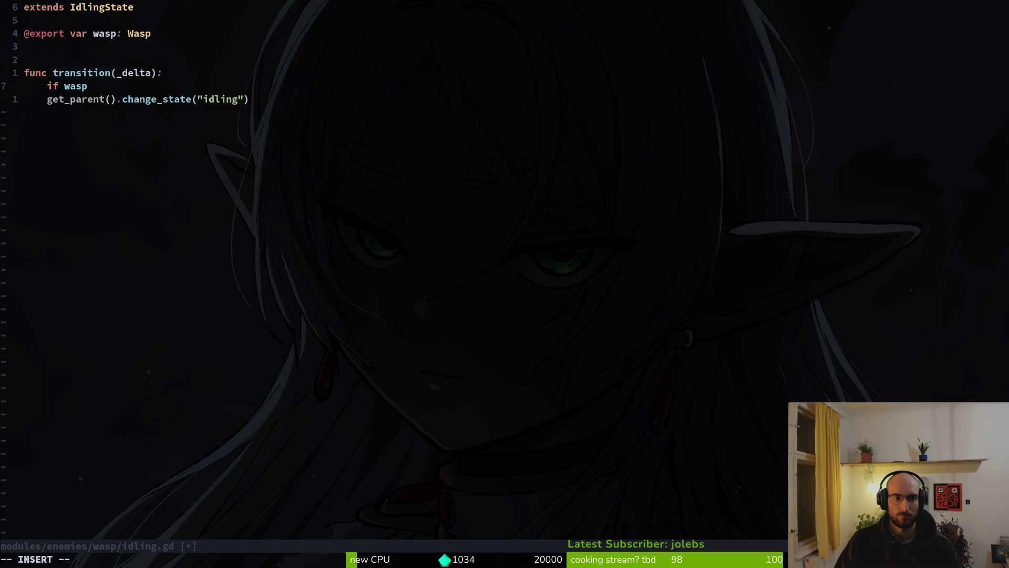
type(".")
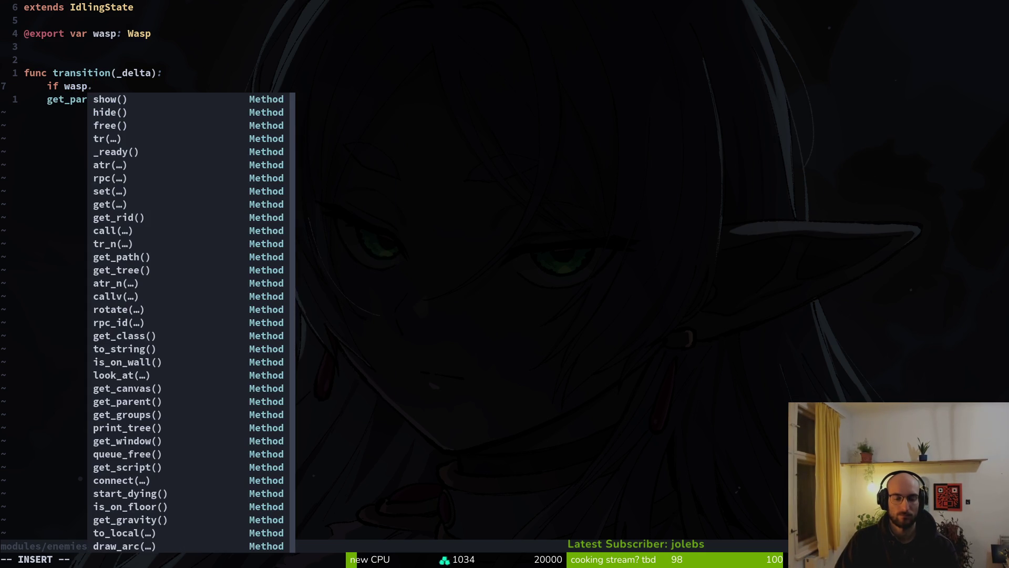
type("ag")
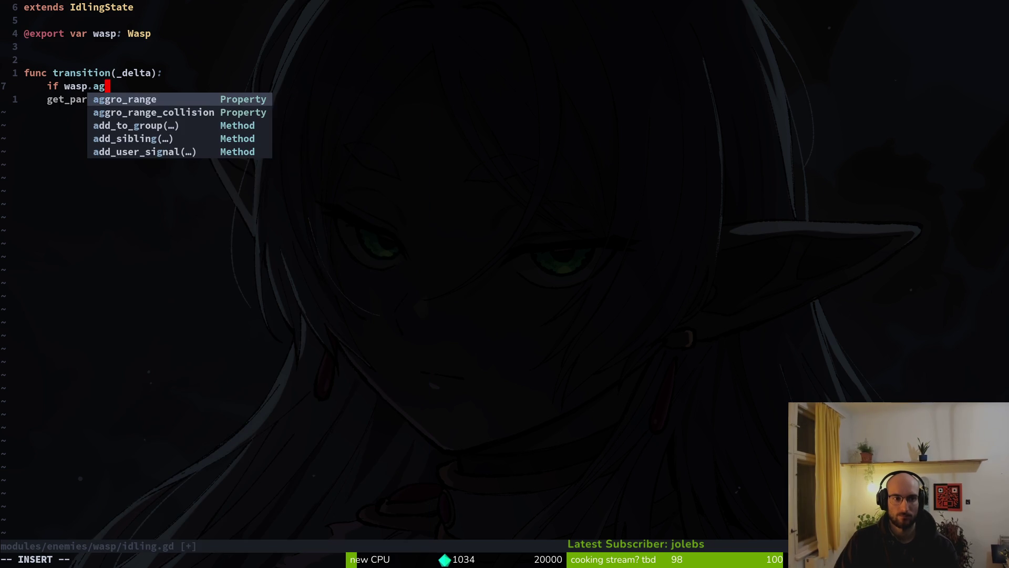
key("Return")
type(".over")
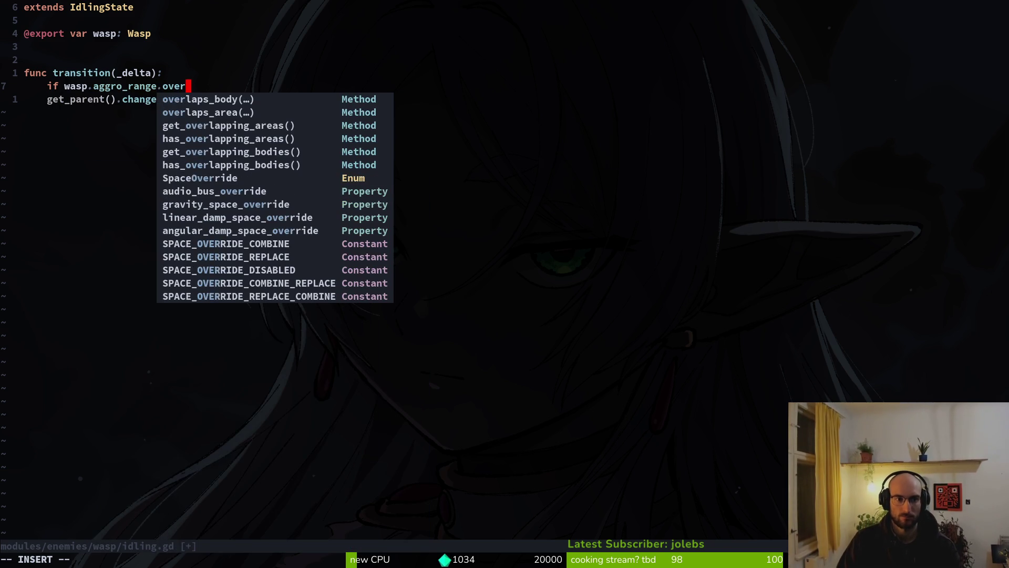
key("Down")
key("Return")
Finish the condition with GameController.player_manager.player.hurtbox_area as the argument.
type("Gate")
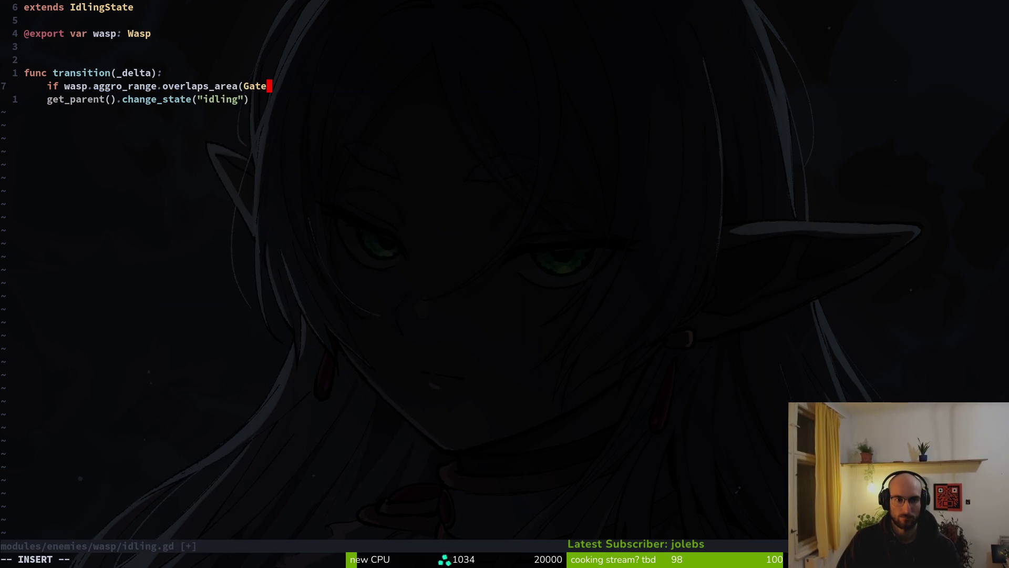
key("BackSpace")
key("BackSpace")
type("m")
key("Return")
type(".pl")
key("Return")
type(".pl")
key("Return")
type(".hu")
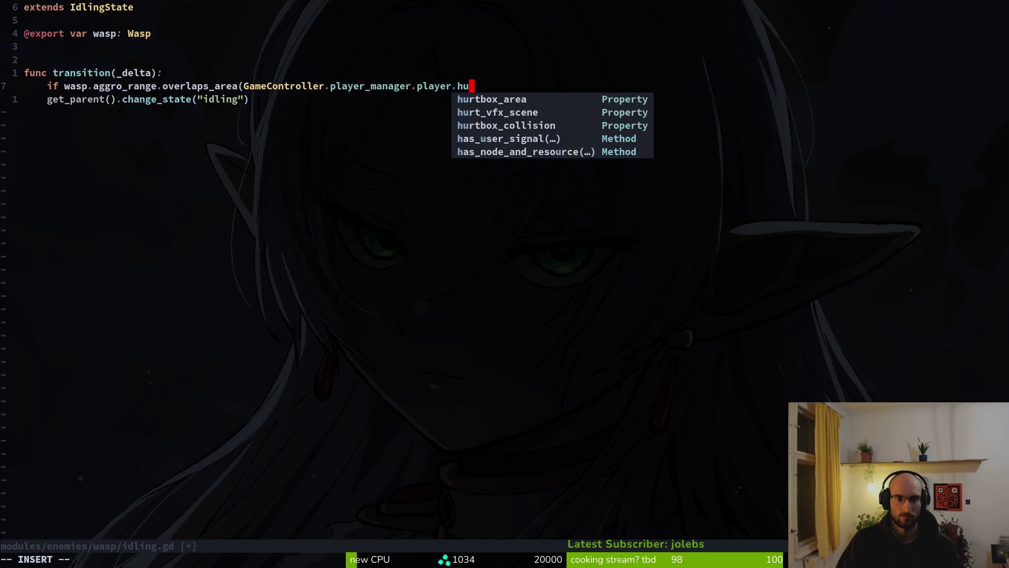
key("Return")
type("):")
key("Escape")
Indent get_parent().change_state under the if, change "idling" to "following", and save.
key("j")
key("shift+v")
key("greater")
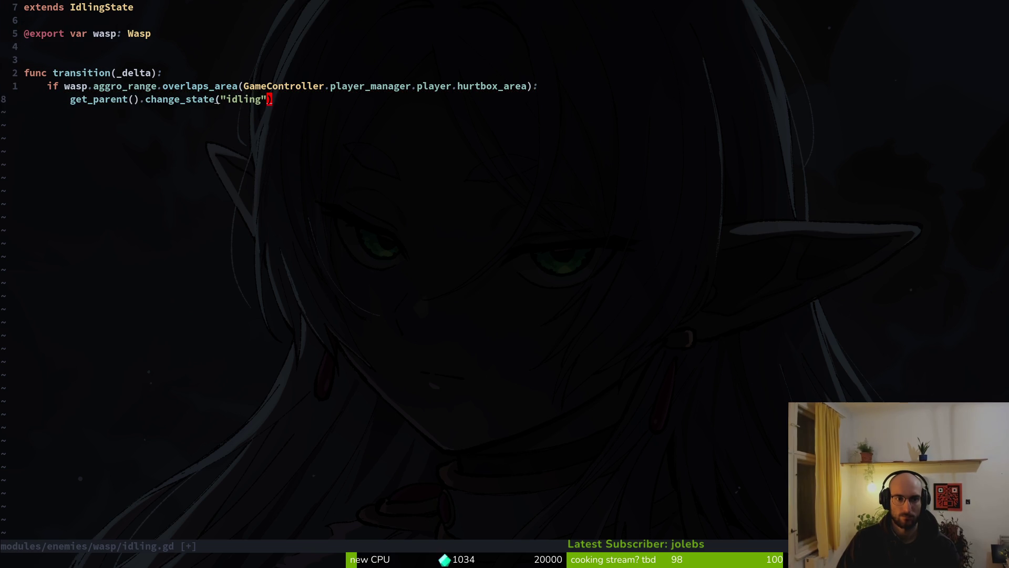
key("c")
key("i")
key("quotedbl")
type("following")
key("Escape")
type(":w")
key("Return")
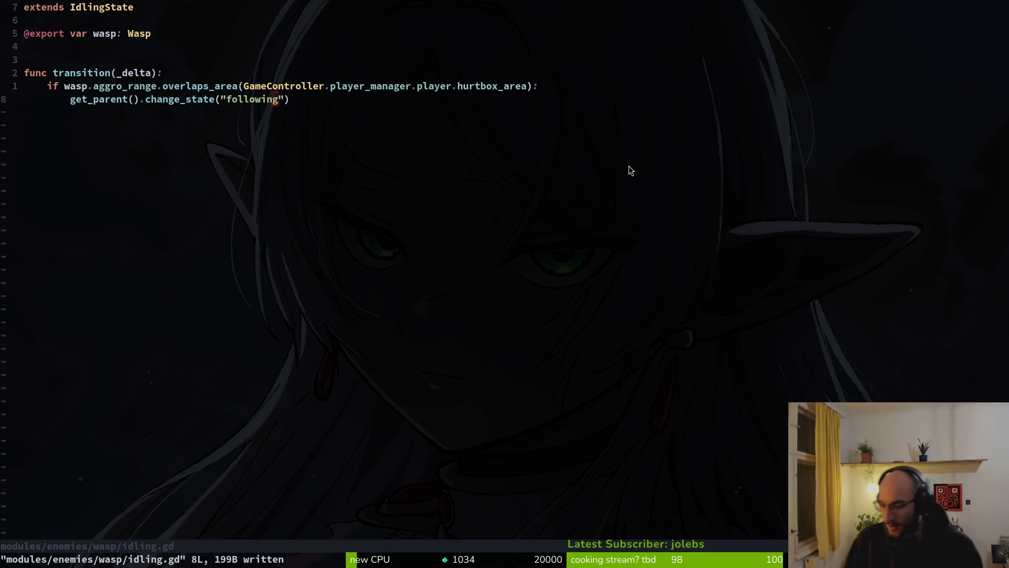
left_click(235, 99)
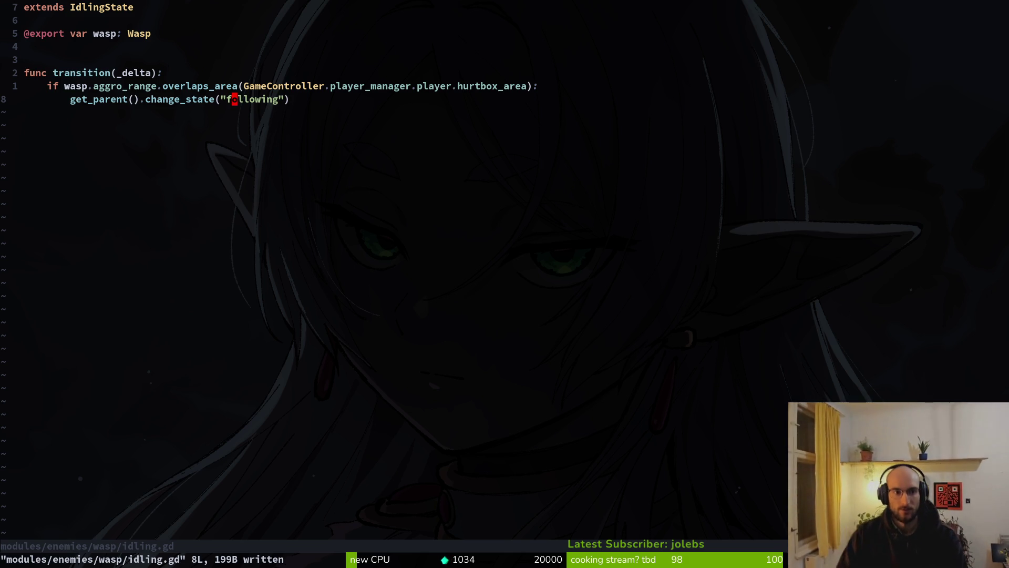
key("alt+Tab")
Run the Godot project, continue into the hive level, and pause the game.
left_click(824, 32)
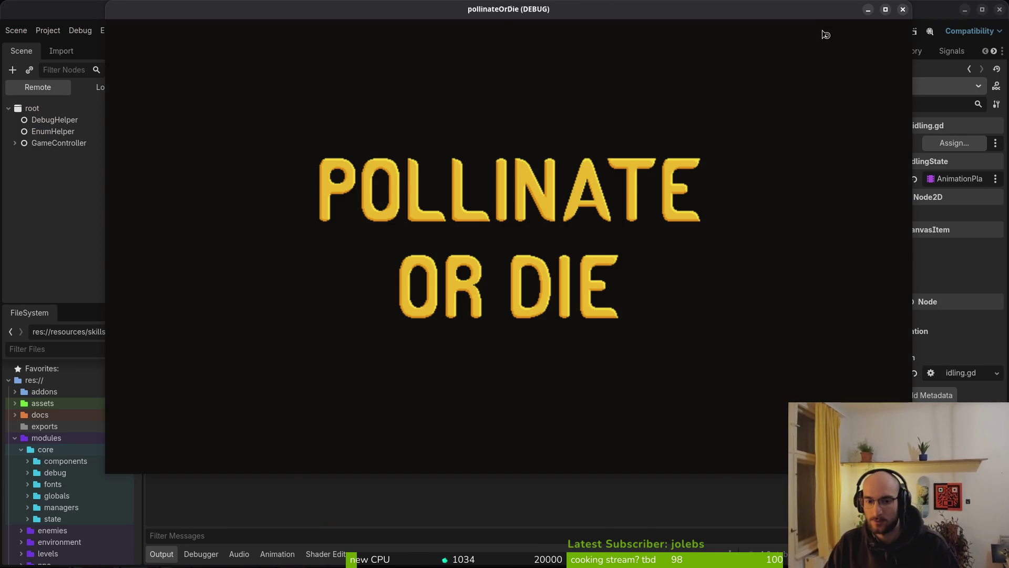
key("Return")
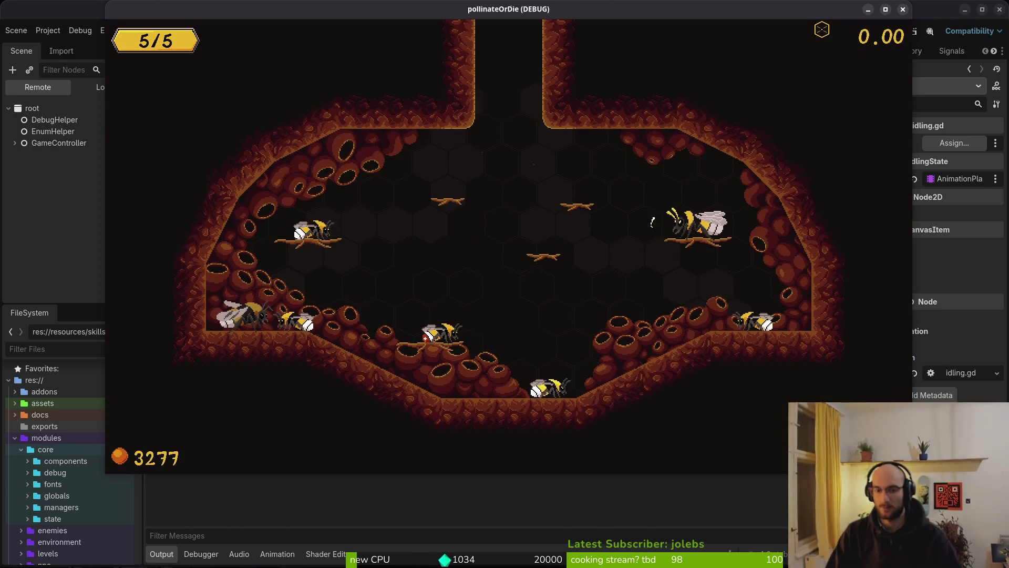
key("Escape")
Open debug.helper.gd in Neovim, set show_dev_level to true, and save.
key("Escape")
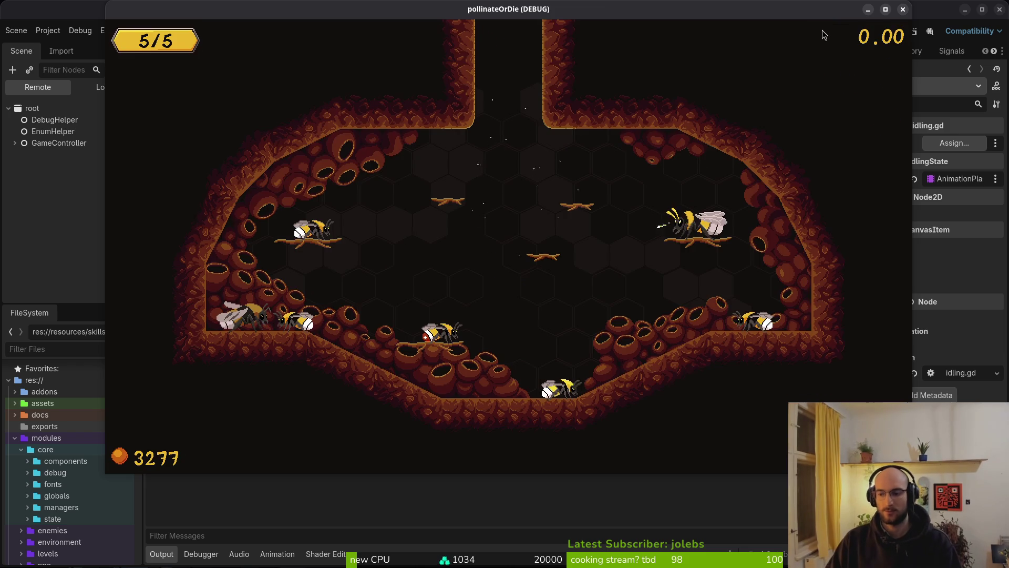
key("alt+Tab")
key("ctrl+p")
type("debhe")
key("Return")
key("j")
key("j")
key("j")
type("$ciw")
type("true")
key("Escape")
type(":w")
key("Return")
type("jjciwtrue")
Move show_level_select above show_collisions in debug.helper.gd and save.
key("Escape")
key("d")
key("d")
type("kP:write")
key("Return")
key("j")
key("shift+v")
key("shift+k")
key("shift+k")
key("Escape")
type(":w")
key("Return")
Move show_loading_screen below show_level_select and save debug.helper.gd.
key("j")
key("j")
key("j")
key("j")
key("j")
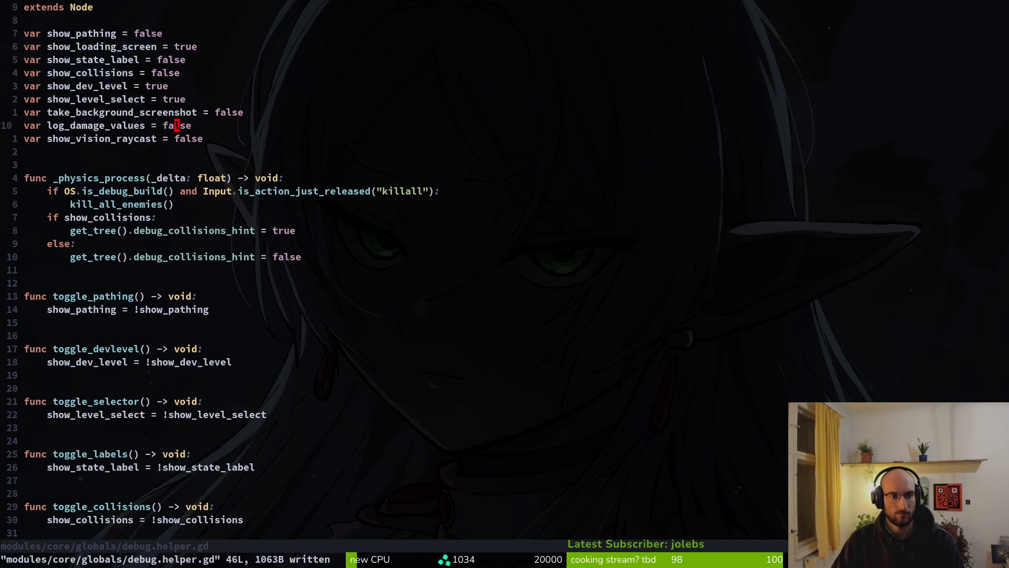
key("k")
key("k")
key("k")
key("k")
key("k")
key("k")
key("shift+v")
key("shift+j")
key("shift+j")
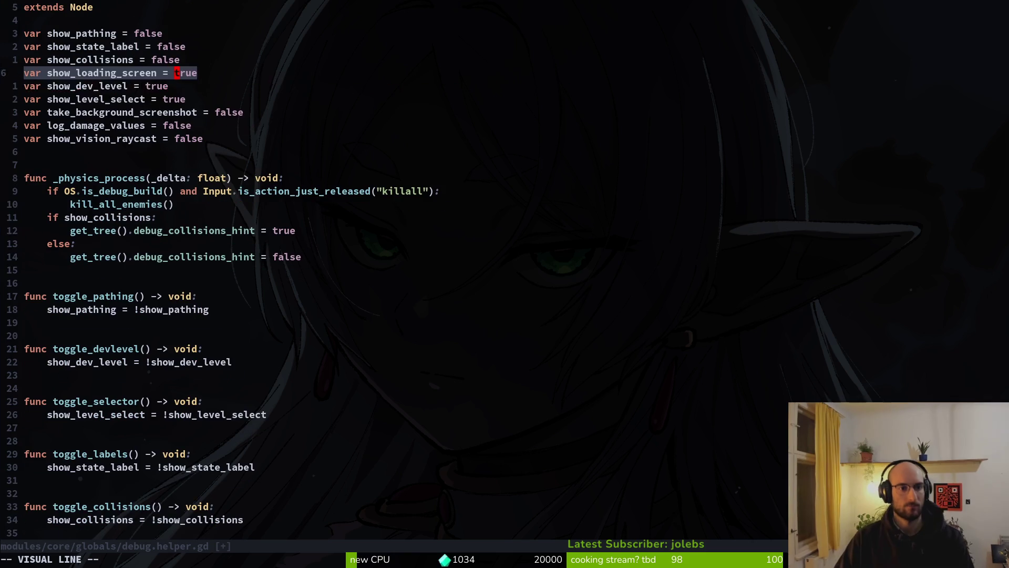
key("shift+j")
key("shift+j")
key("Escape")
type(":w")
key("Return")
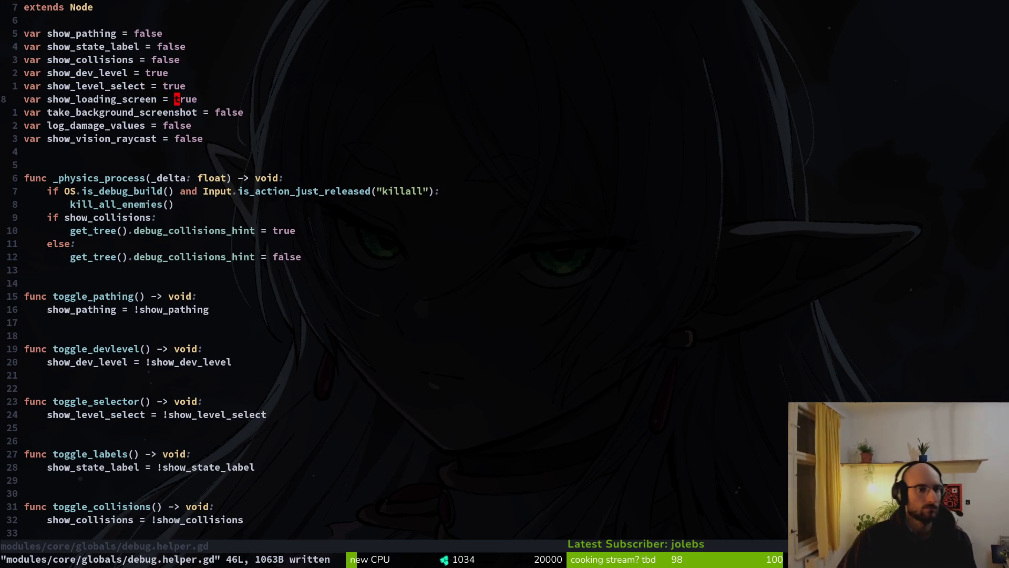
Move show_pathing below show_dev_level and shift take_background_screenshot down, then save.
key("k")
key("k")
key("k")
key("k")
key("k")
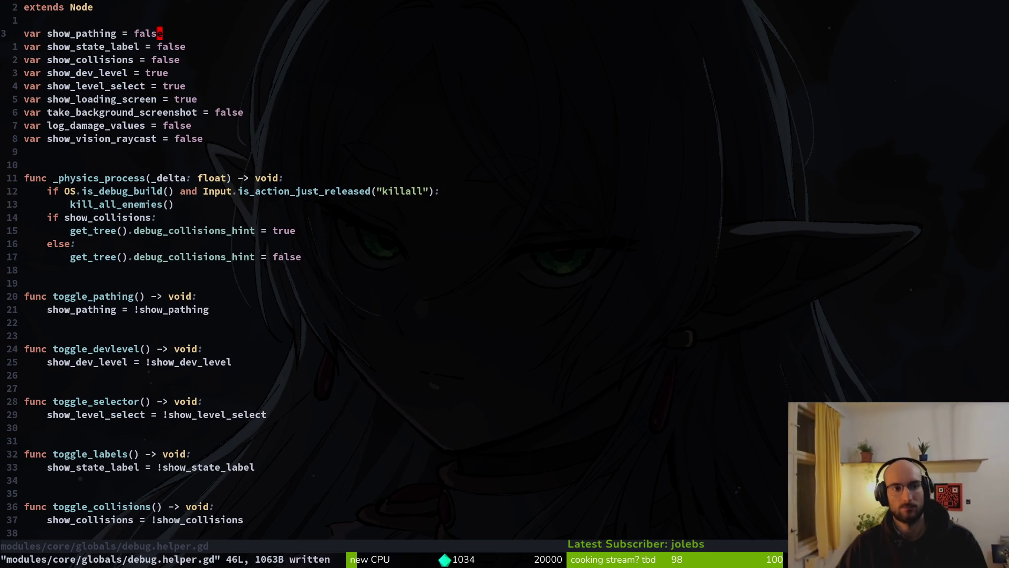
key("shift+v")
key("shift+j")
key("shift+j")
key("shift+j")
key("shift+j")
key("shift+j")
key("shift+j")
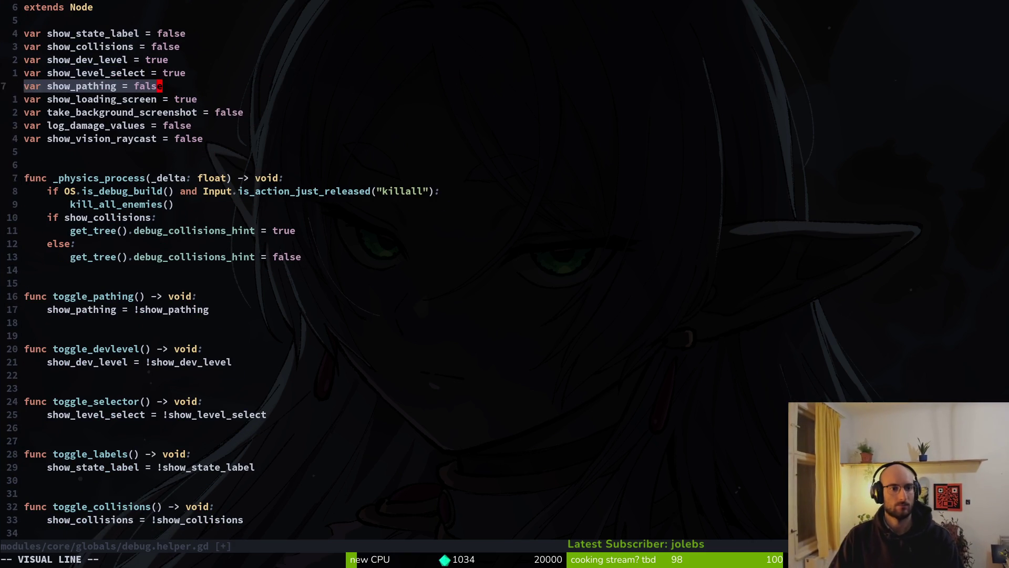
key("k")
key("k")
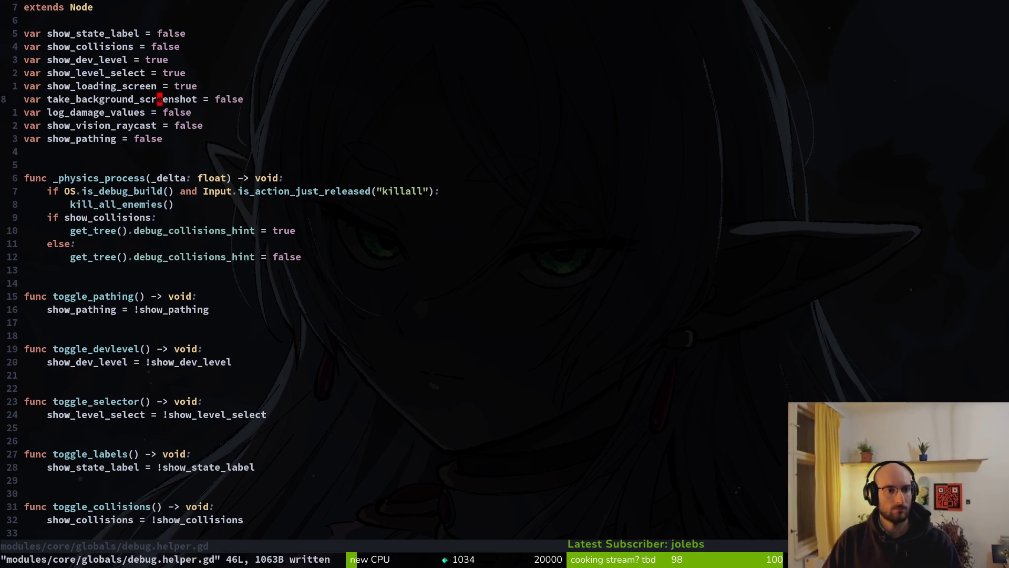
key("shift+v")
key("shift+j")
key("shift+j")
key("shift+k")
key("Escape")
type(":w")
key("Return")
Move take_background_screenshot below show_pathing and save.
key("shift+v")
key("shift+j")
key("Escape")
type(":w")
key("Return")
Move show_vision_raycast below show_pathing and save debug.helper.gd again.
key("k")
key("k")
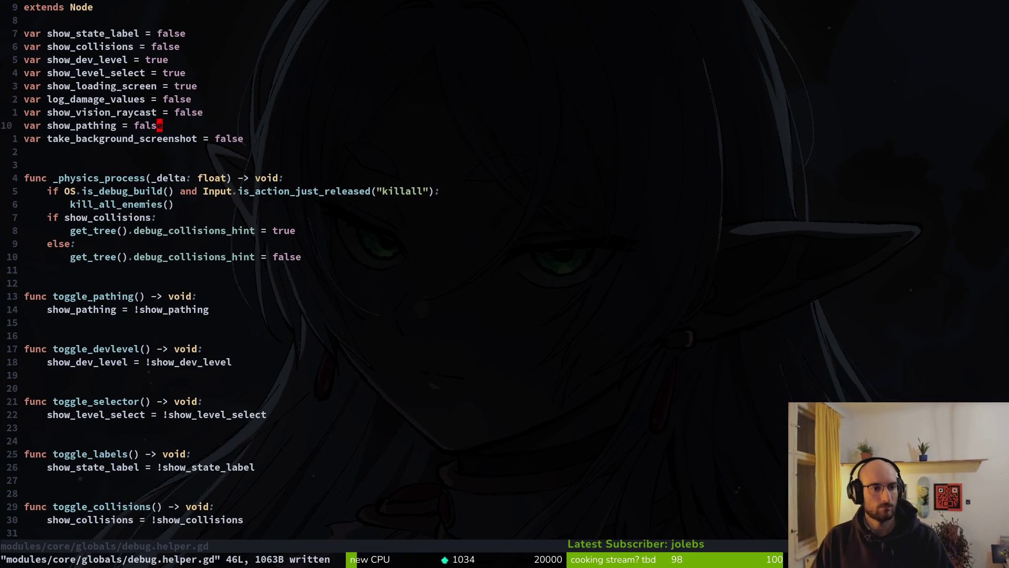
key("shift+v")
key("shift+j")
key("Escape")
type(":write")
key("Return")
key("k")
key("k")
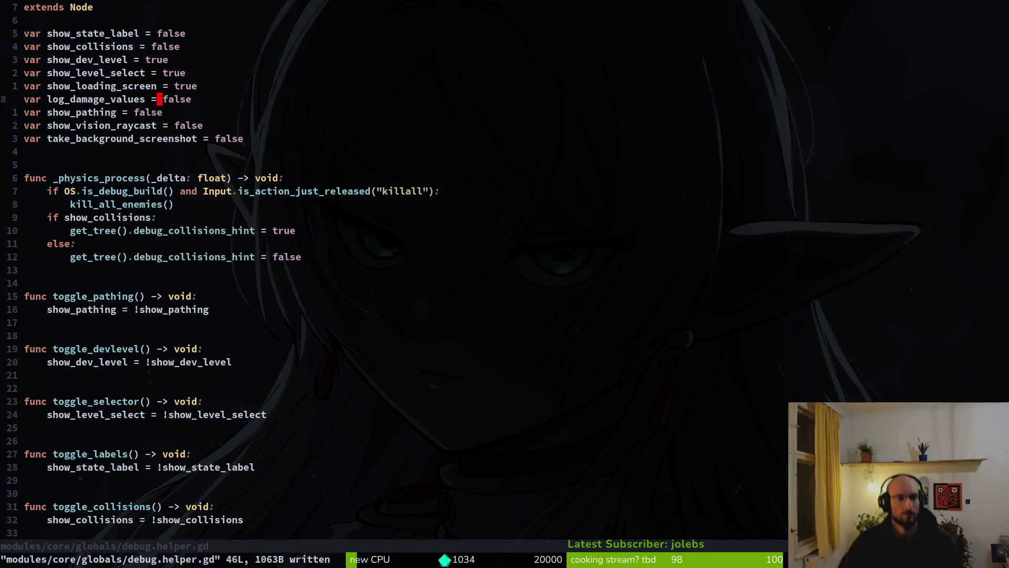
key("k")
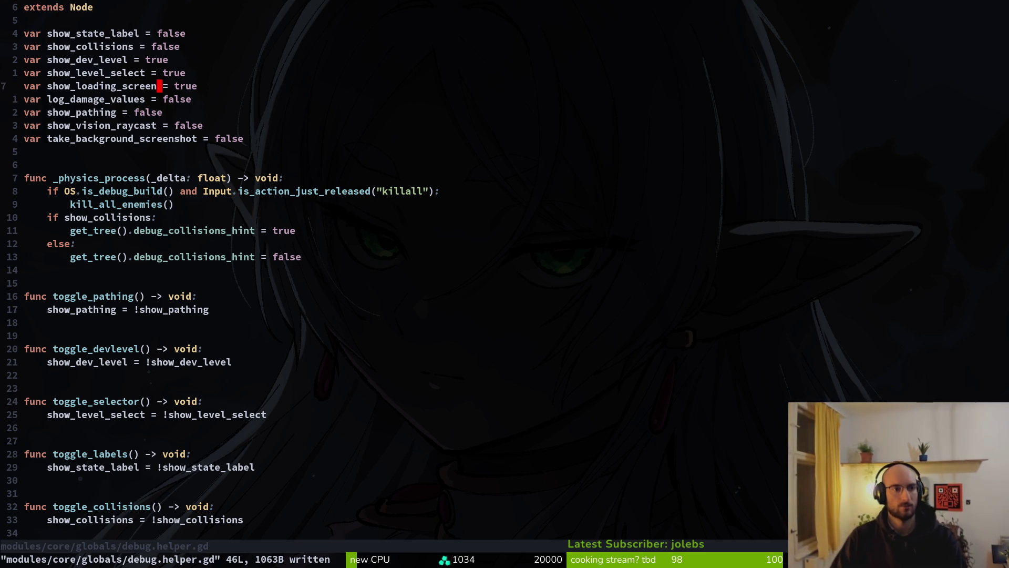
key("ctrl+s")
Open hurt_component.gd and slash.gd side by side in vertical splits using Telescope.
key("ctrl+p")
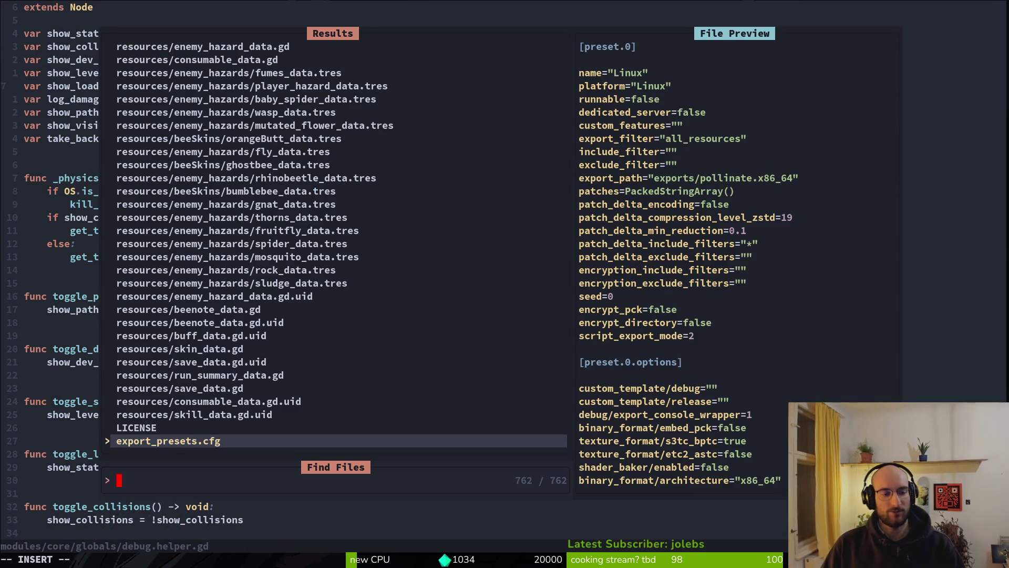
type("hur")
key("Return")
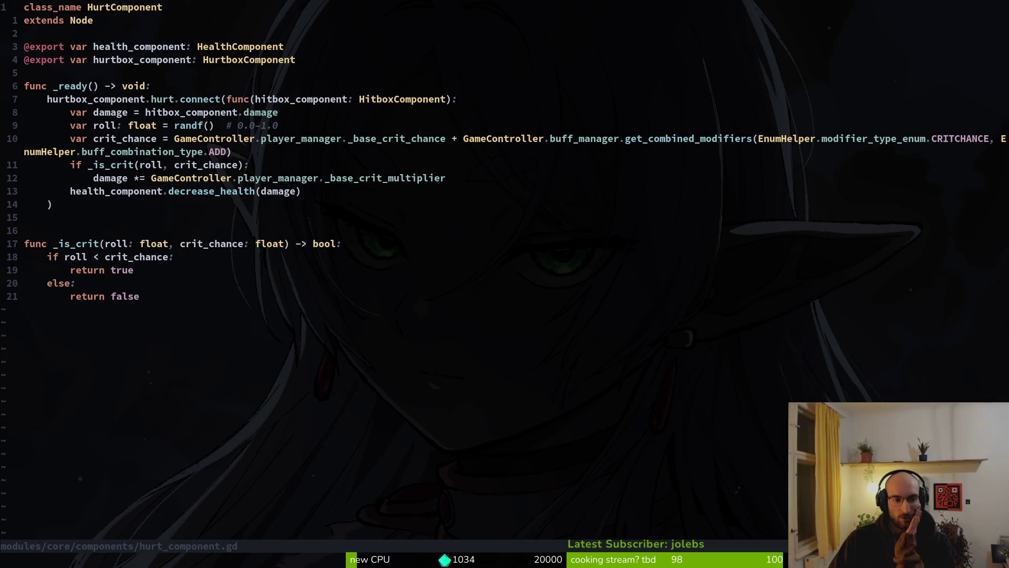
key("j")
key("j")
key("j")
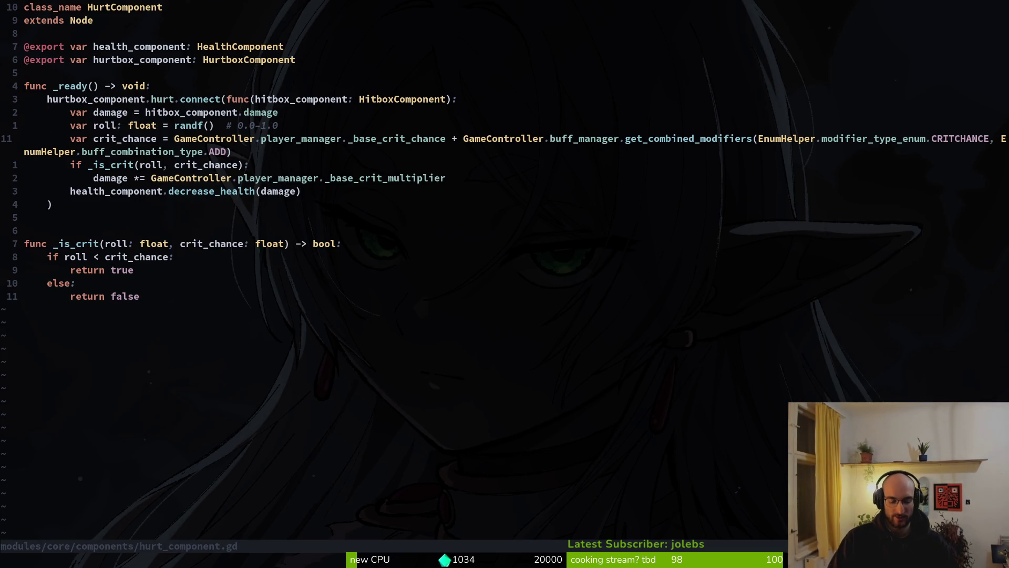
key("ctrl+p")
type("slashgd")
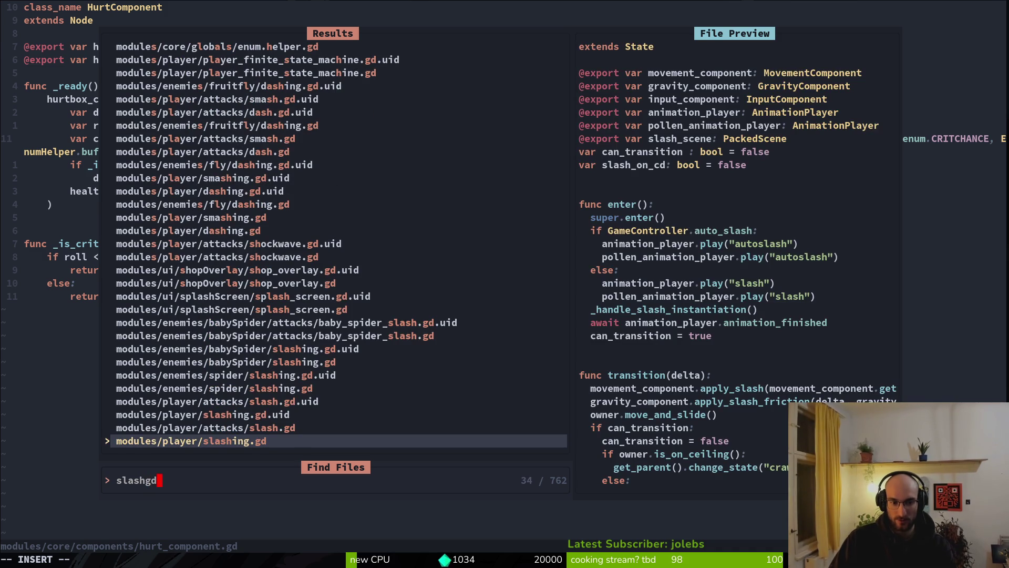
key("Up")
key("ctrl+v")
key("j")
key("j")
key("j")
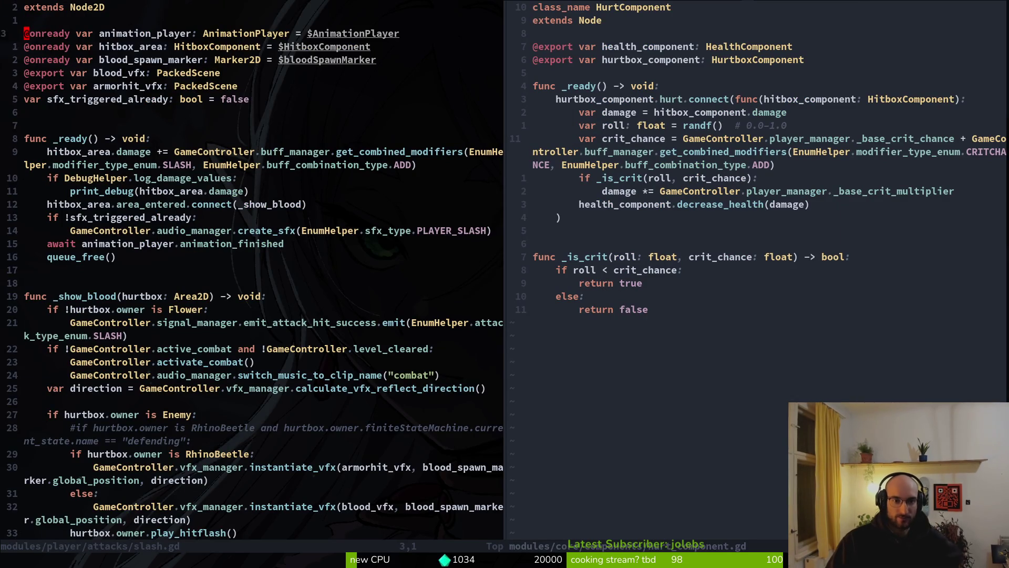
key("j")
key("j")
key("j")
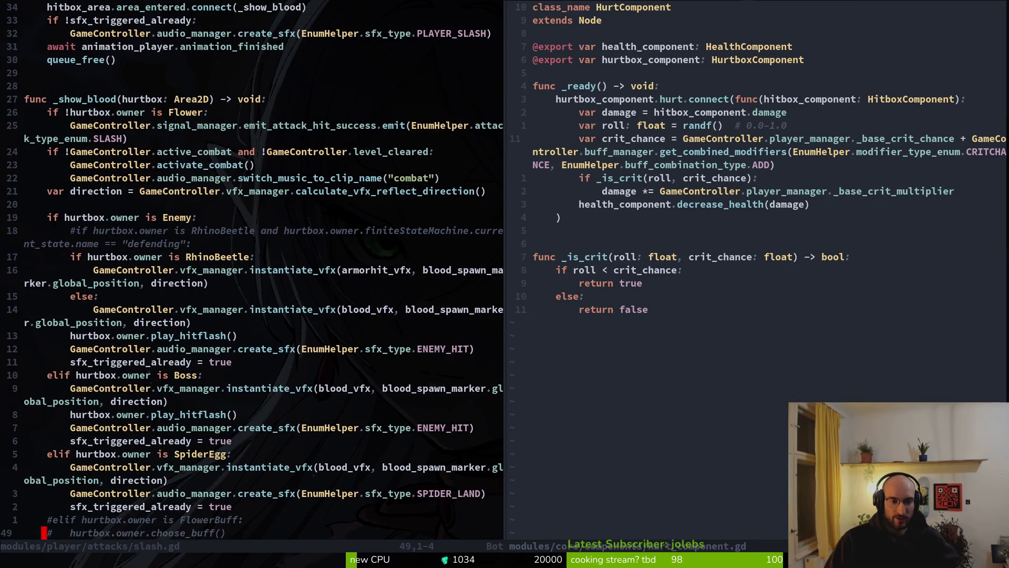
key("k")
key("k")
key("k")
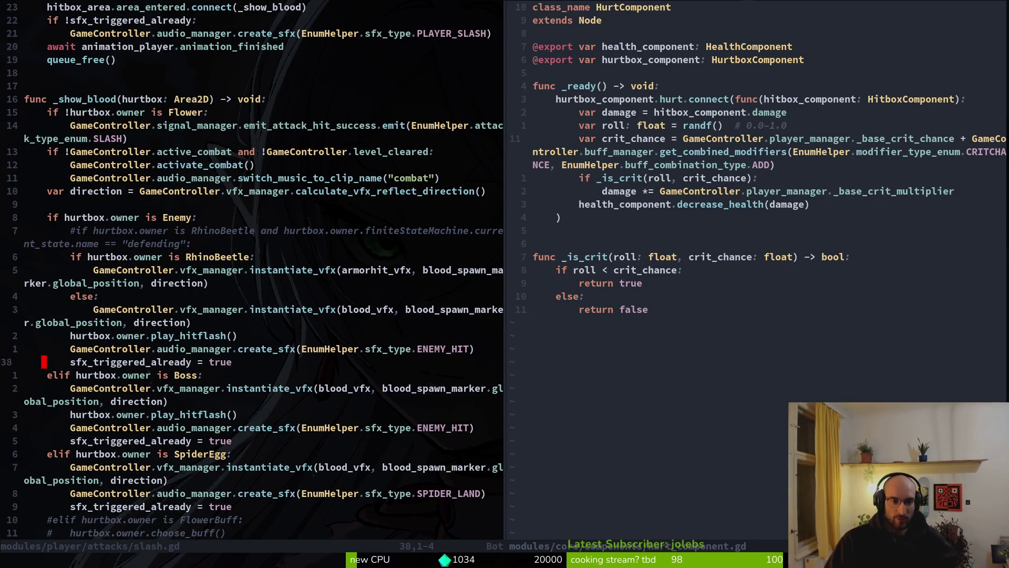
key("ctrl+w")
key("l")
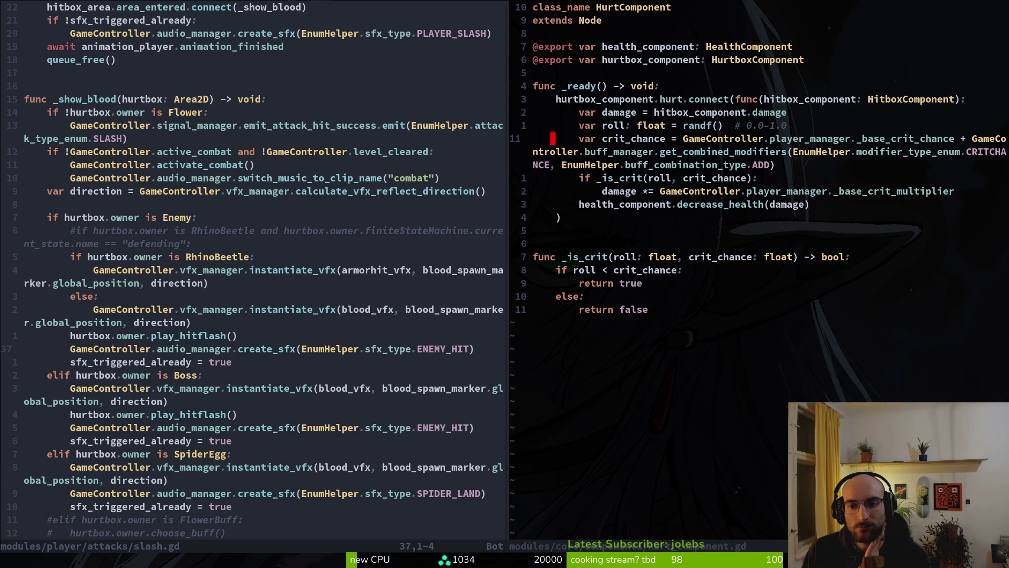
Delete the '# 0.0-1.0' comment after randf() on the roll line and save.
key("k")
key("$")
key("a")
key("BackSpace")
key("BackSpace")
key("BackSpace")
key("Delete")
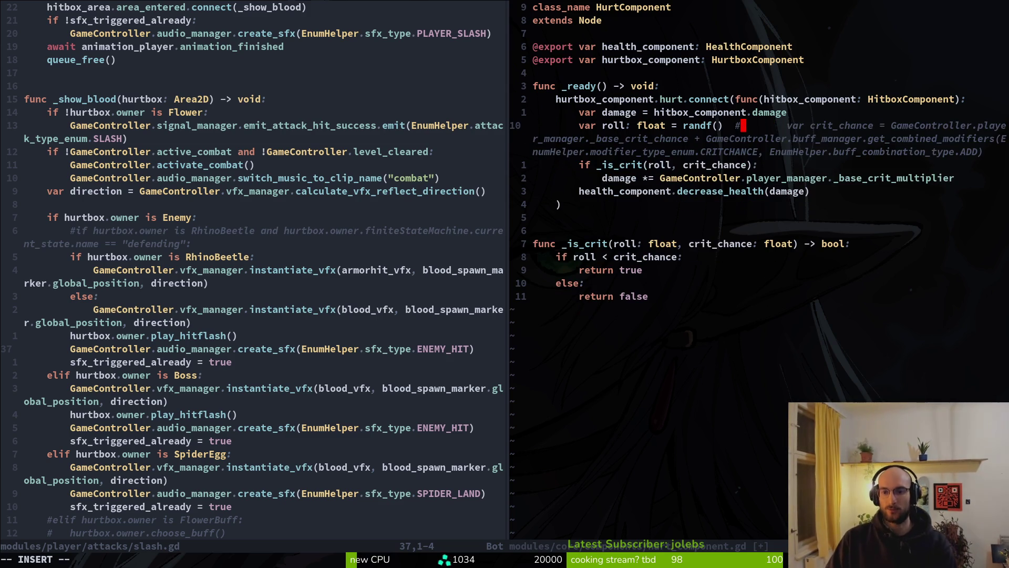
key("Escape")
key("u")
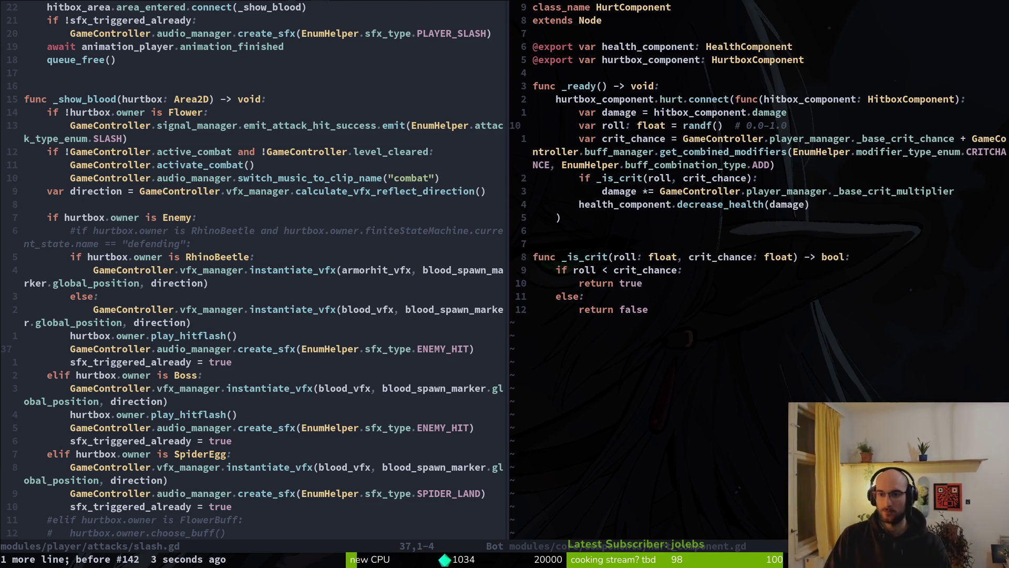
key("A")
key("BackSpace")
key("BackSpace")
key("BackSpace")
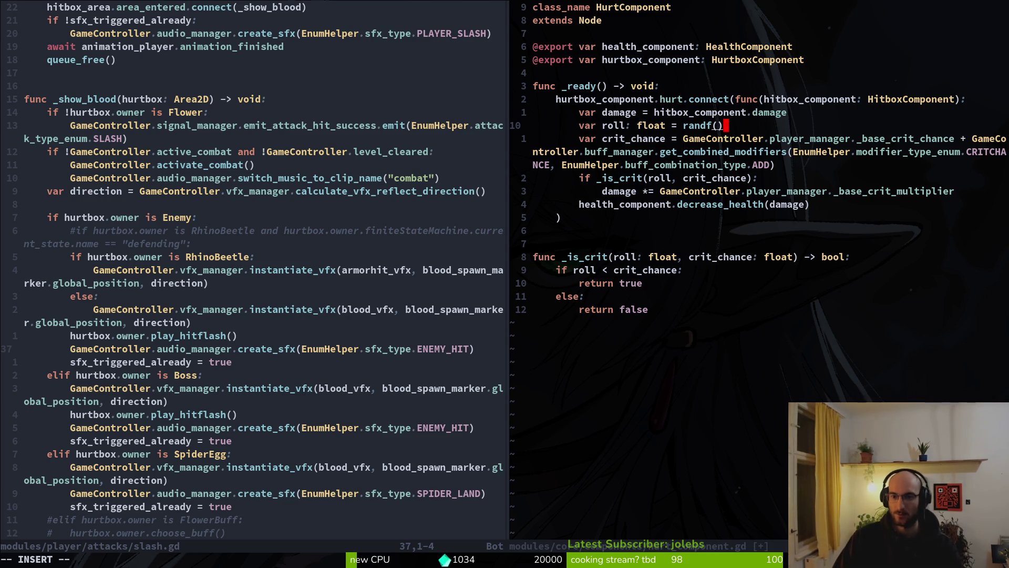
key("Escape")
type(":w")
key("Return")
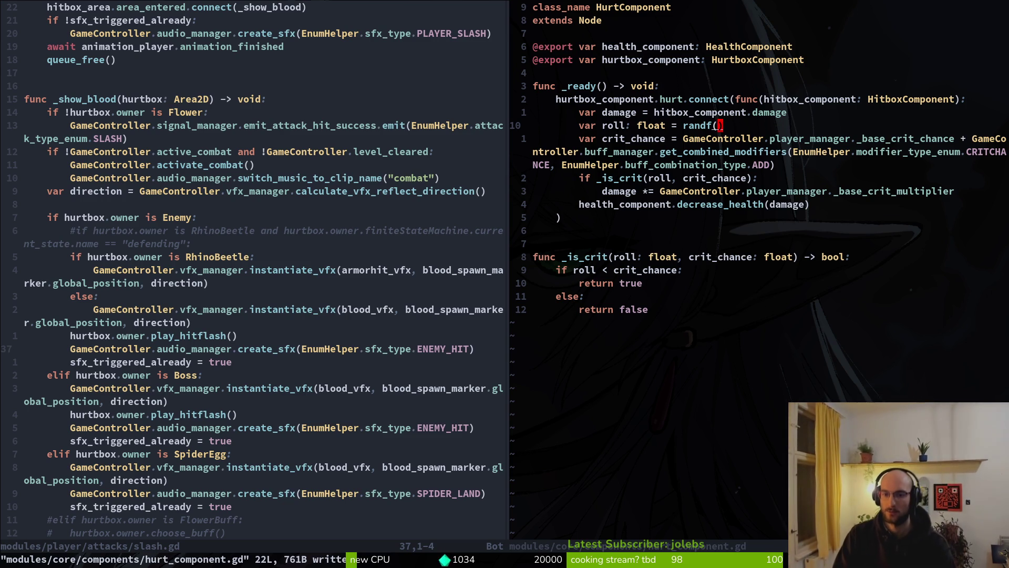
Move the roll line above the var damage line and save hurt_component.gd.
key("j")
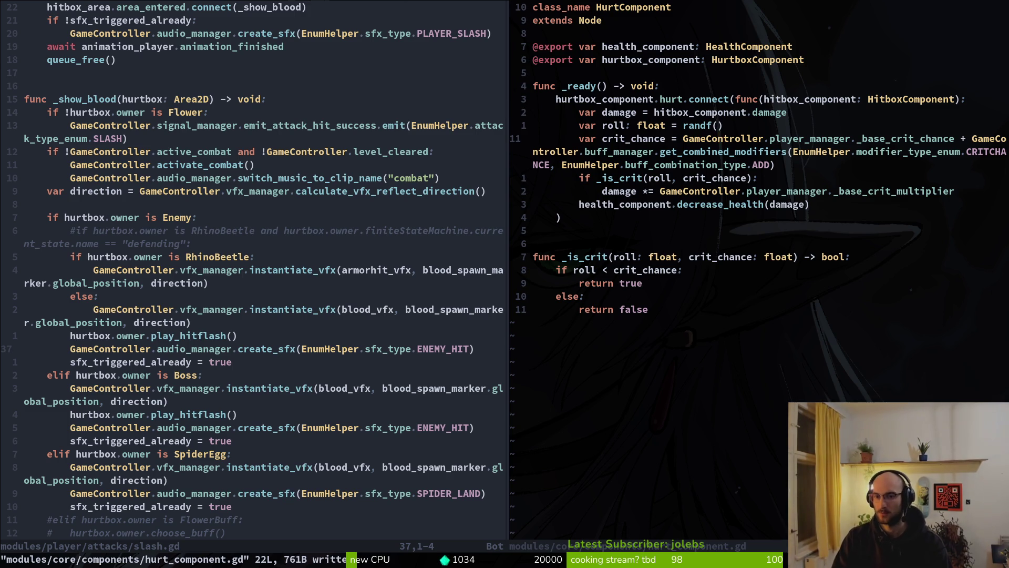
key("k")
key("k")
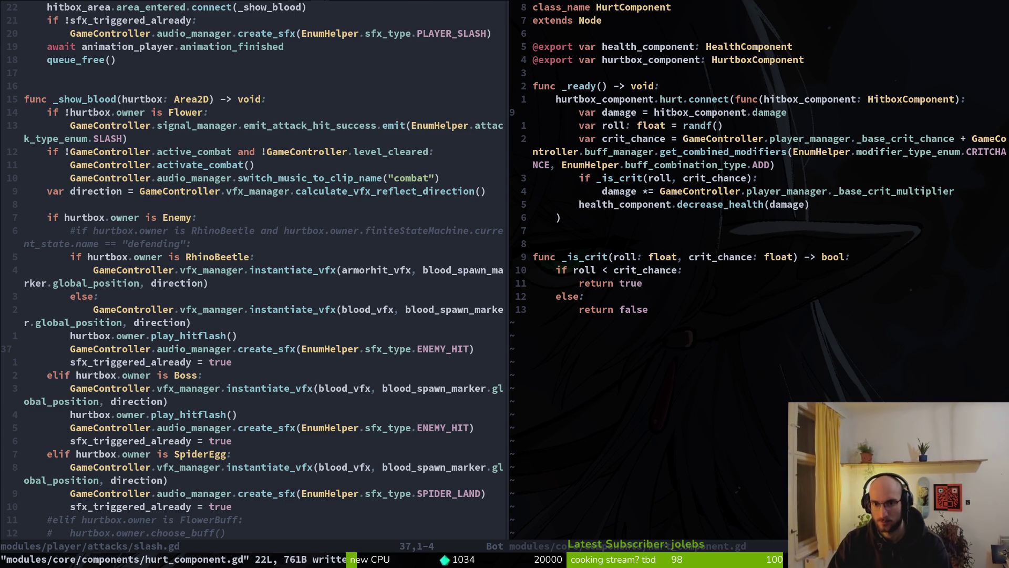
key("shift+v")
key("shift+k")
key("Escape")
key("u")
key("j")
key("shift+v")
key("shift+k")
key("Escape")
type(":w")
key("Return")
key("j")
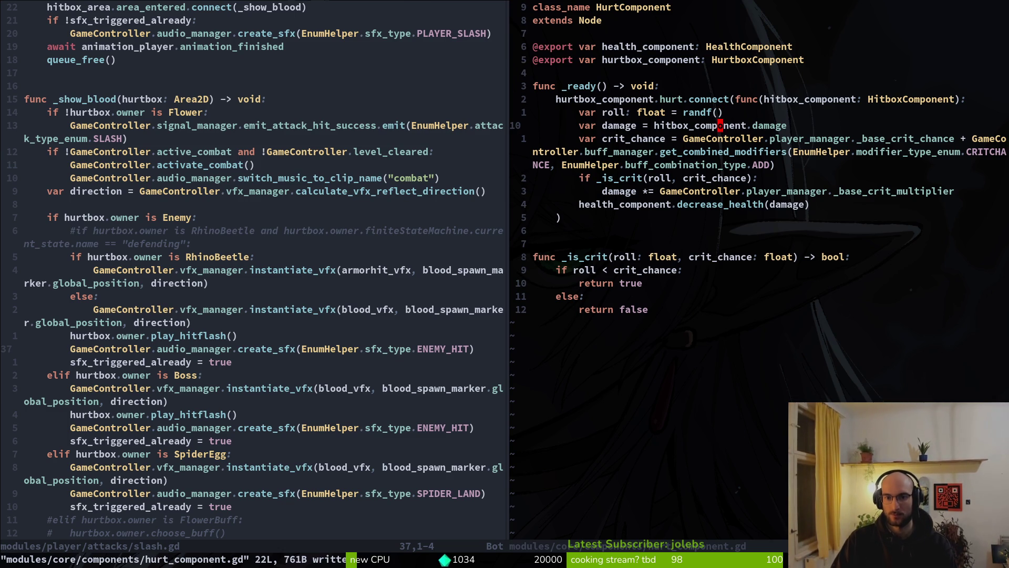
Review the crit check and _is_crit, then close the hurt_component.gd split with :q.
key("j")
key("j")
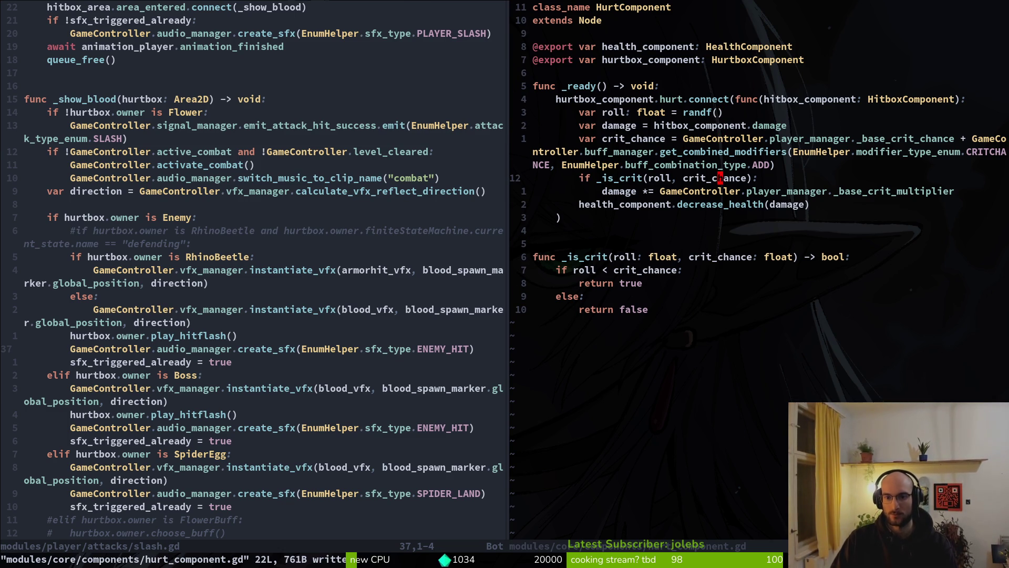
key("j")
key("j")
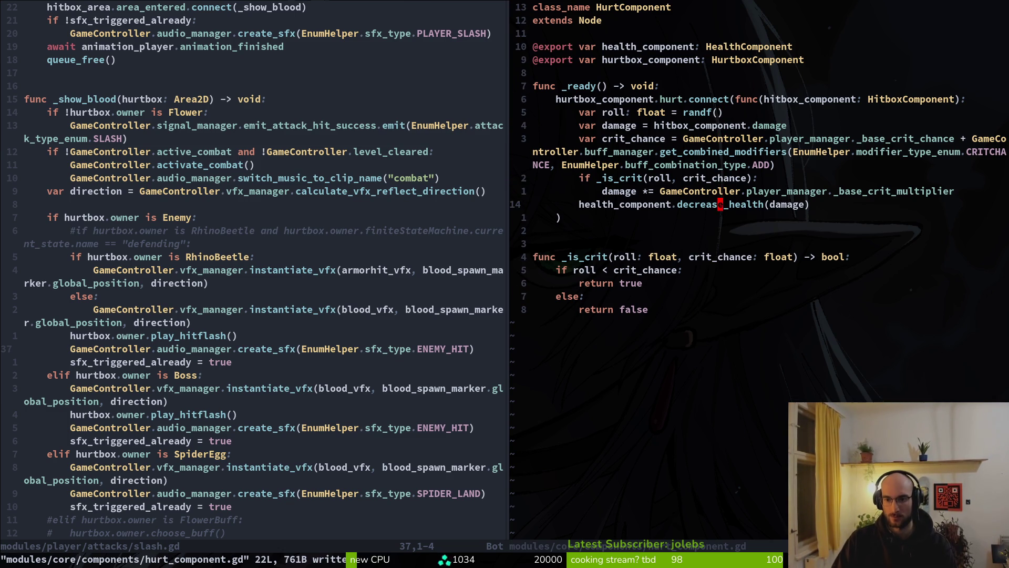
key("j")
key("j")
key("j")
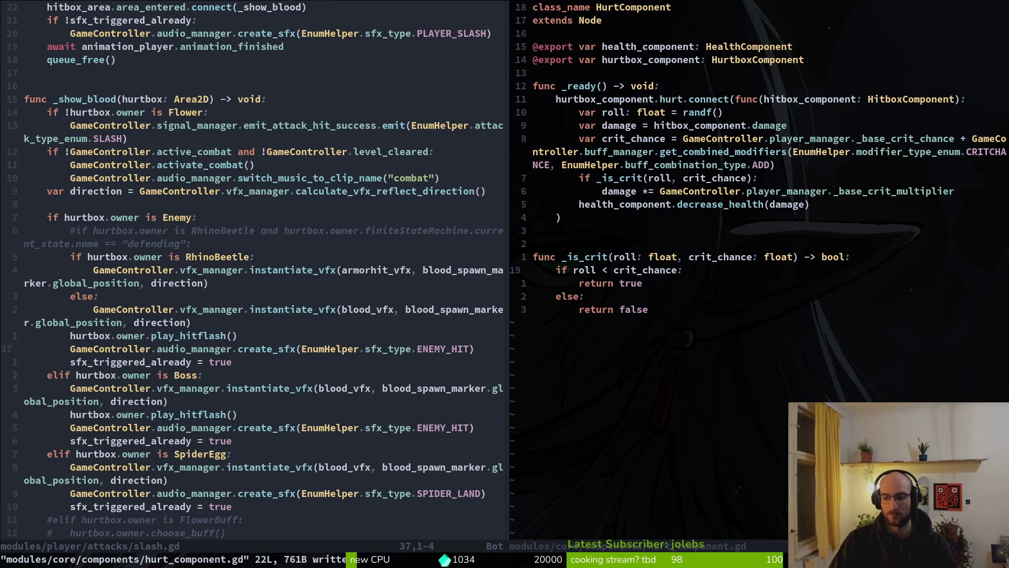
type(":q")
key("Return")
key("k")
key("k")
key("k")
key("j")
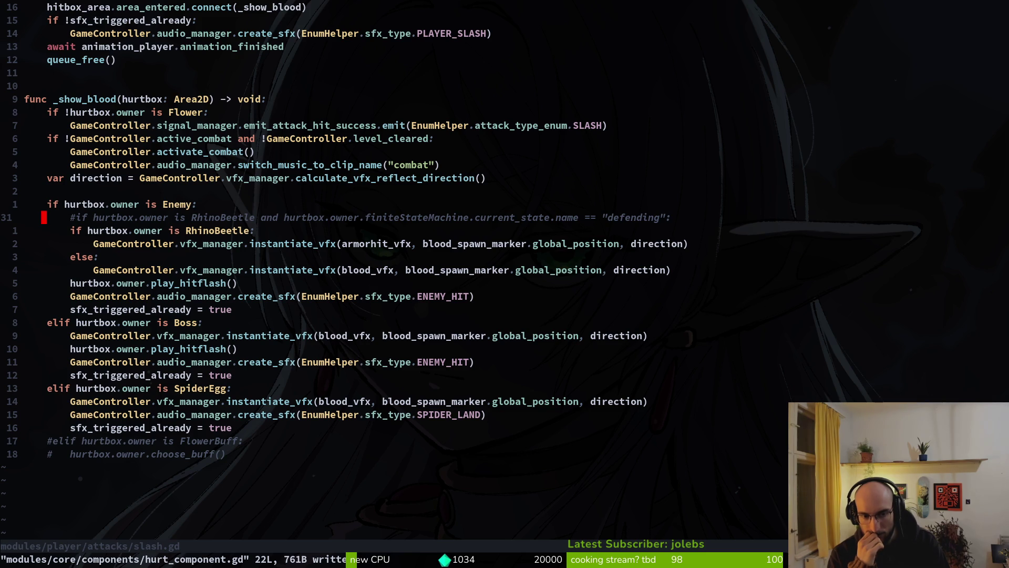
Move the ENEMY_HIT create_sfx line into the else branch, undoing the accidental lowercasing.
key("j")
key("j")
key("j")
key("j")
key("j")
key("j")
key("shift+v")
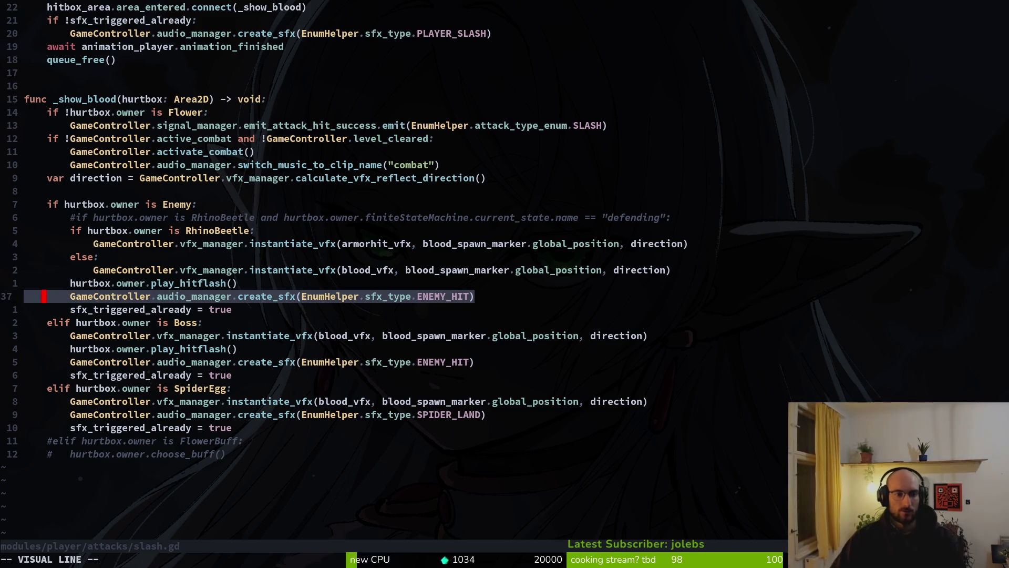
key("K")
key("u")
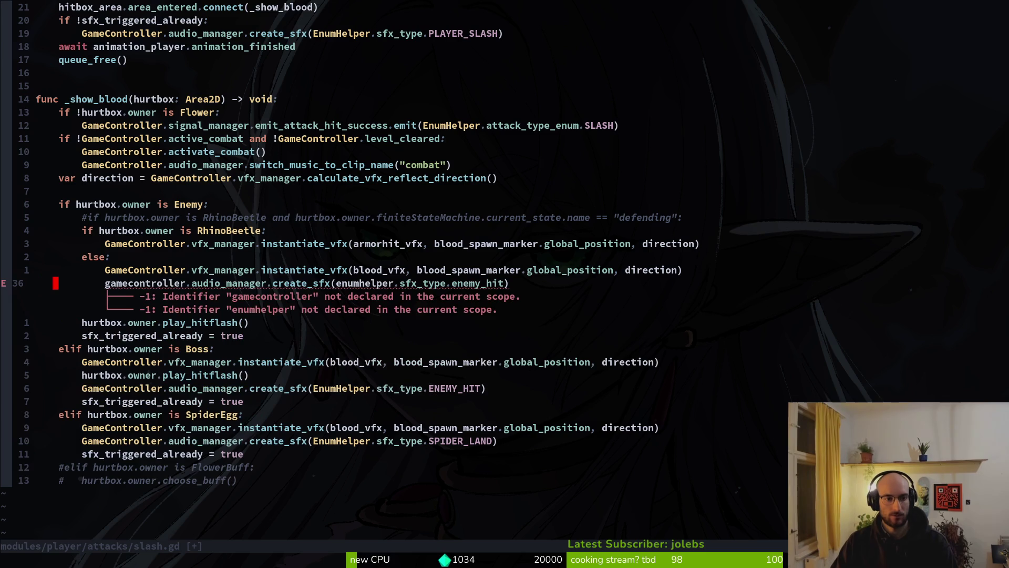
key("u")
key("shift+v")
Paste a copy of the ENEMY_HIT sound line under the RhinoBeetle armorhit_vfx call.
key("Escape")
key("shift+v")
key("Escape")
key("k")
key("k")
key("k")
key("p")
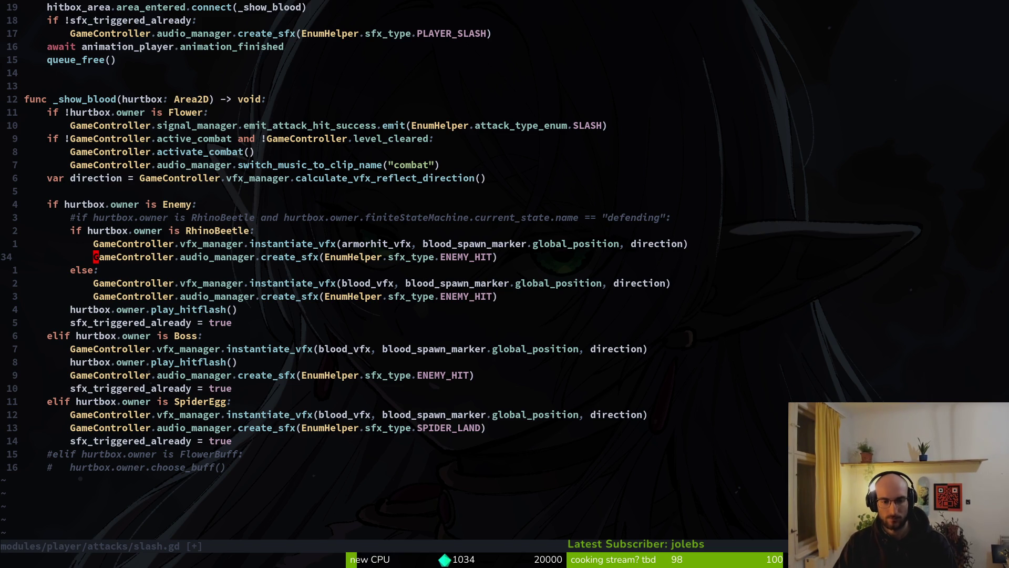
key("shift+o")
Copy the commented '"defending"' check under armorhit_vfx and uncomment it.
type("if hu")
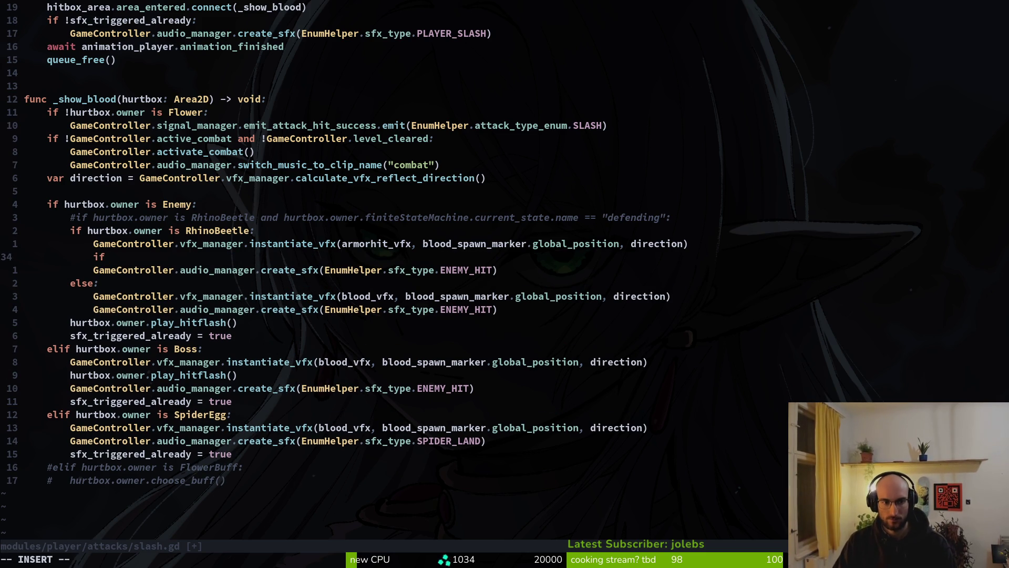
key("Tab")
key("Escape")
key("u")
key("k")
key("k")
key("0")
key("y")
key("y")
key("j")
key("j")
key("p")
key("x")
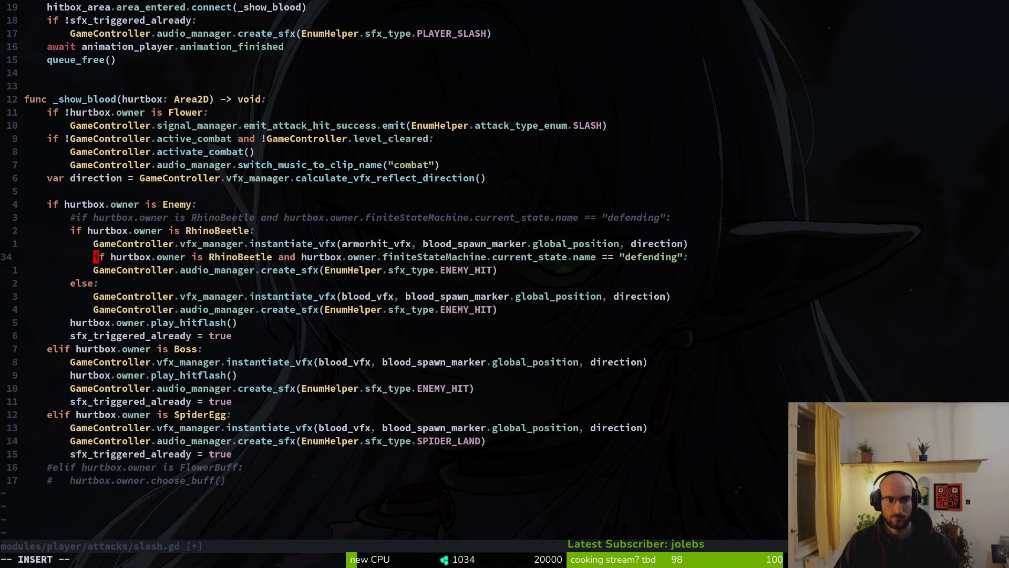
key("w")
key("w")
key("w")
key("w")
key("w")
key("w")
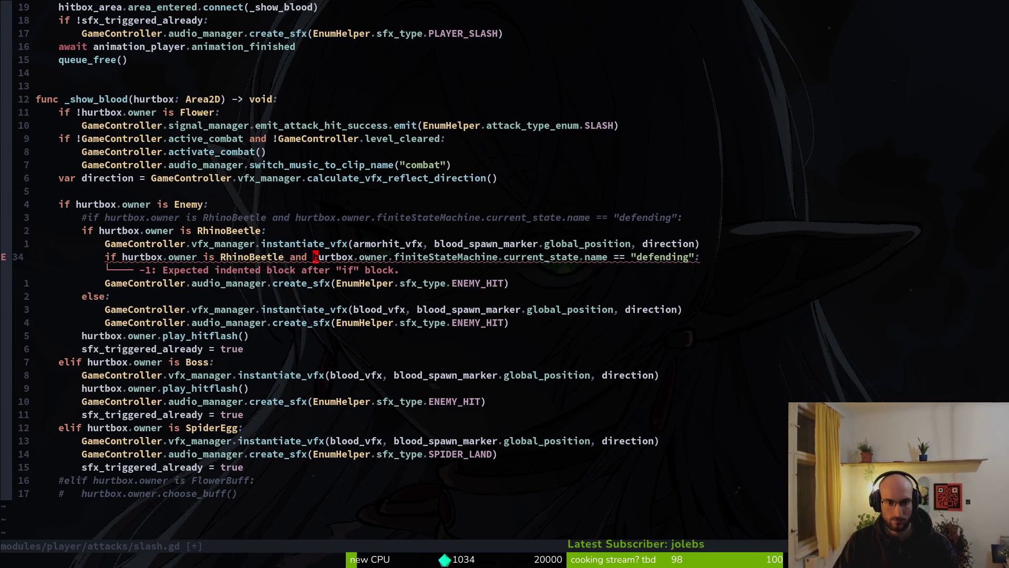
Indent the ENEMY_HIT sound line under the defending check and duplicate it below.
key("o")
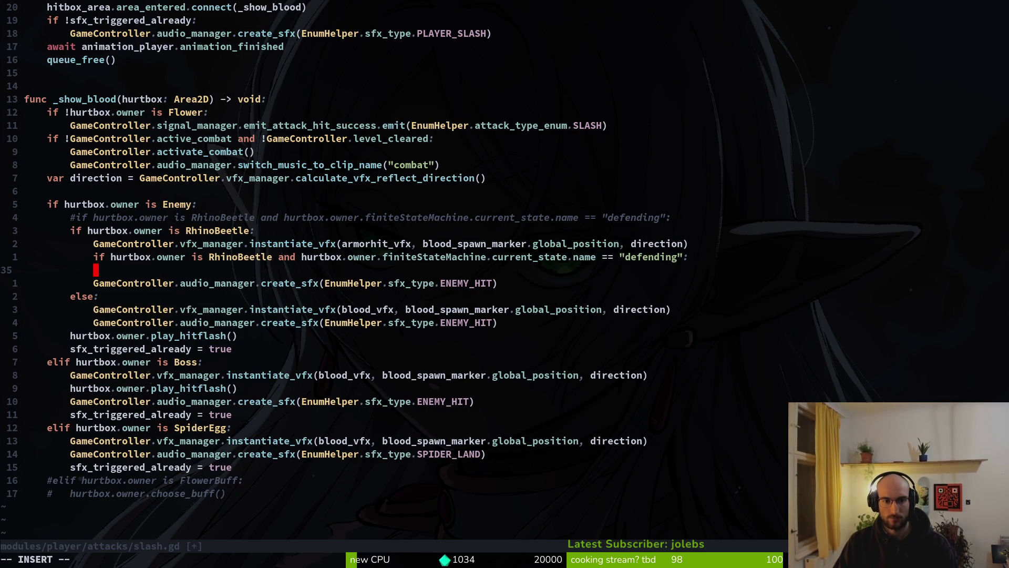
key("Escape")
key("j")
key("V")
key("K")
key("greater")
key("V")
key("y")
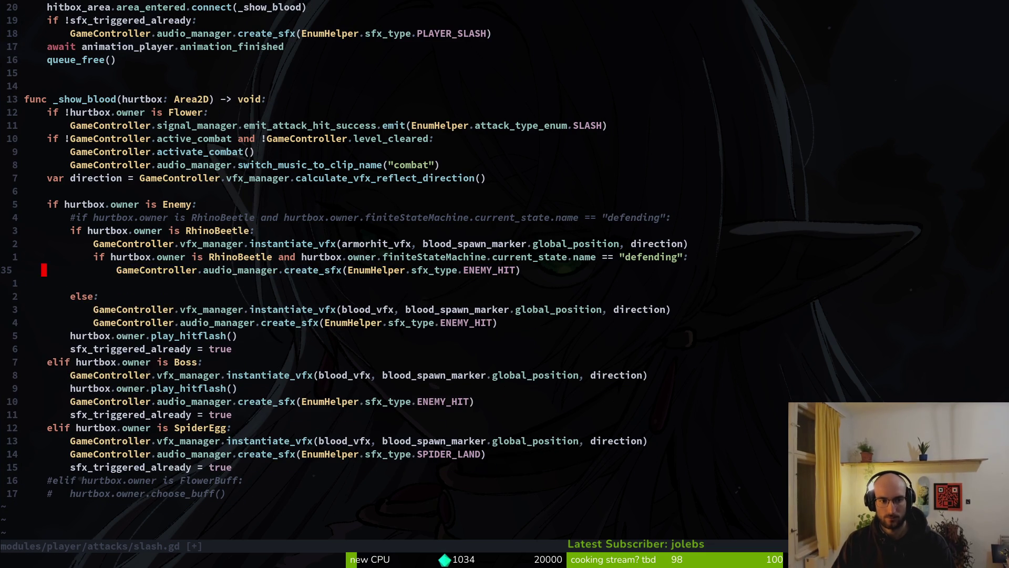
key("j")
key("p")
Add an else: branch holding the second ENEMY_HIT sound, remove the empty line, and save.
key("k")
key("k")
key("k")
key("y")
key("y")
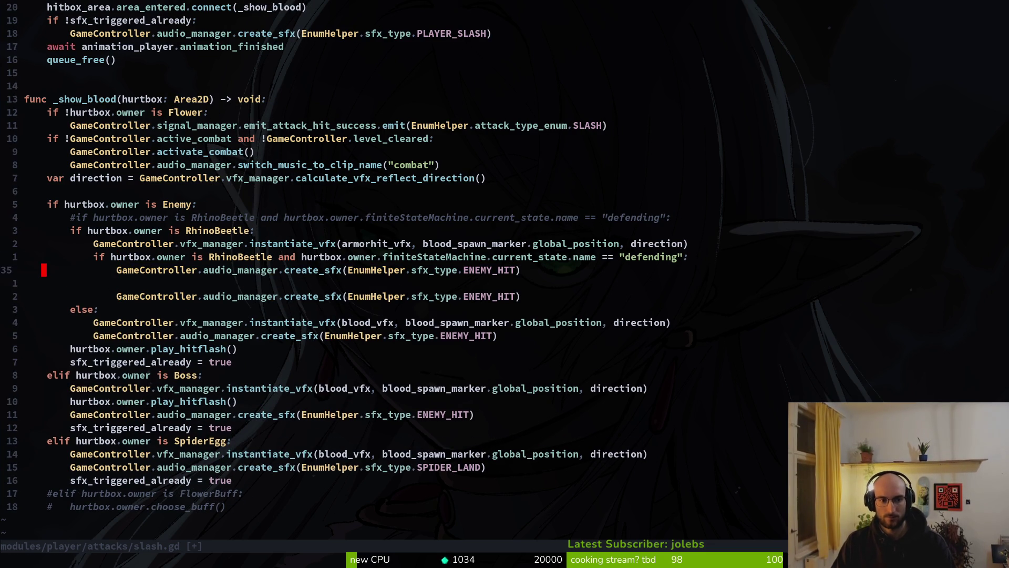
key("j")
key("p")
type("s")
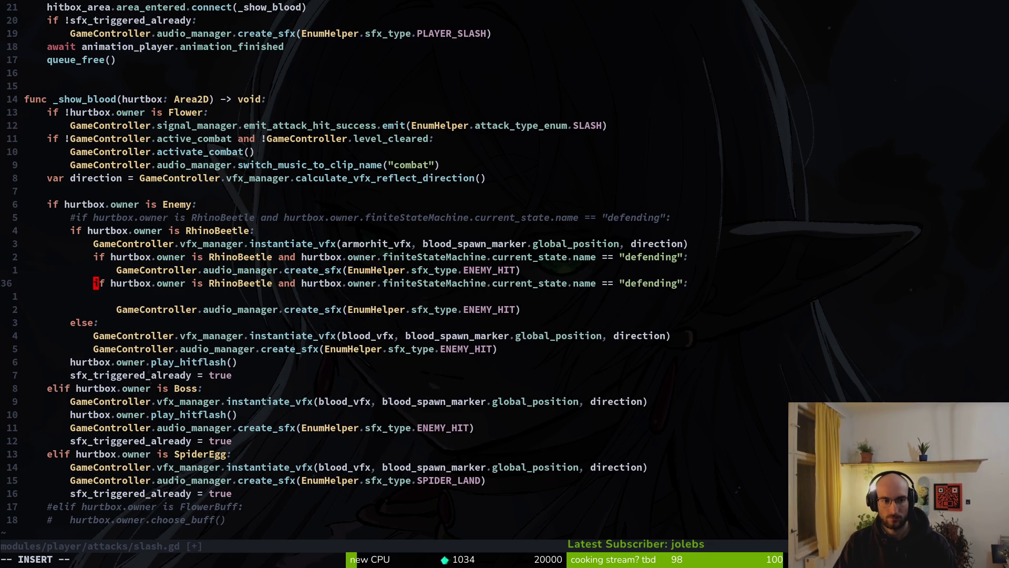
type("el")
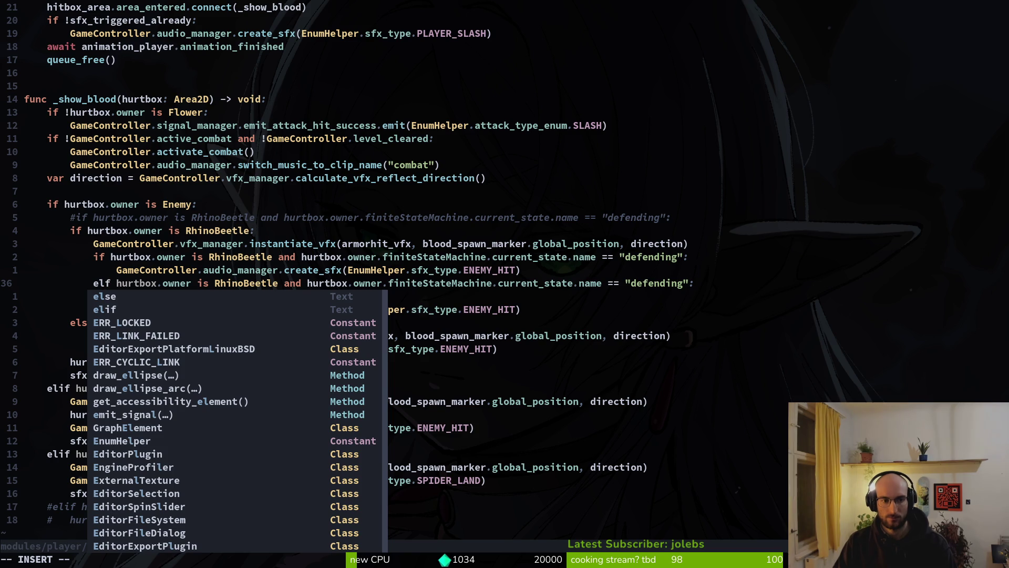
type("se")
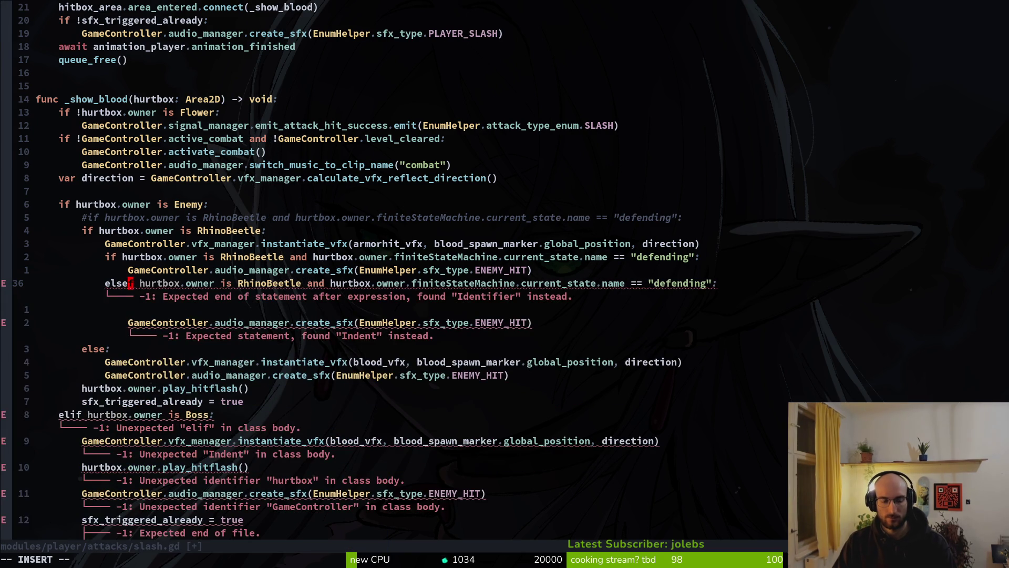
type(":")
key("Return")
key("Escape")
key("D")
key("V")
key("Escape")
key("d")
key("d")
type(":w")
key("Return")
key("k")
key("k")
key("k")
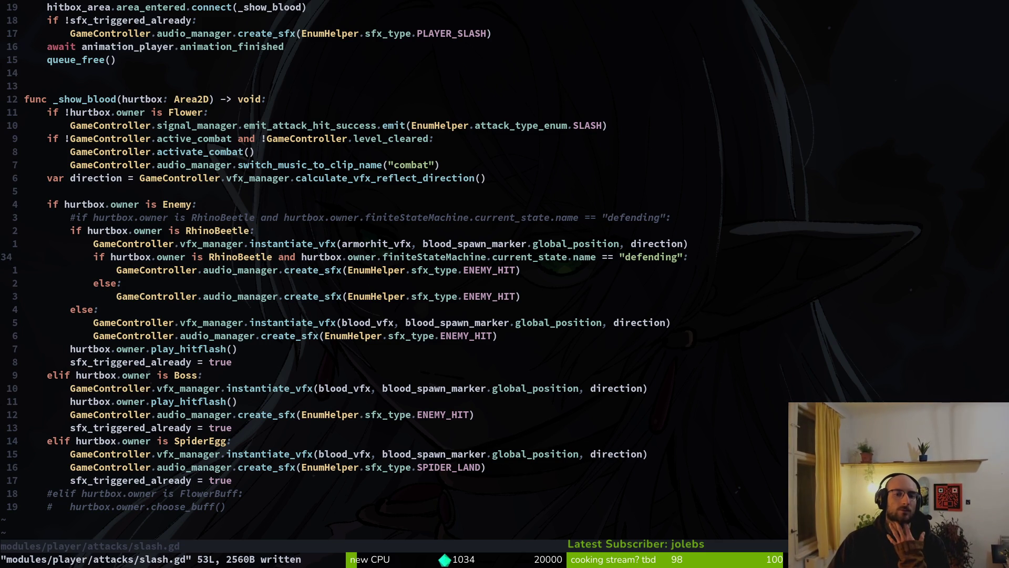
Change the RhinoBeetle check's state from "defending" to "slam" and save.
key("w")
key("w")
key("w")
key("w")
key("w")
key("w")
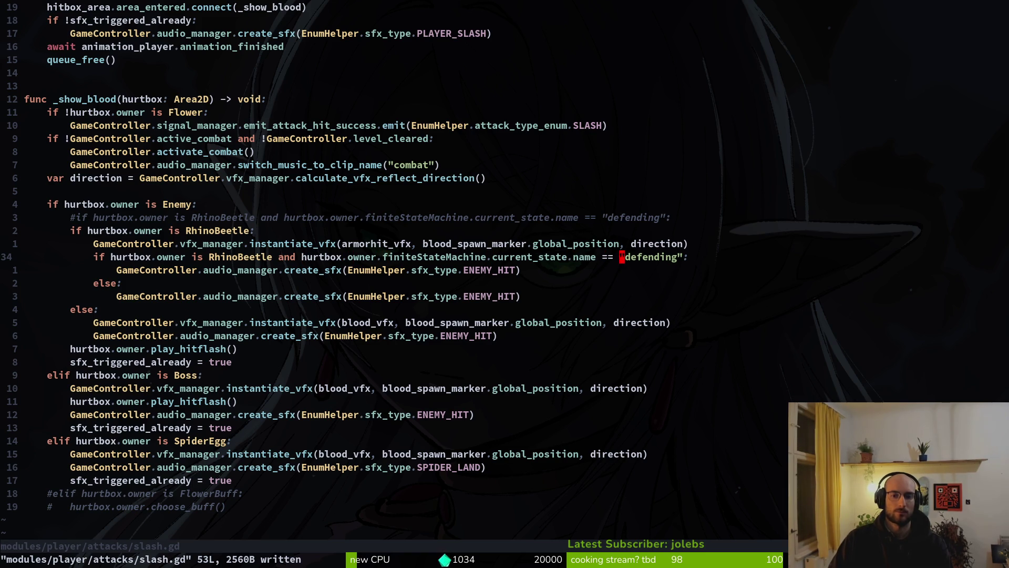
key("c")
key("i")
key("quotedbl")
type("sla")
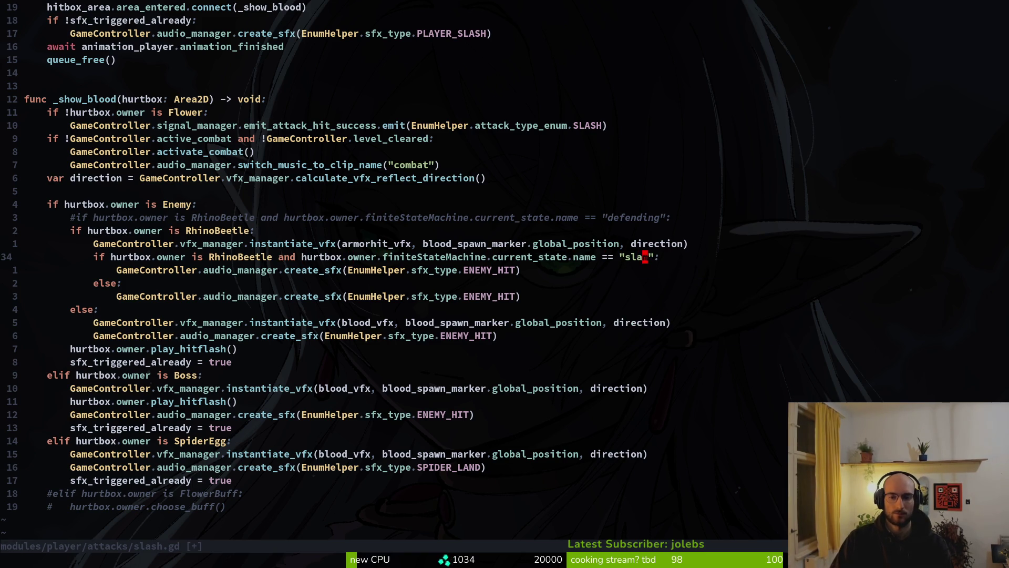
type("m")
key("Escape")
type(":w")
key("Return")
key("j")
key("j")
key("j")
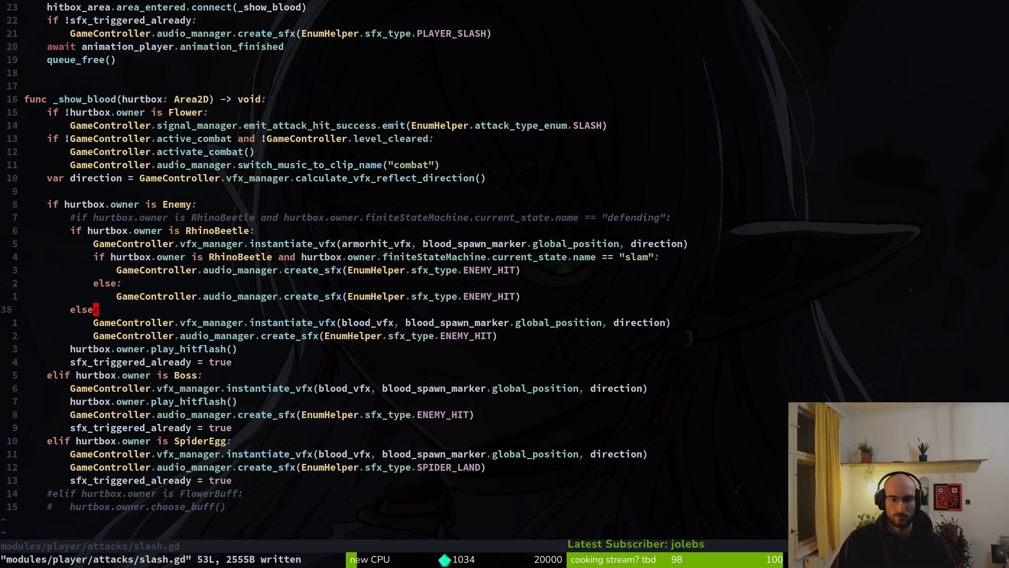
Replace ENEMY_HIT with ENEMY_SMASHED in the sound call via completion and save slash.gd.
key("k")
key("dollar")
key("h")
type("ciw")
type("ENE")
key("Down")
key("Down")
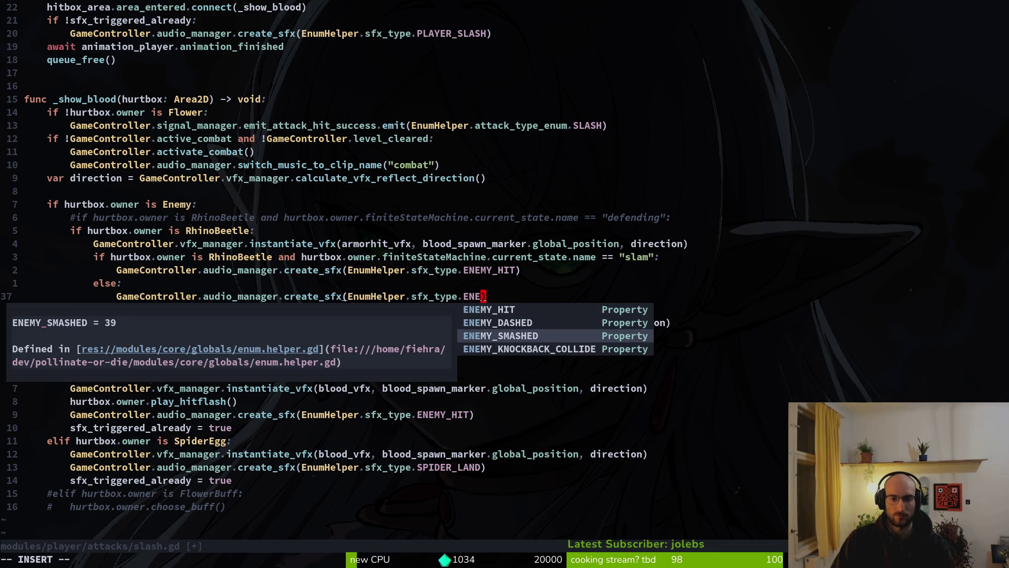
key("Down")
key("Up")
key("Return")
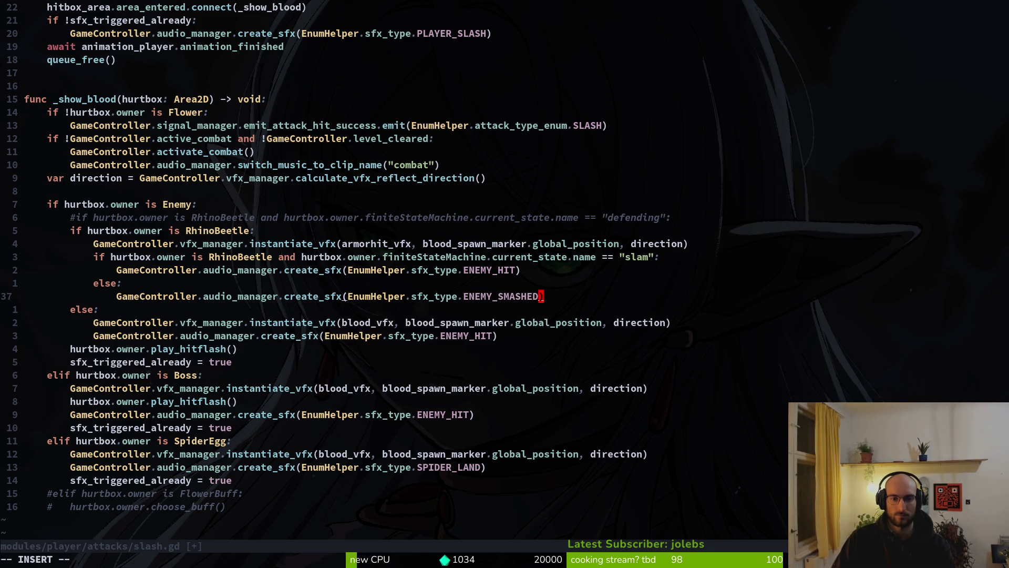
key("Escape")
type(":w")
key("Return")
key("alt+Tab")
key("super")
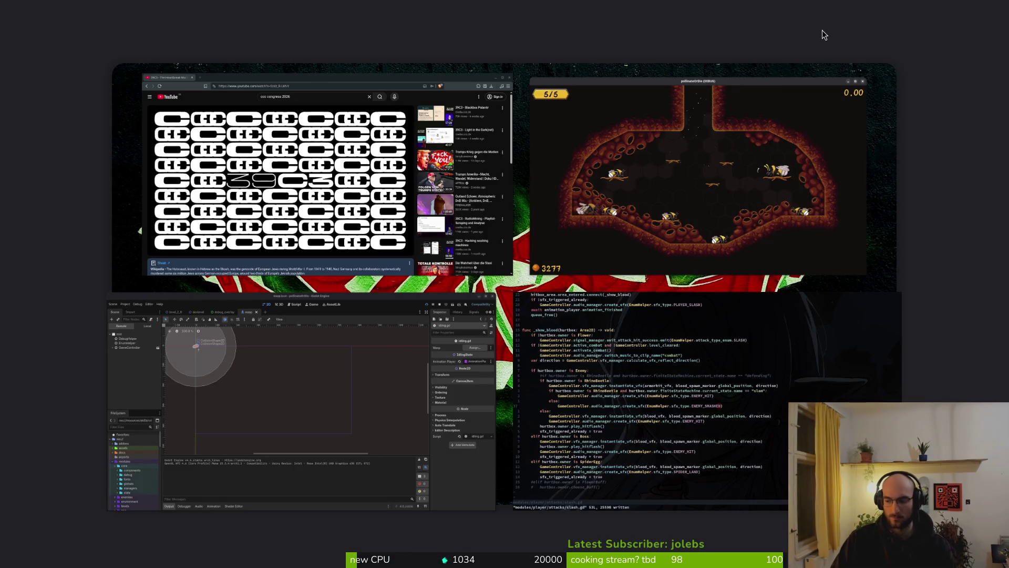
Trash vcr-jp.zip, vcr-jp, VCR OSD Mono.zip and VCR OSD Mono from Downloads.
key("super+e")
left_click(259, 287)
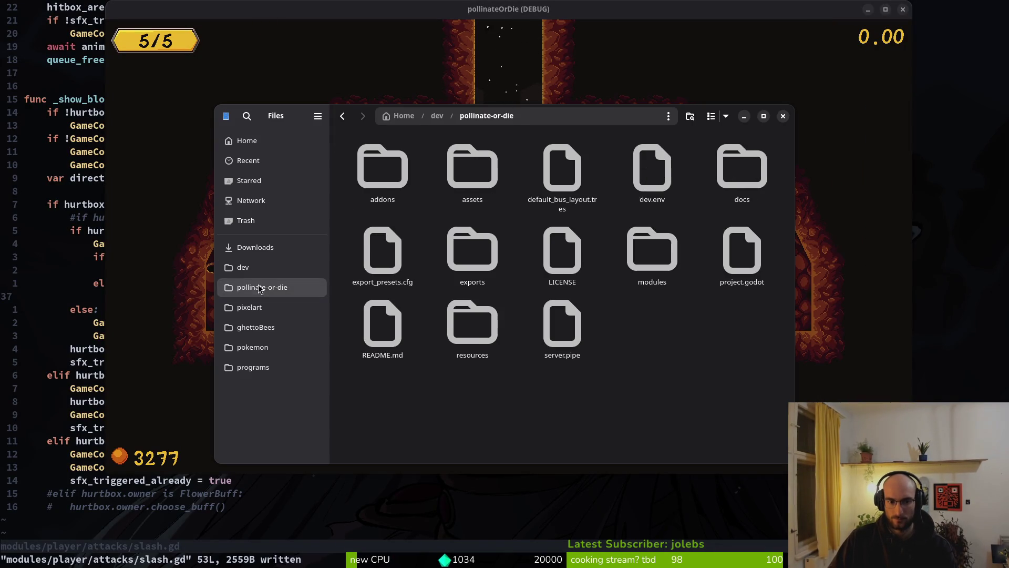
left_click(256, 247)
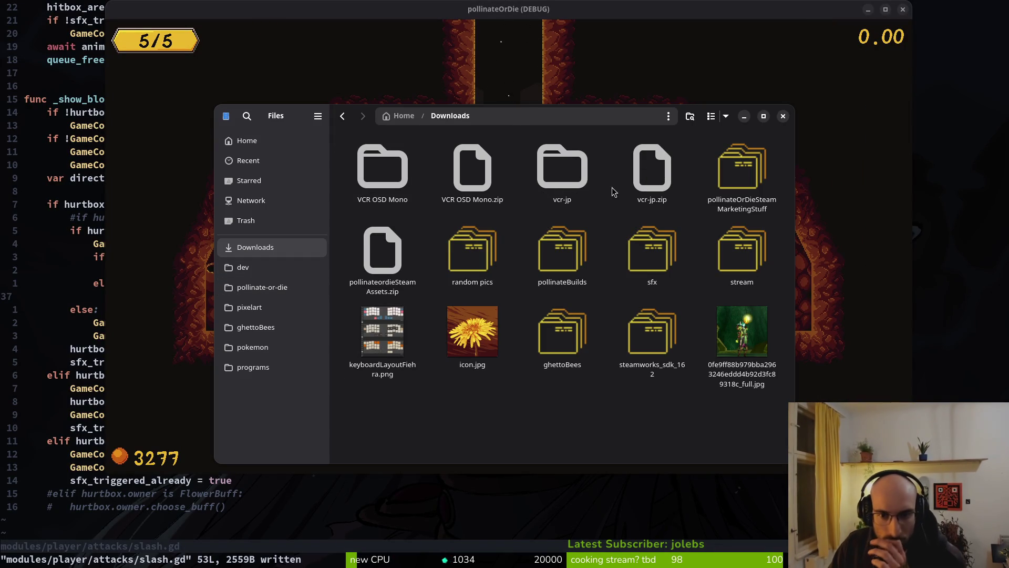
left_click(650, 173)
left_click(541, 181, "ctrl")
left_click(472, 173, "ctrl")
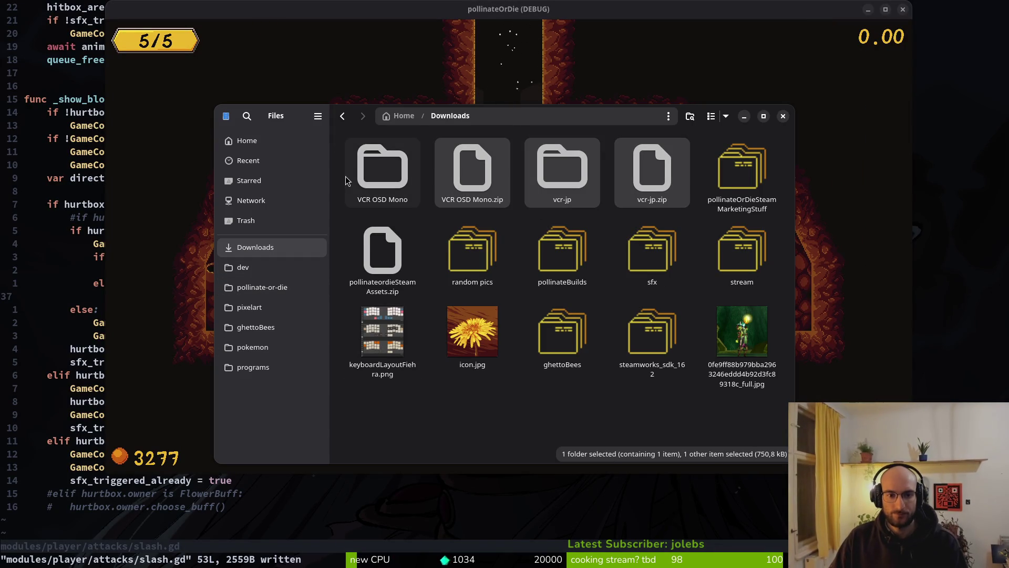
left_click(382, 173, "ctrl")
key("Delete")
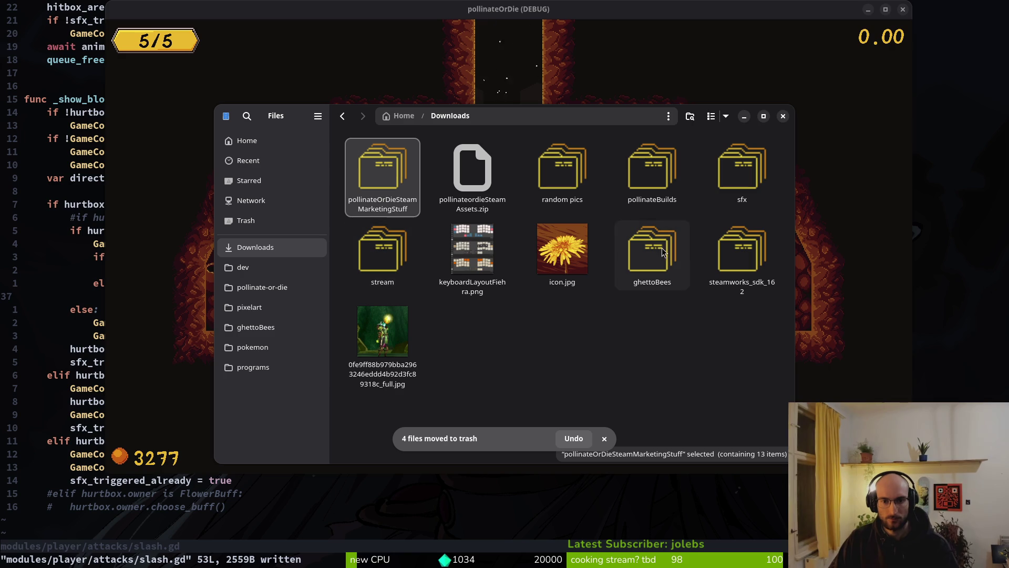
Open the sfx folder and then its Transfer (3) folder of sounds.
double_click(739, 174)
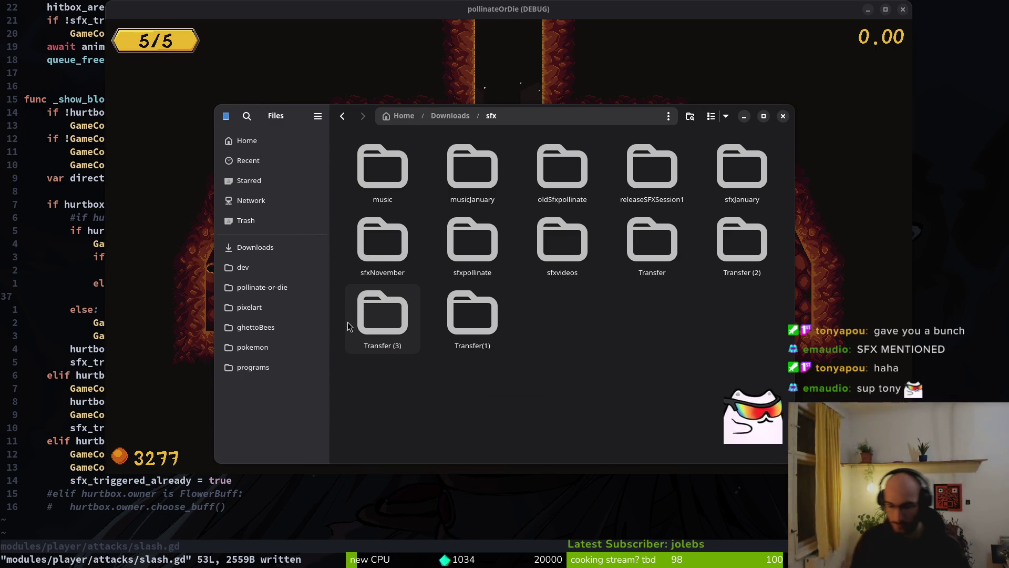
key("super")
key("super")
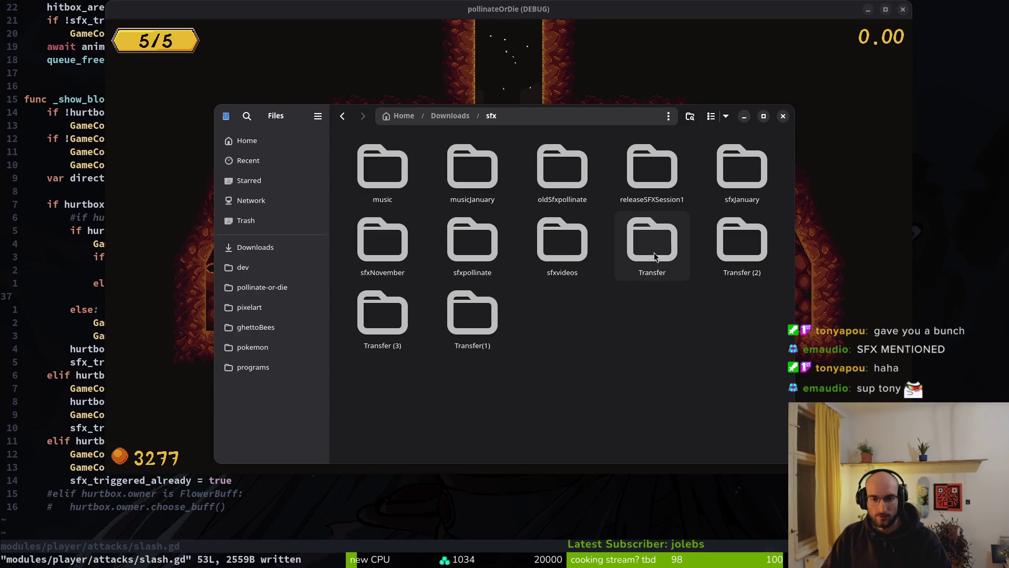
double_click(402, 323)
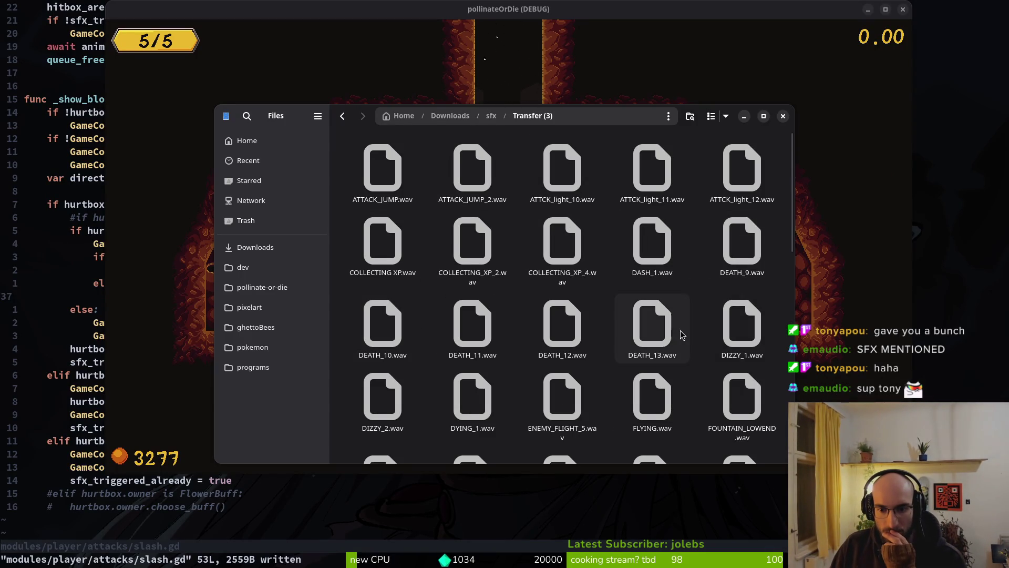
Preview DIZZY_1, DIZZY_2, HRTD_12 and HRTD_13.wav one after another.
key("space")
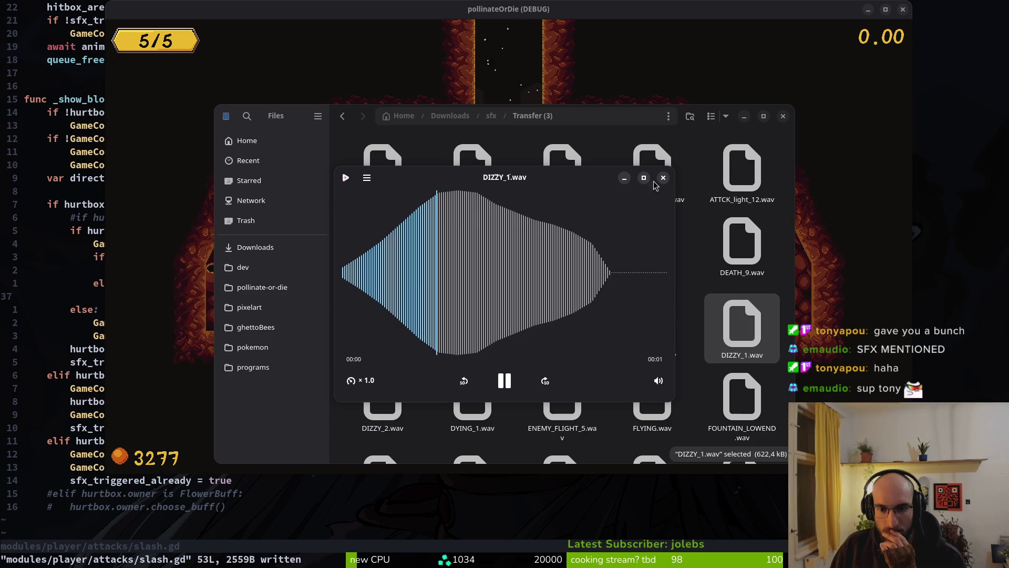
left_click(659, 180)
left_click(383, 397)
key("space")
left_click(653, 186)
scroll(652, 405, "down", 2)
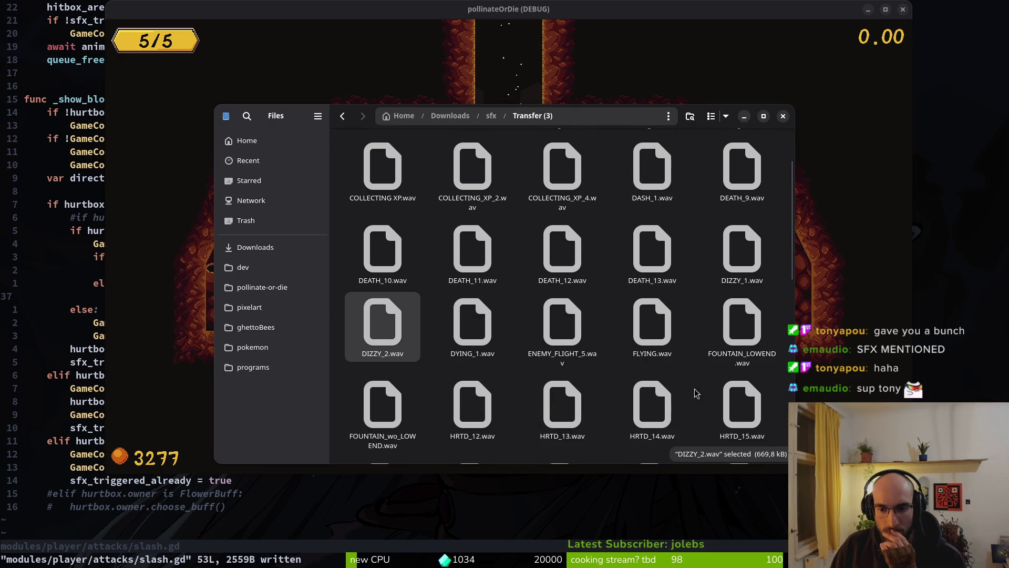
left_click(474, 409)
key("space")
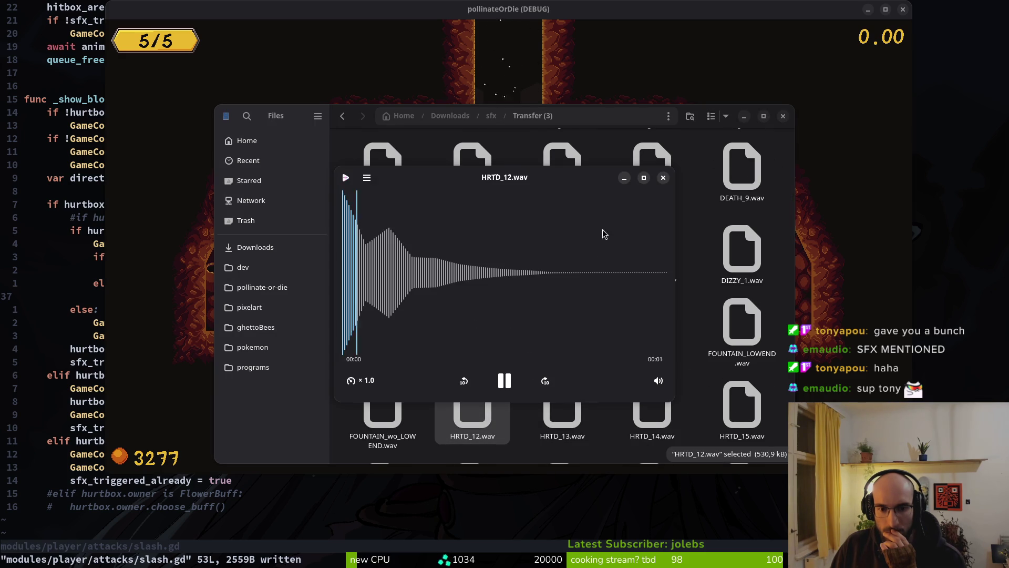
left_click(660, 180)
left_click(533, 409)
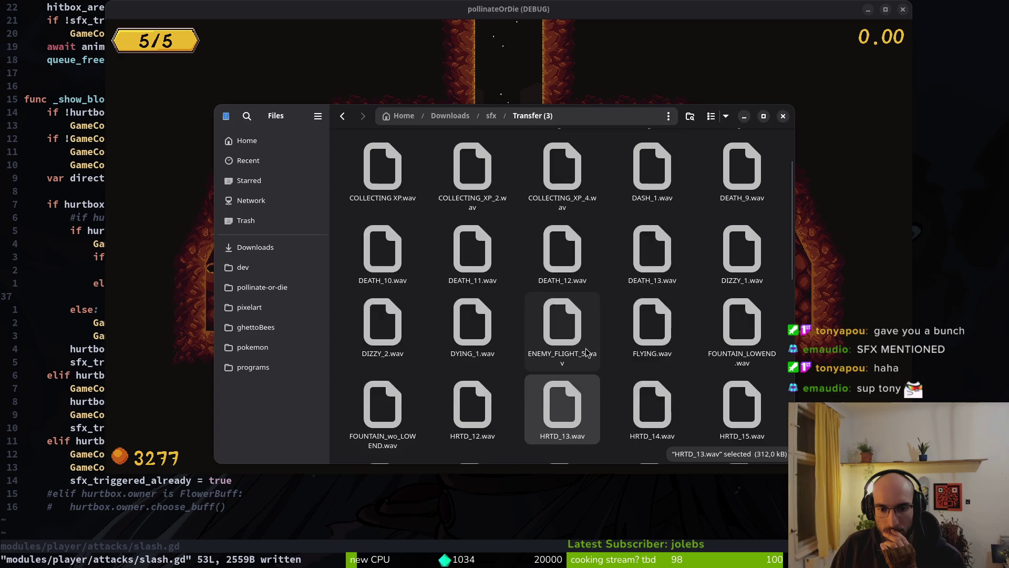
key("space")
left_click(663, 177)
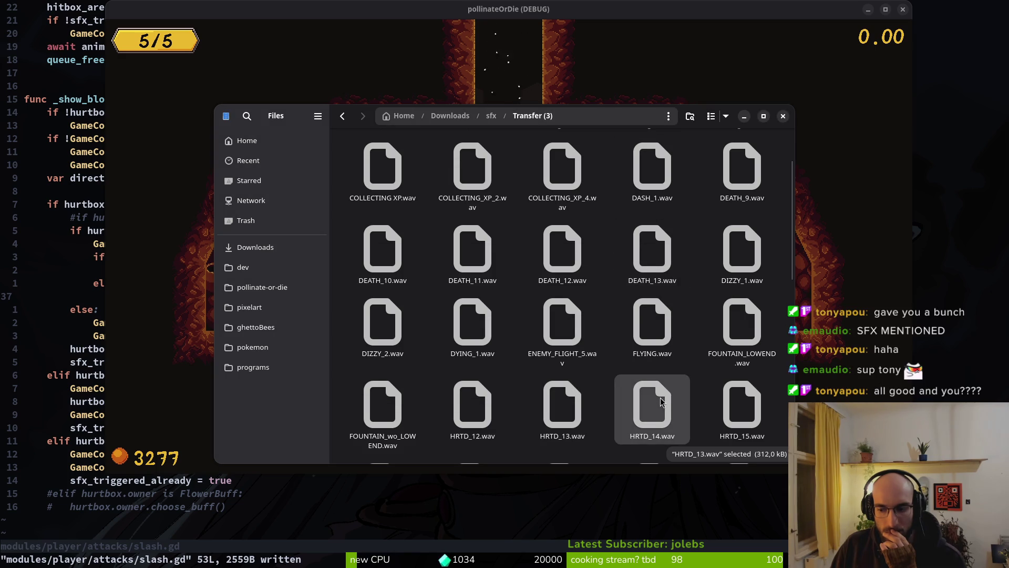
Listen to HRTD_14, HRTD_15 and HRTD_17.wav, replaying each clip.
key("space")
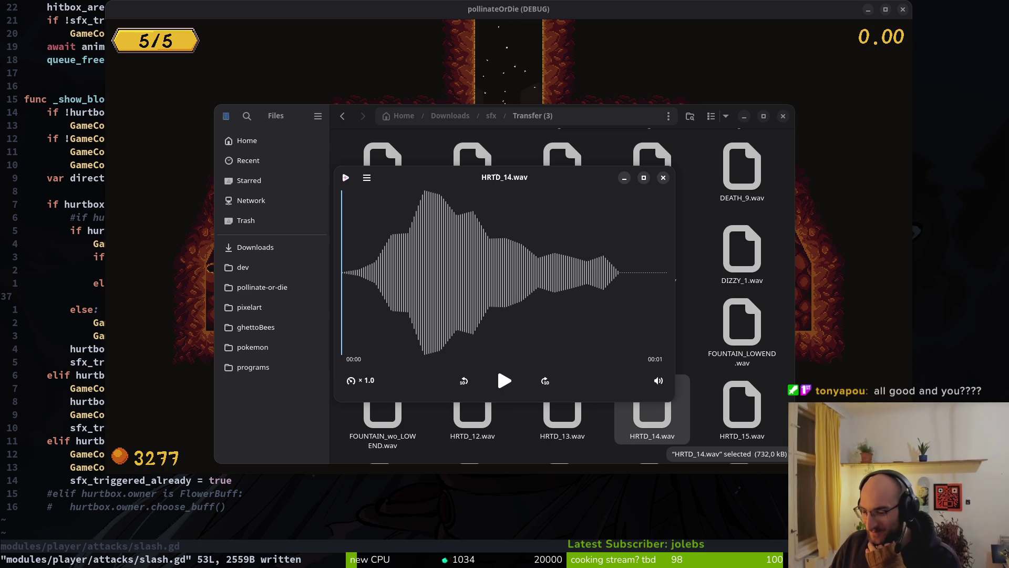
left_click(509, 385)
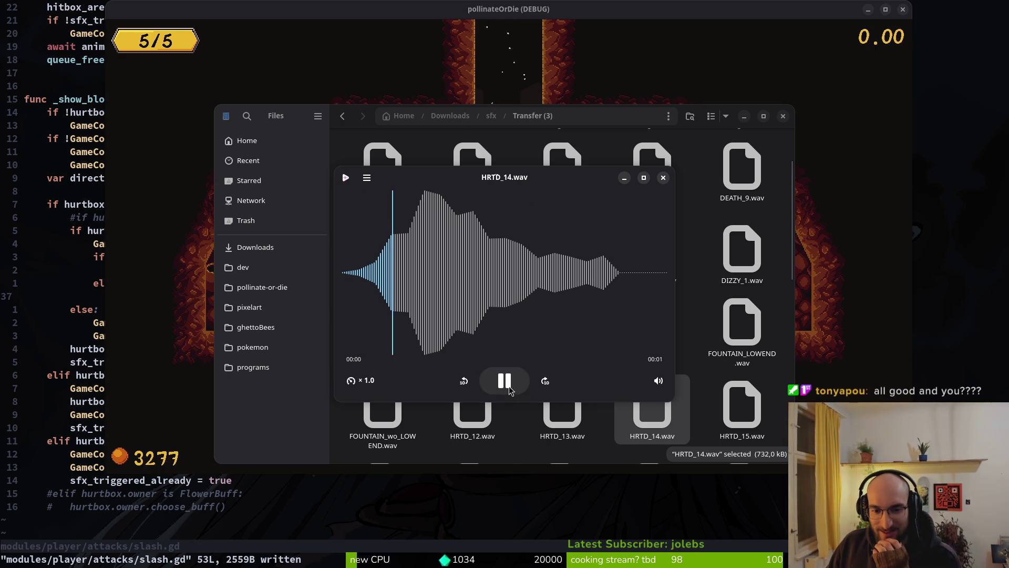
key("Escape")
key("Right")
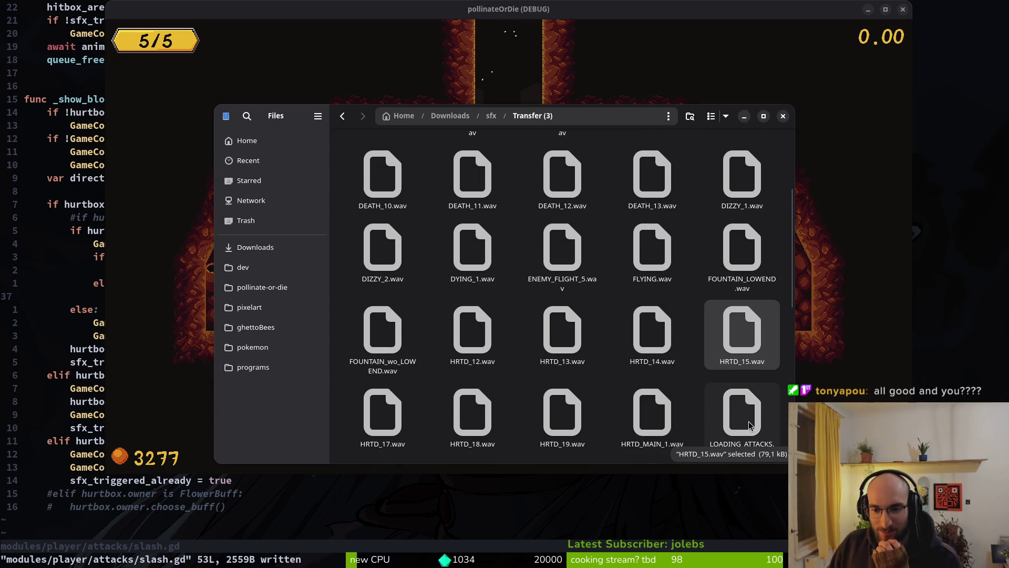
key("space")
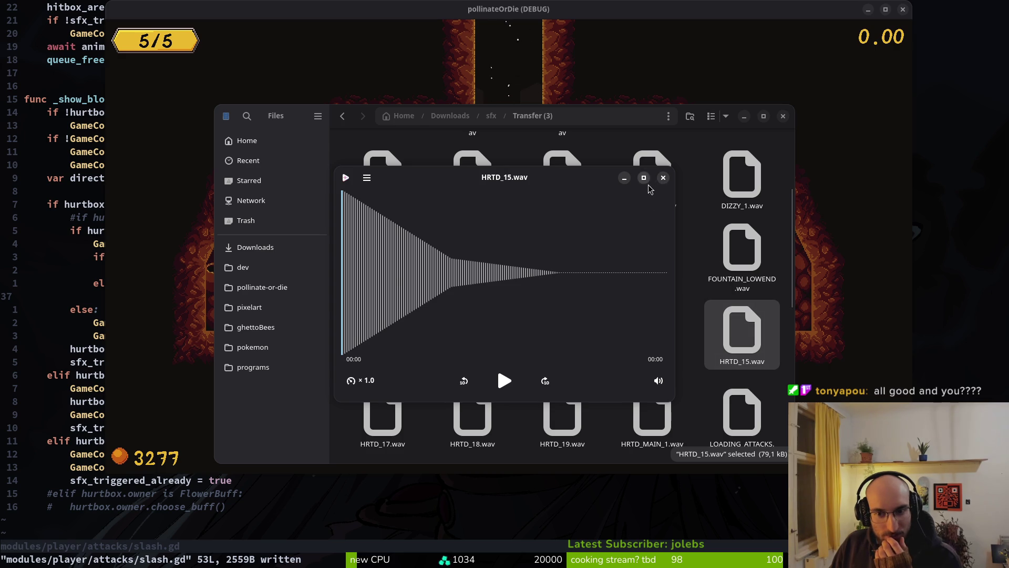
left_click(663, 178)
key("space")
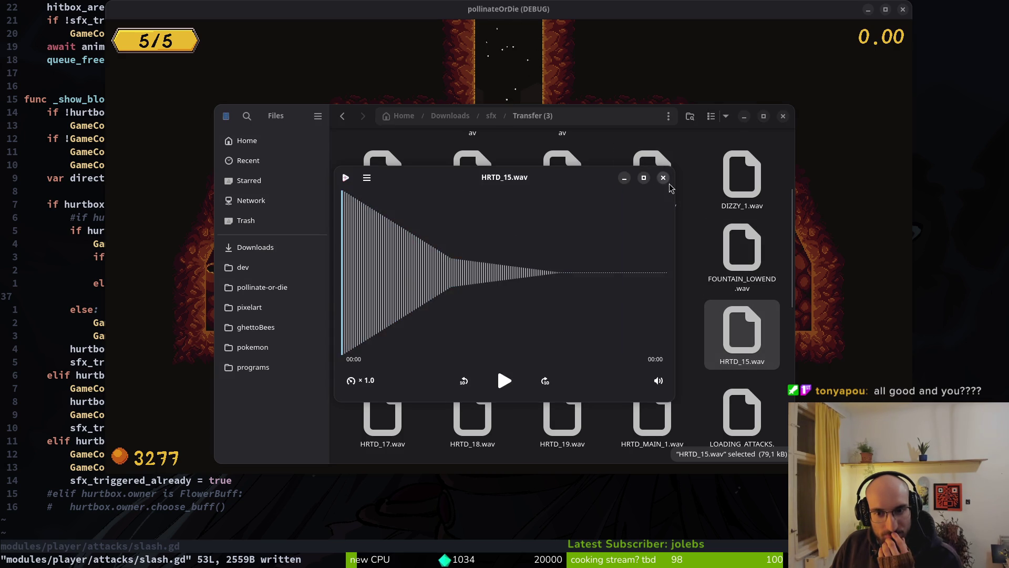
left_click(663, 178)
left_click(352, 411)
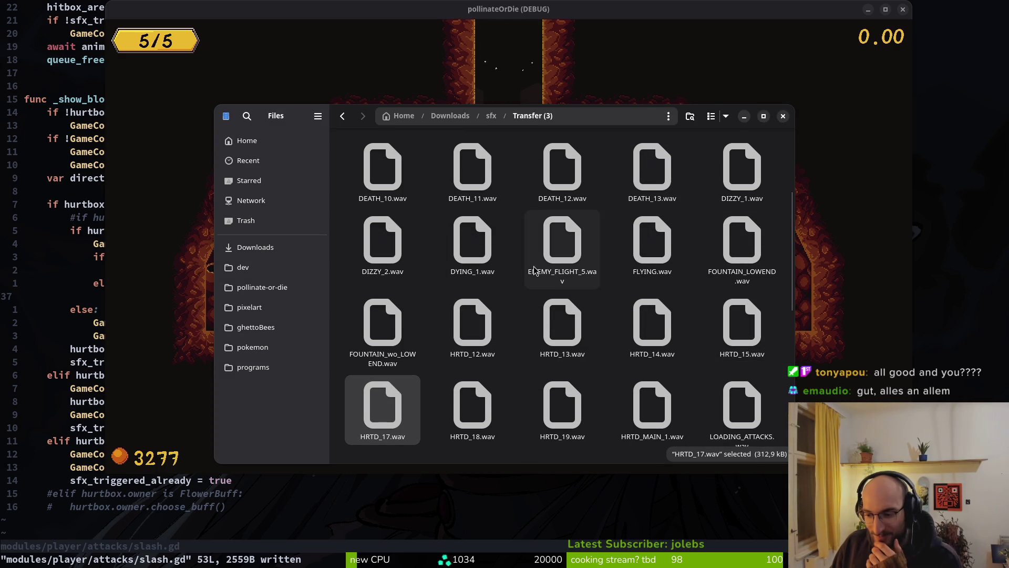
double_click(401, 394)
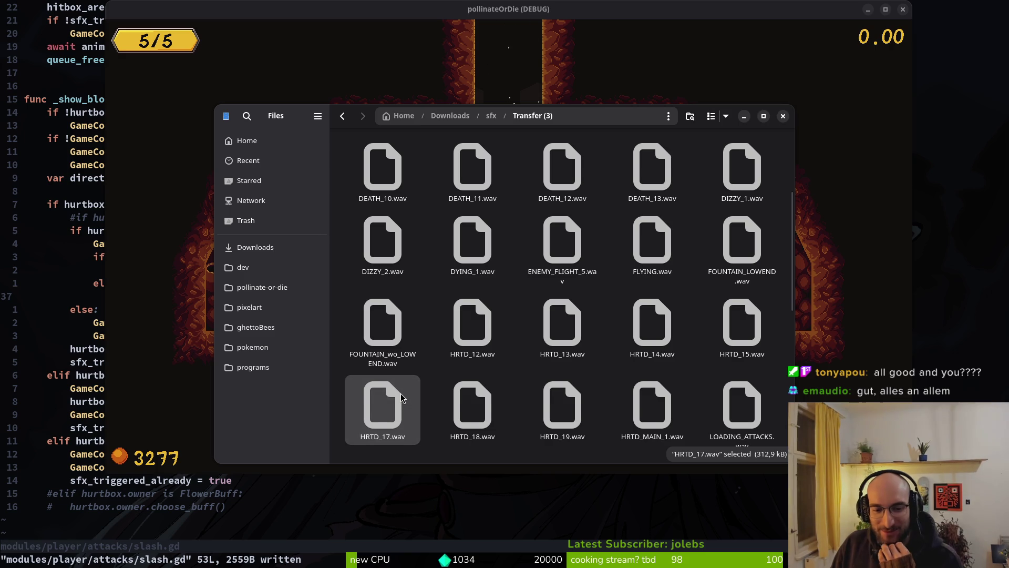
left_click(664, 178)
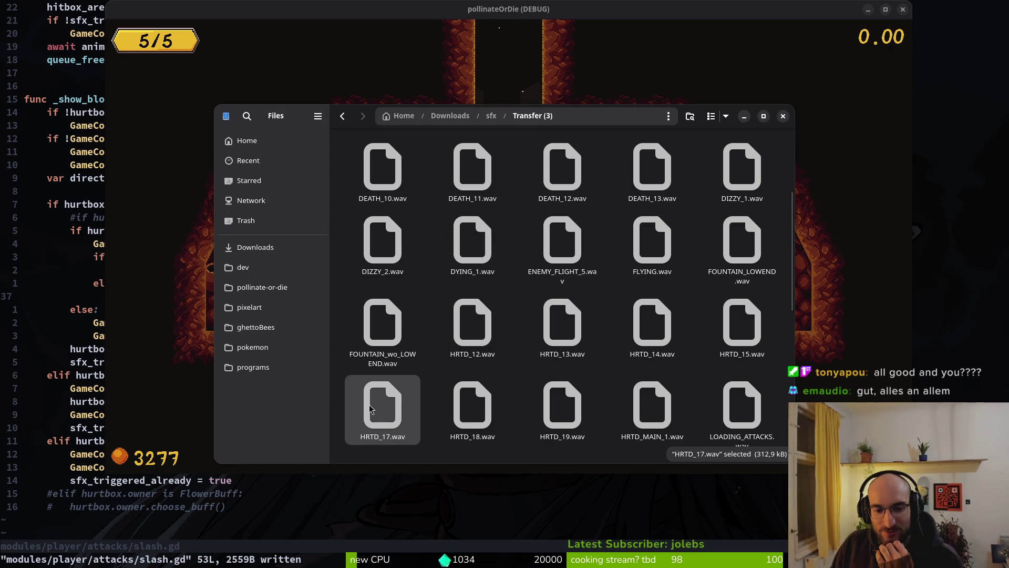
double_click(370, 409)
left_click(669, 177)
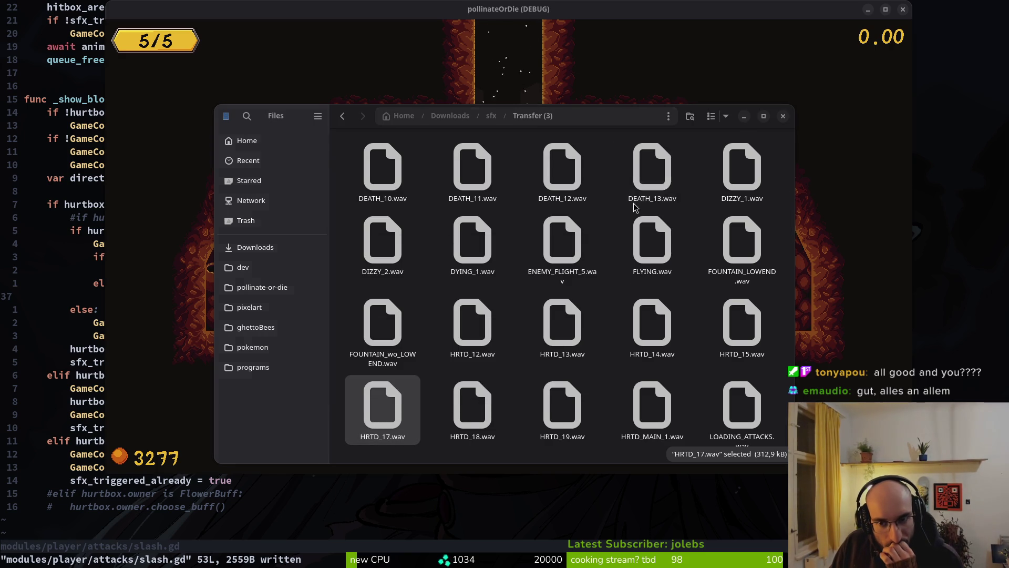
Preview HRTD_18, HRTD_19 and HRTD_MAIN_1.wav.
left_click(478, 408)
key("space")
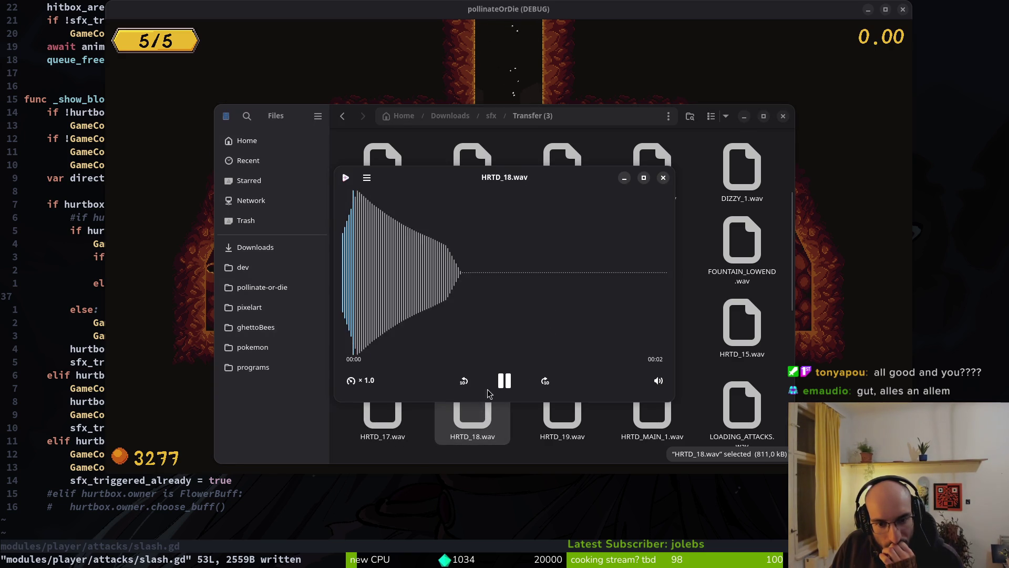
key("space")
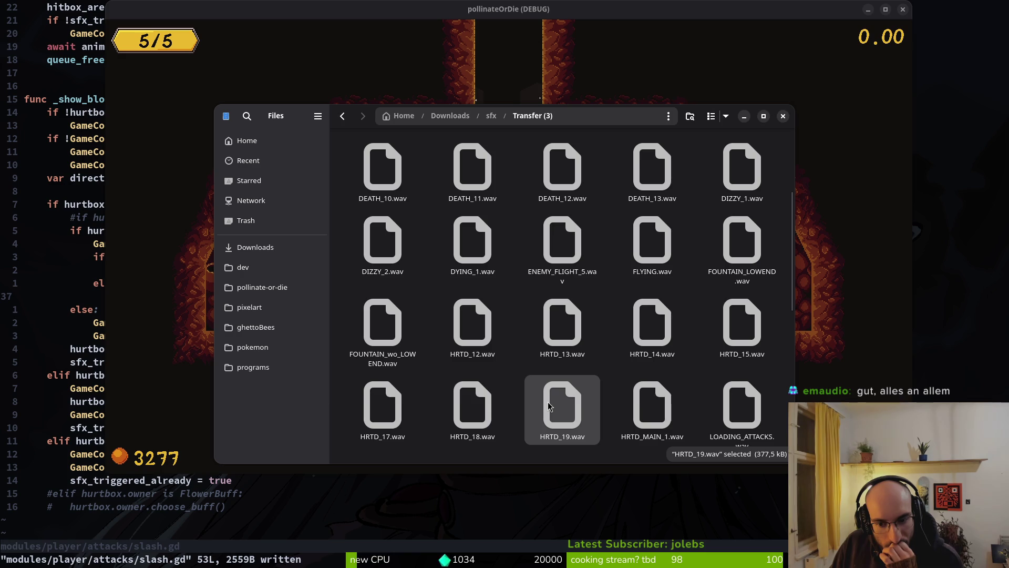
key("space")
left_click(661, 174)
scroll(658, 417, "down", 1)
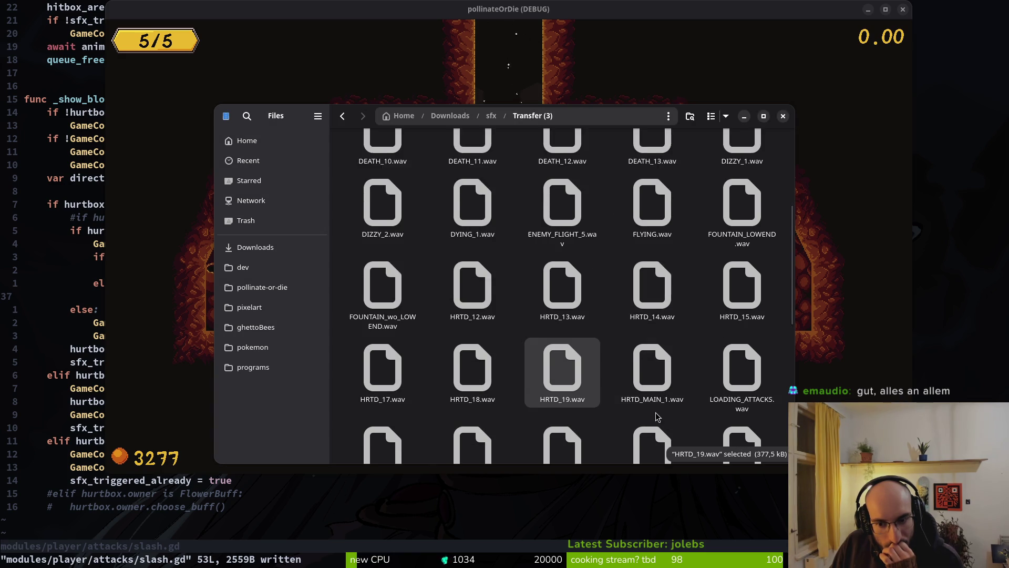
scroll(658, 417, "down", 1)
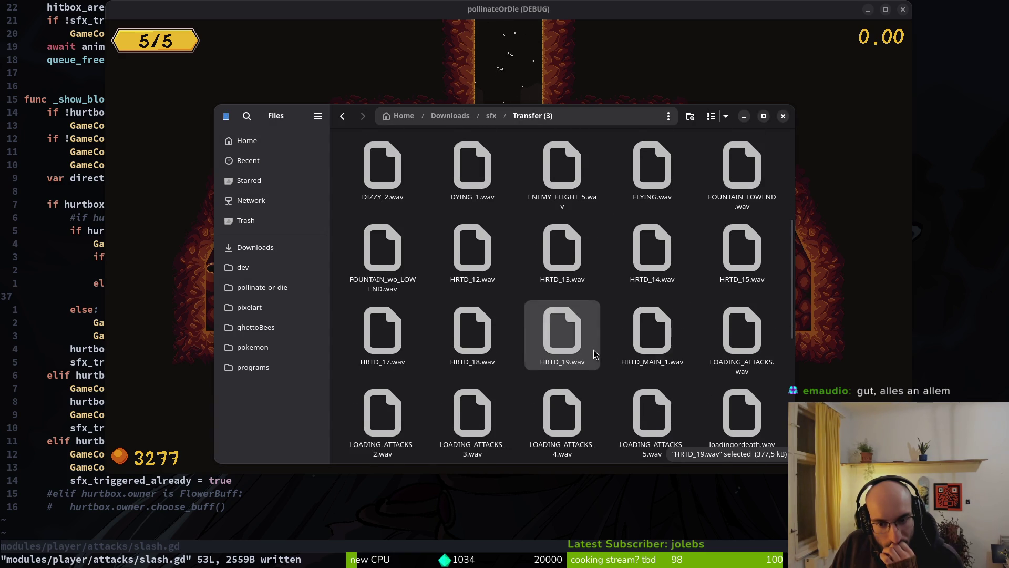
scroll(595, 353, "down", 1)
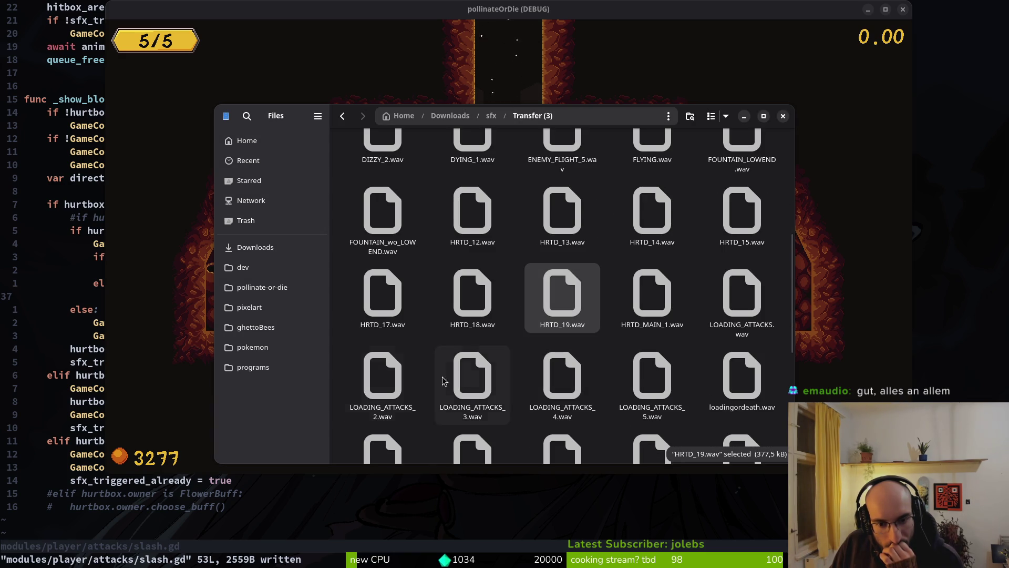
left_click(635, 299)
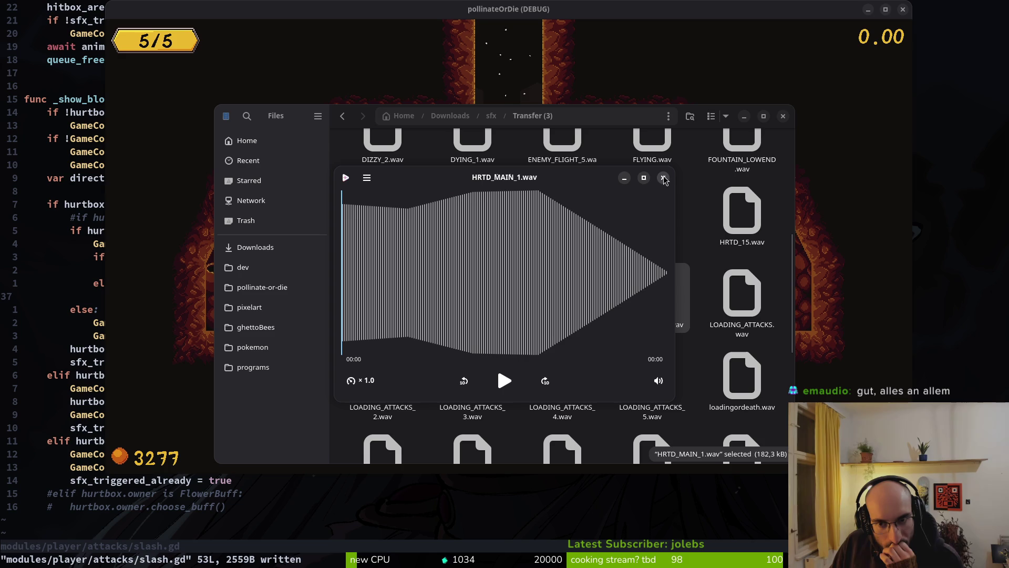
left_click(664, 179)
Play SHOOT.wav twice and SHOOT_2.wav three times to compare them.
scroll(631, 389, "down", 2)
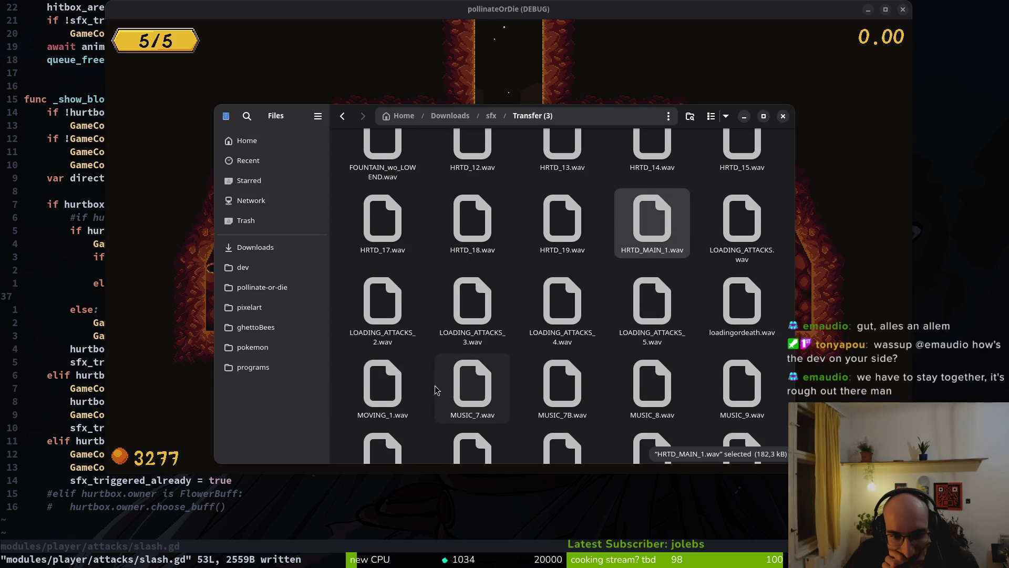
scroll(370, 362, "down", 1)
scroll(531, 416, "down", 1)
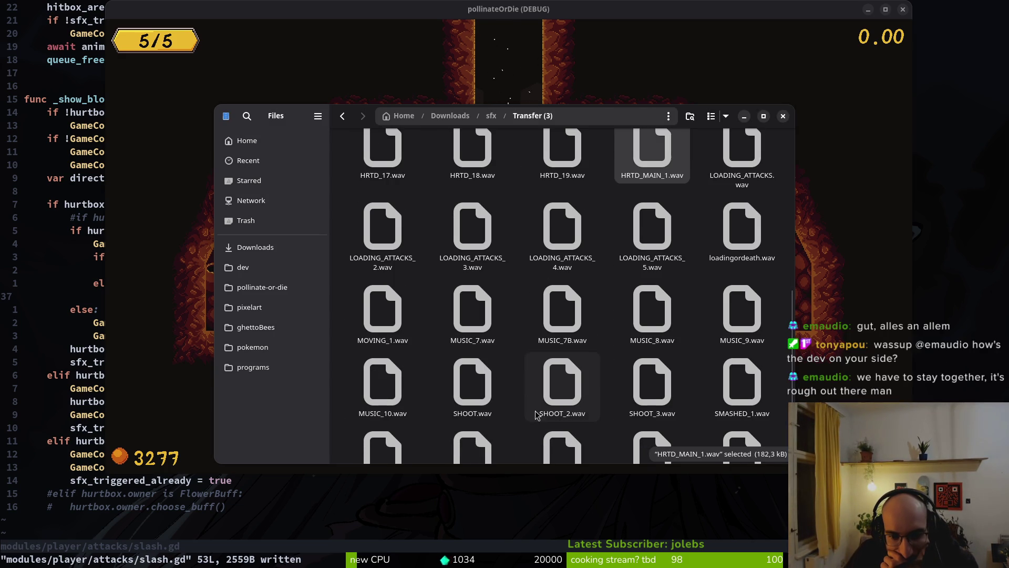
double_click(465, 377)
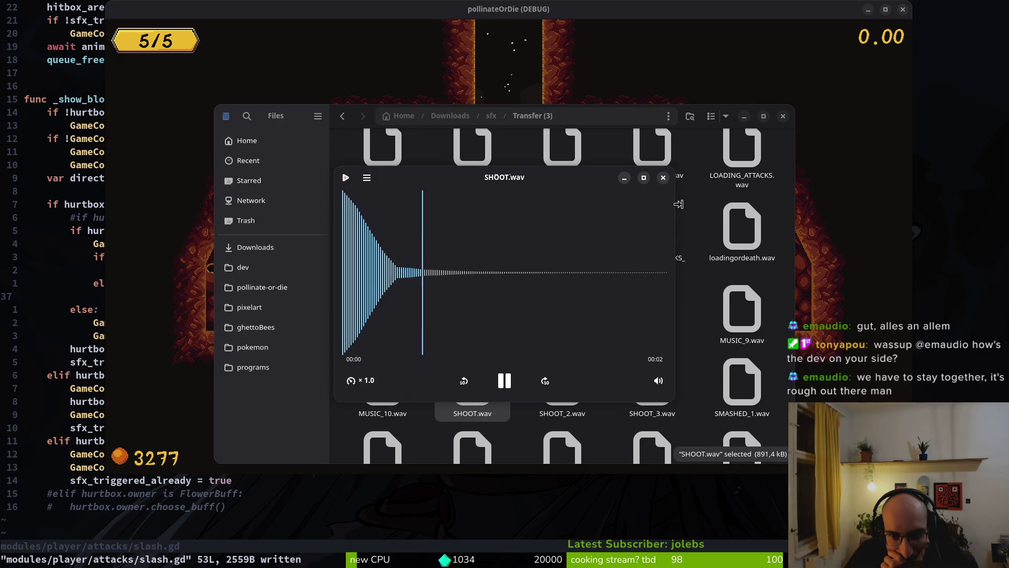
left_click(646, 196)
double_click(477, 371)
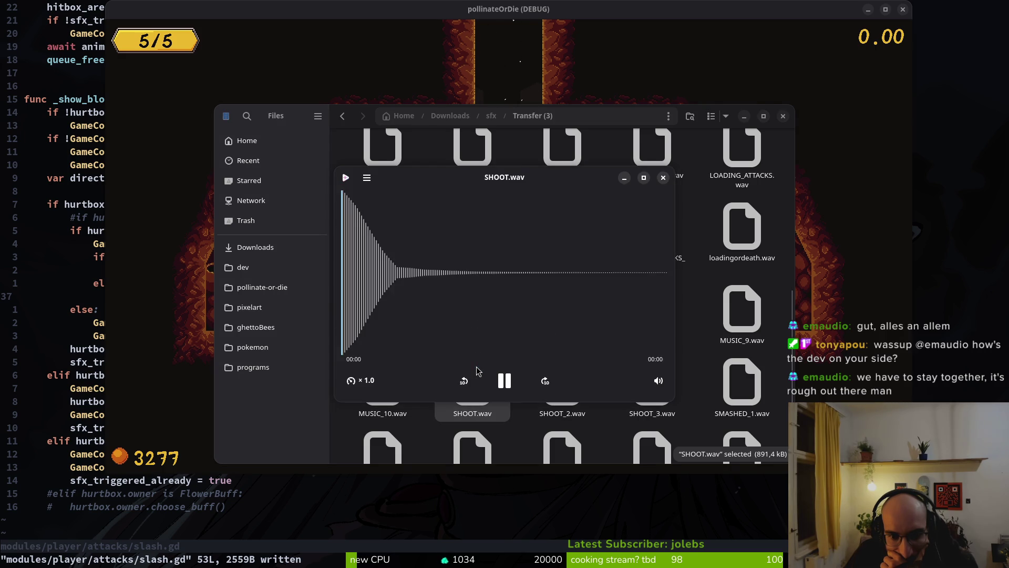
left_click(663, 179)
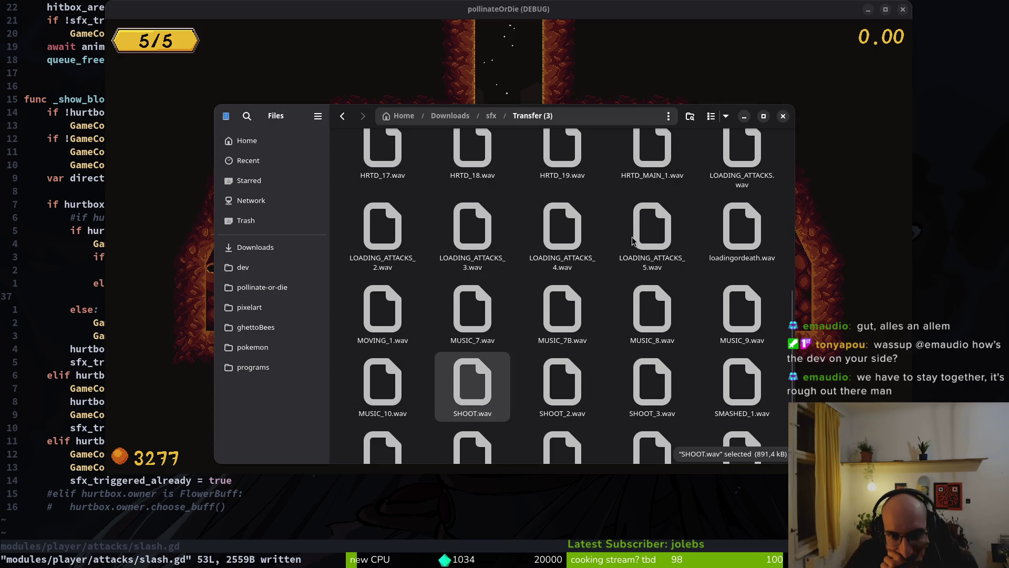
double_click(572, 375)
left_click(663, 176)
double_click(549, 378)
left_click(664, 176)
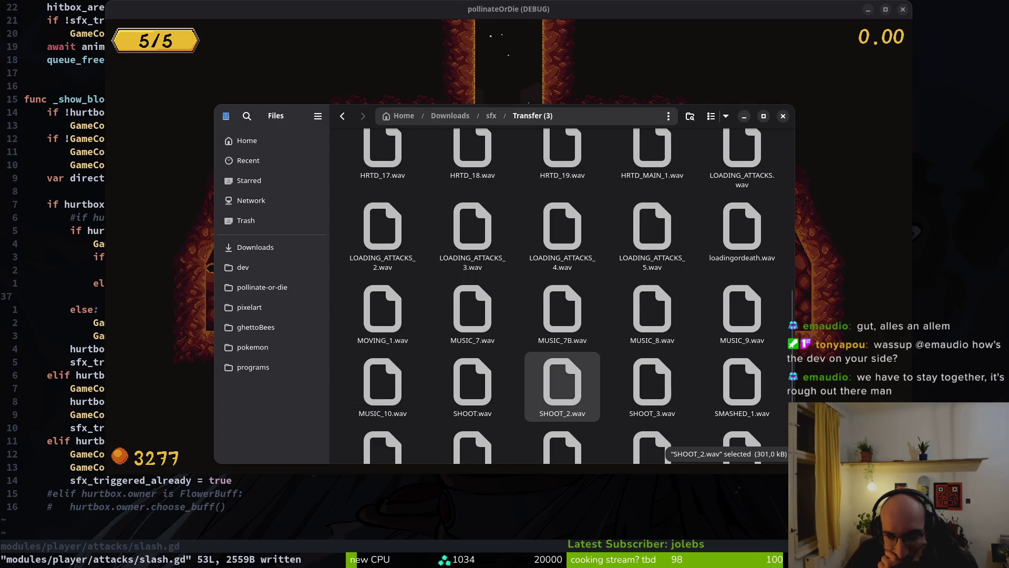
double_click(578, 386)
left_click(663, 176)
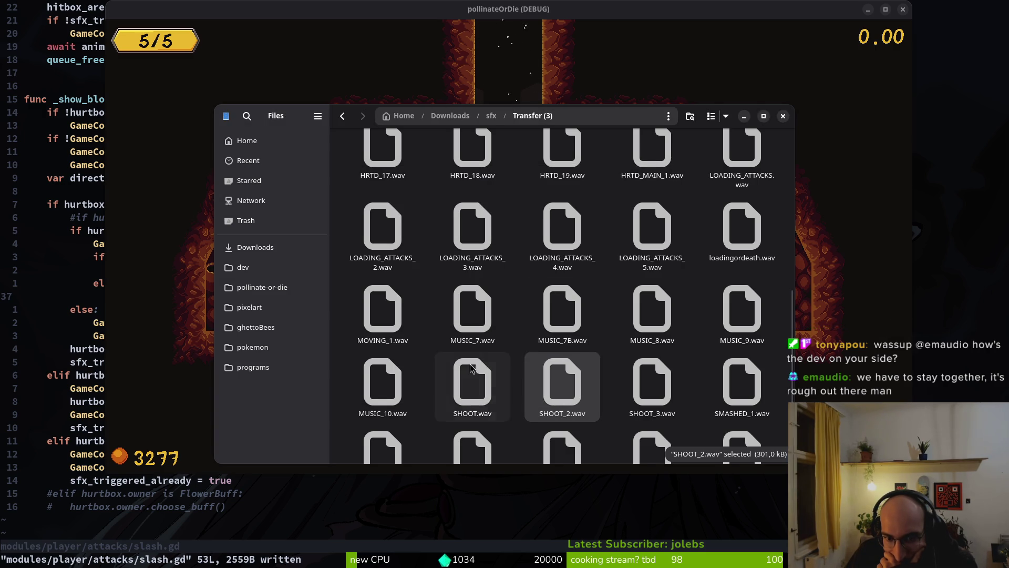
Recheck SHOOT.wav, then hear SHOOT_3.wav and SMASHED_1.wav.
left_click(472, 368)
key("space")
key("Escape")
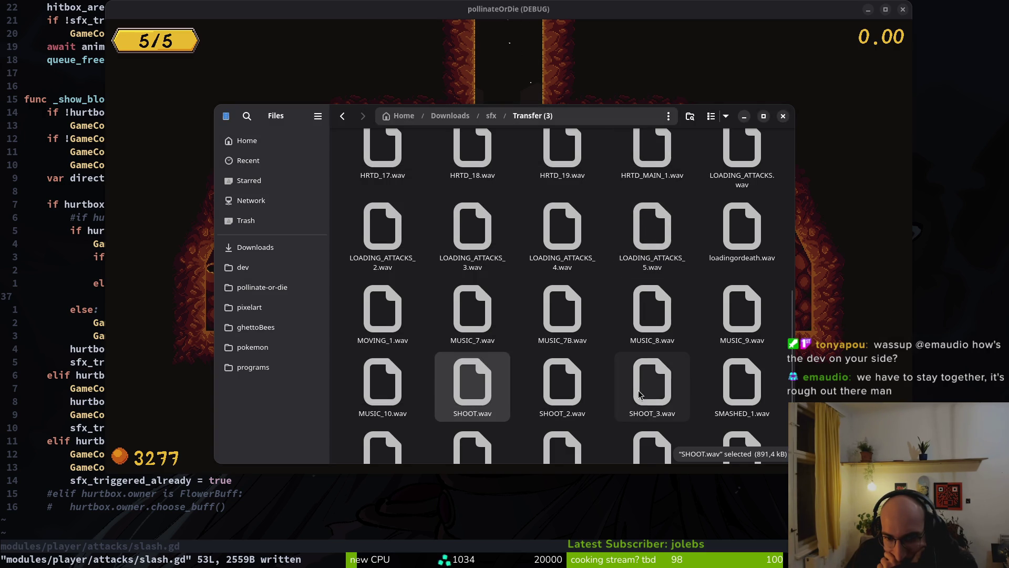
left_click(639, 393)
key("space")
key("Escape")
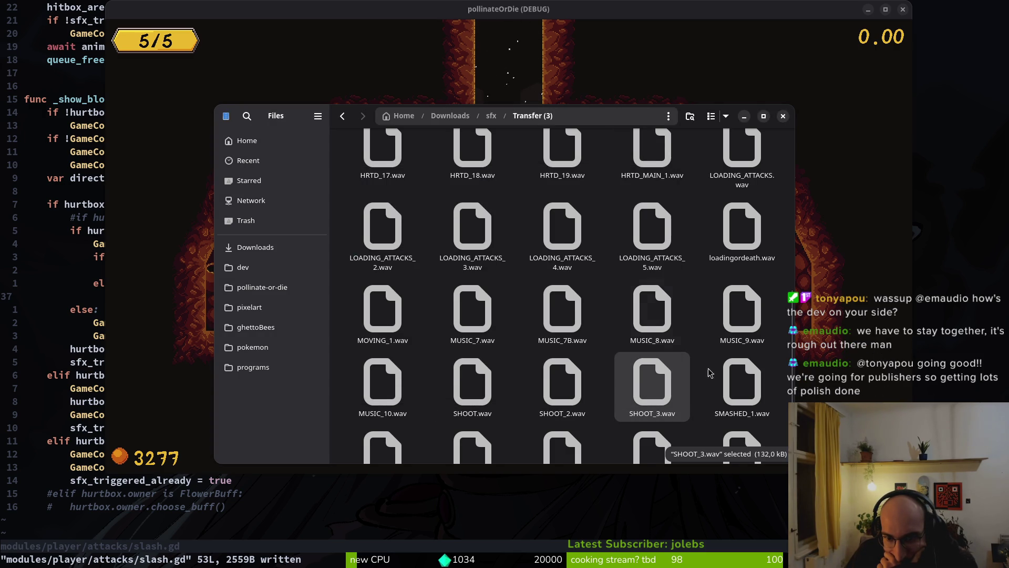
double_click(733, 381)
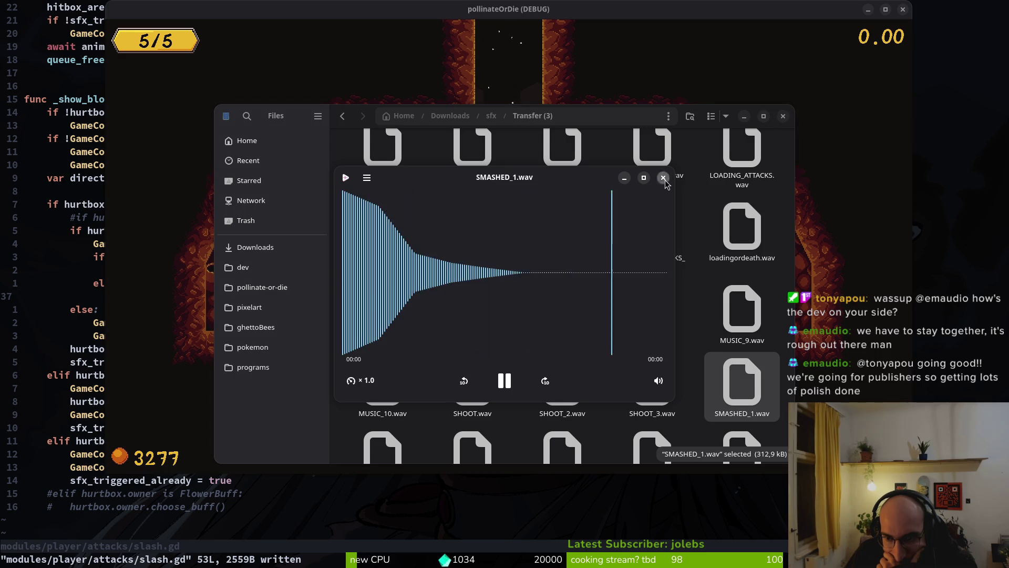
left_click(663, 178)
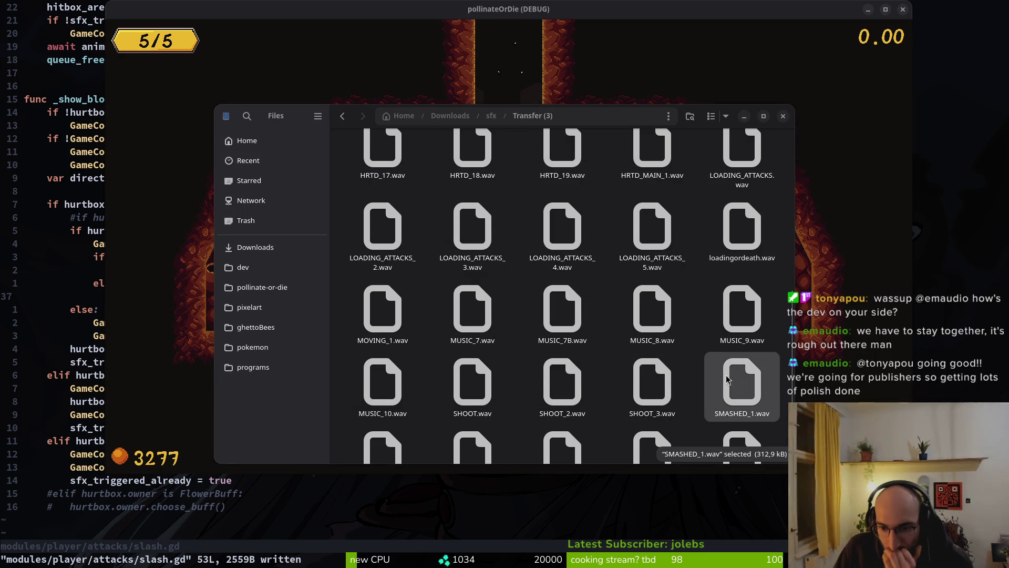
scroll(728, 378, "down", 2)
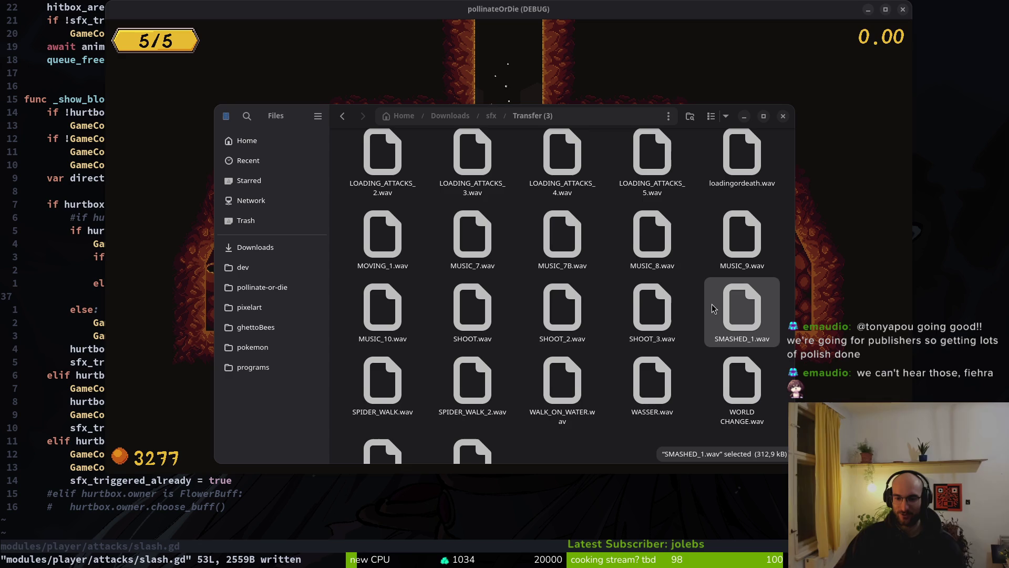
Hear SMASHED_1.wav once more.
key("space")
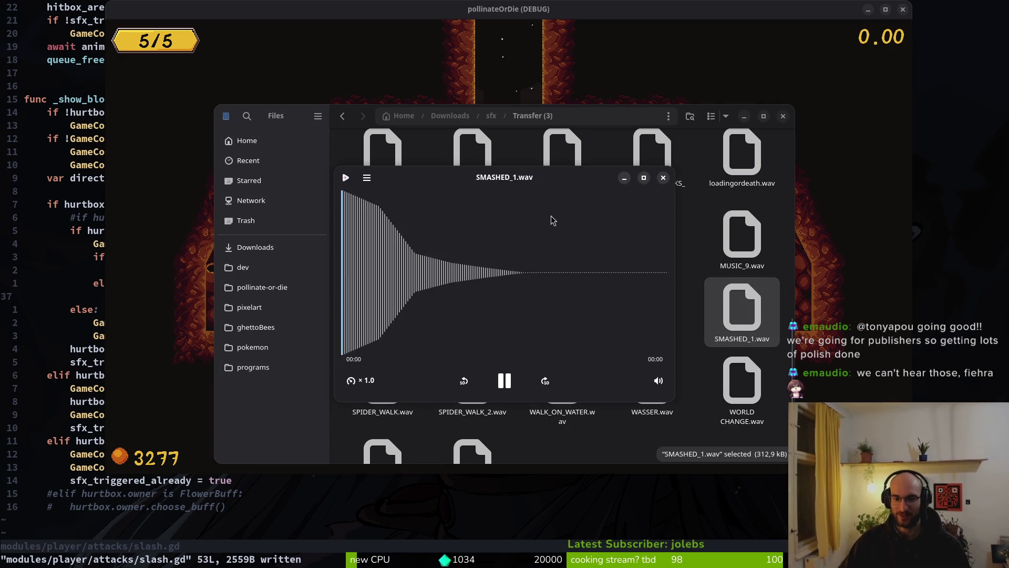
key("space")
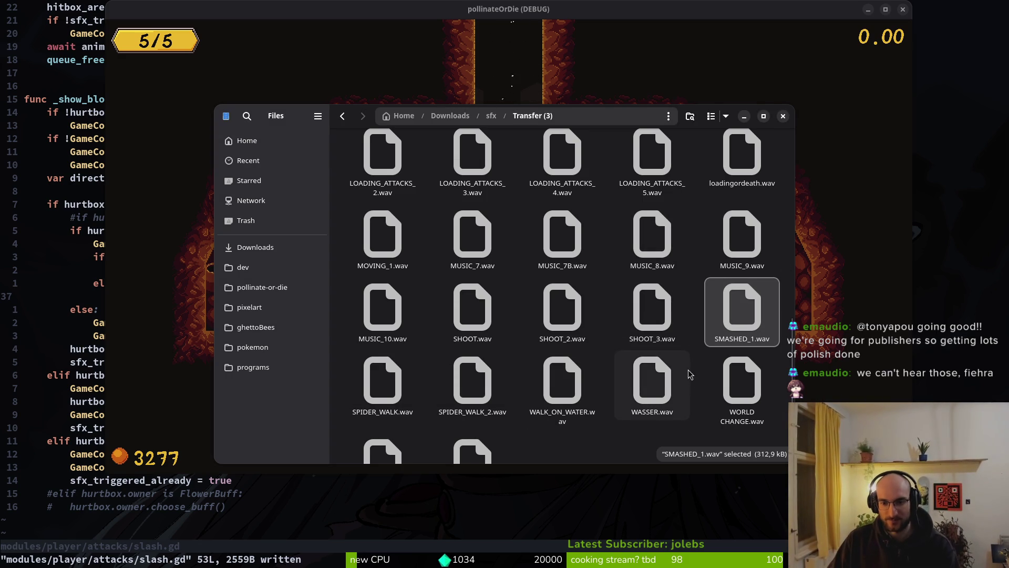
double_click(738, 326)
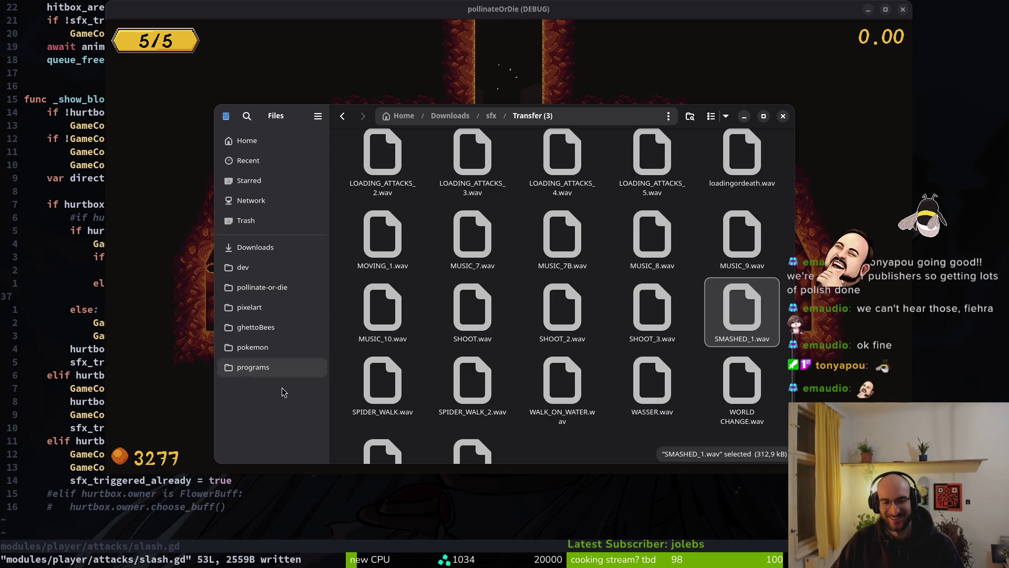
Visit Downloads, return, and open the Transfer (2) sound folder at ATTACK_JUMP.wav.
left_click(270, 252)
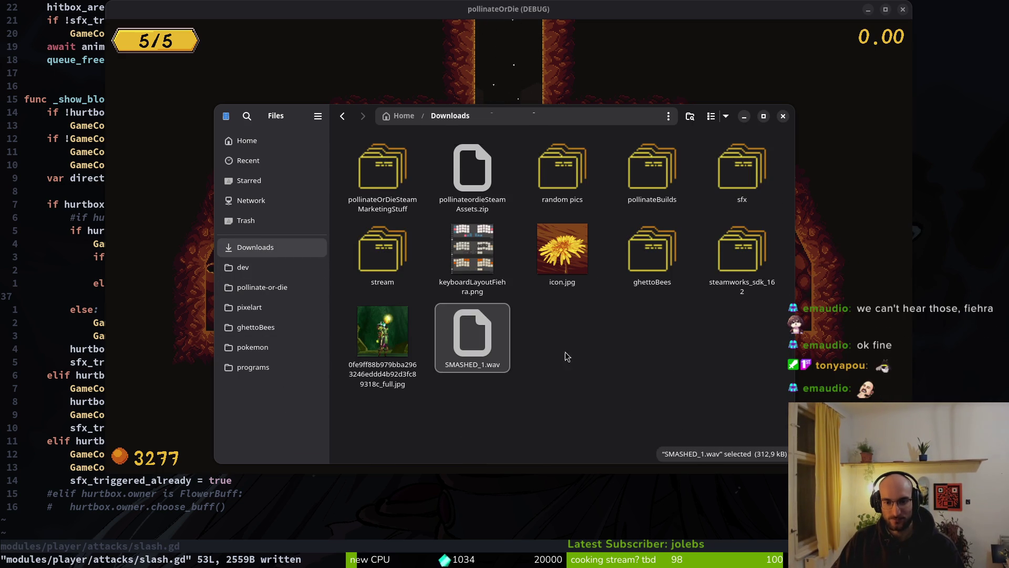
key("alt+Left")
key("alt+Left")
double_click(753, 235)
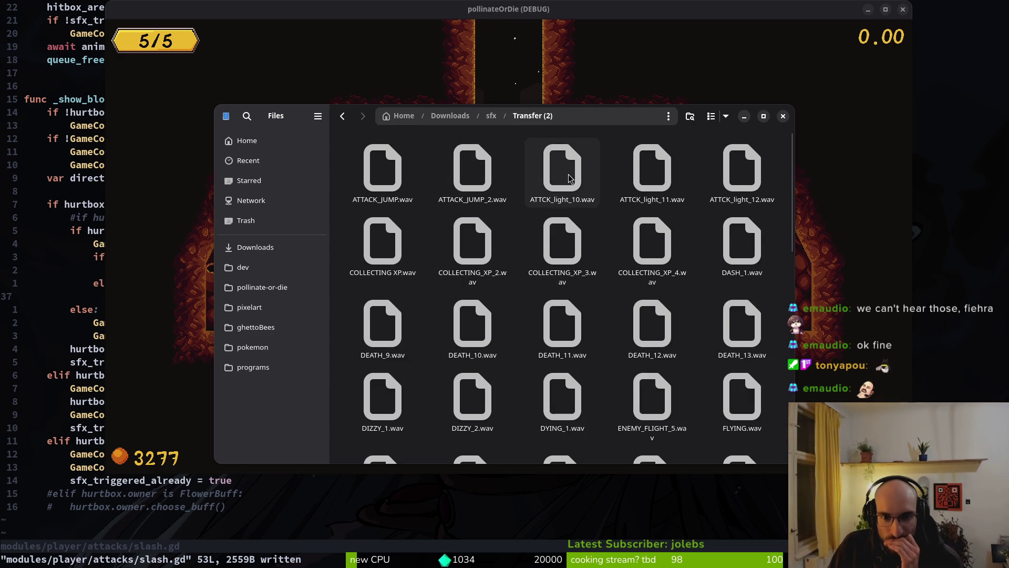
left_click(381, 174)
Quickly preview ATTACK_JUMP, ATTACK_JUMP_2, ATTCK_light_10 and ATTCK_light_11.wav.
key("Return")
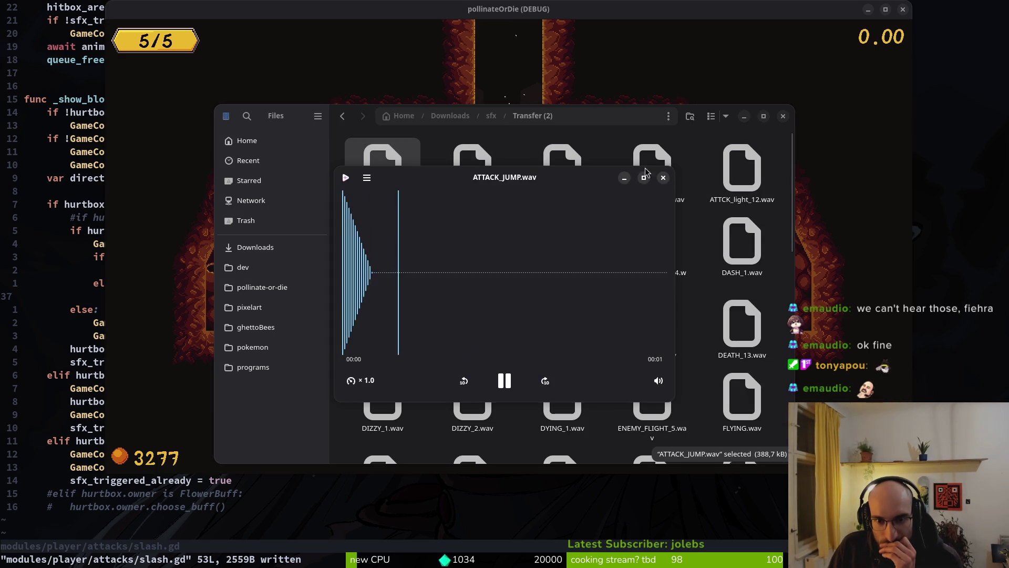
key("ctrl+w")
key("Right")
key("Return")
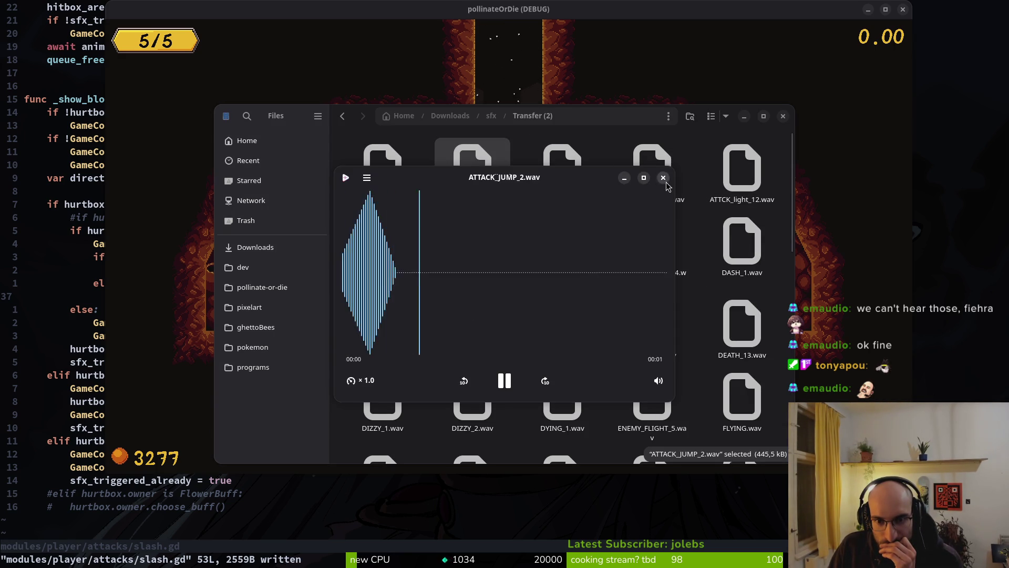
key("ctrl+w")
key("Right")
key("Return")
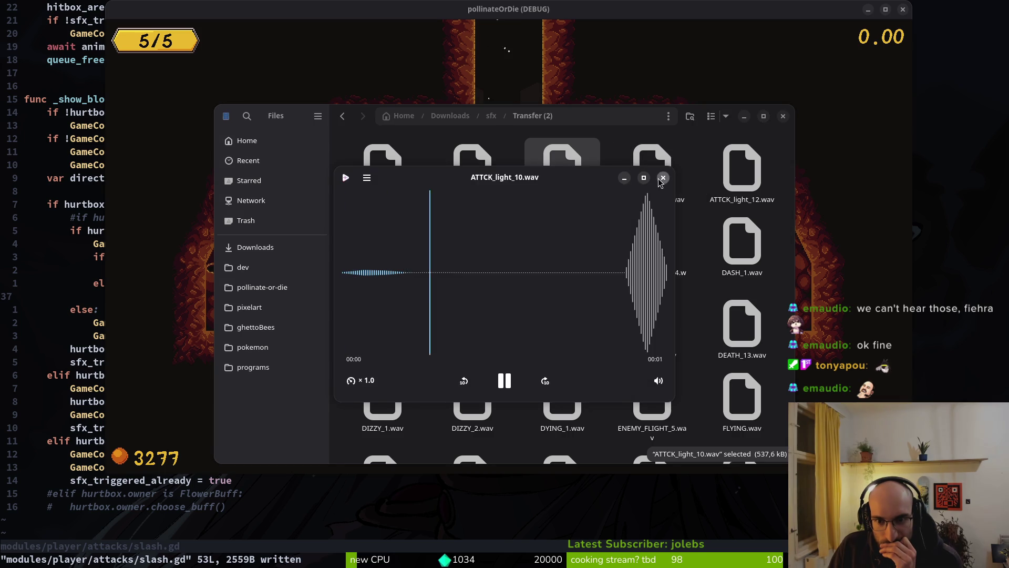
key("ctrl+w")
key("Right")
key("Return")
key("ctrl+w")
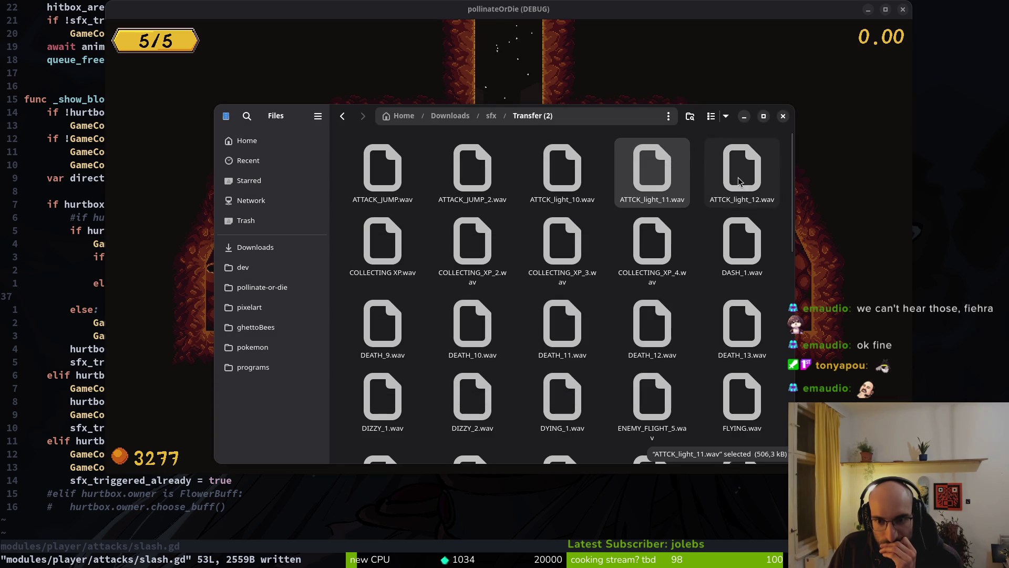
Replay ATTCK_light_11.wav in the audio player, then preview ATTCK_light_12.wav.
key("Return")
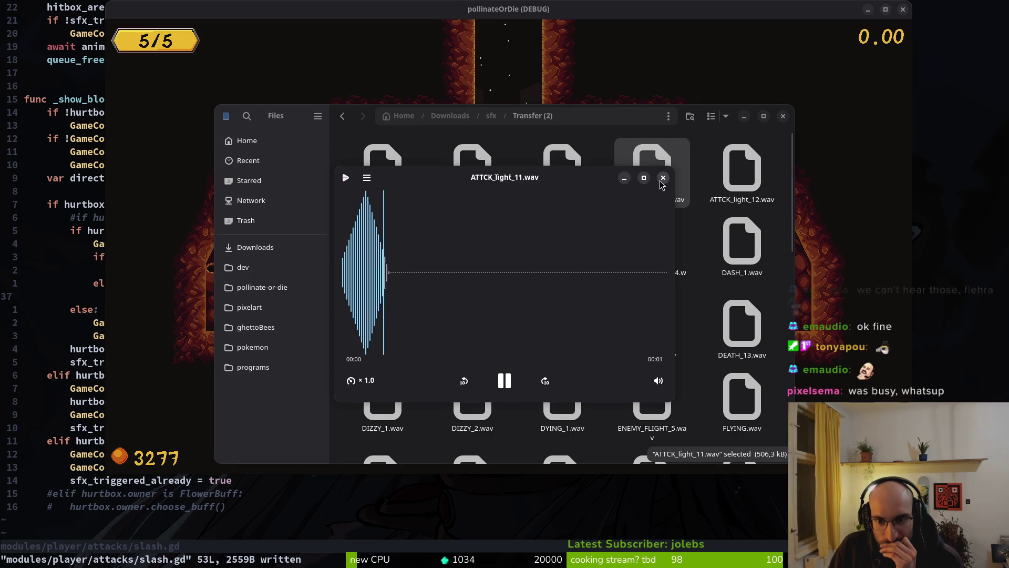
left_click(506, 387)
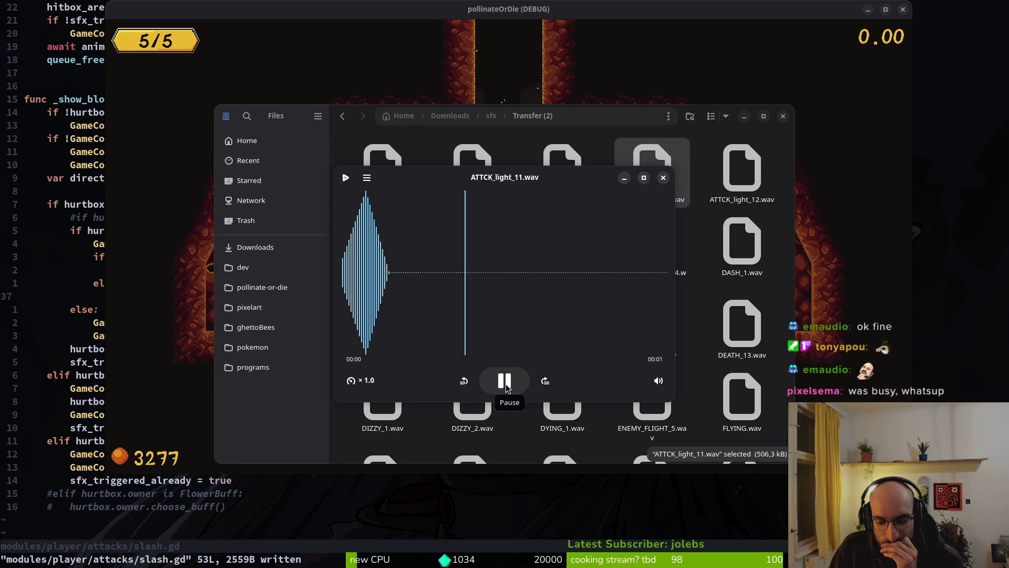
left_click(506, 384)
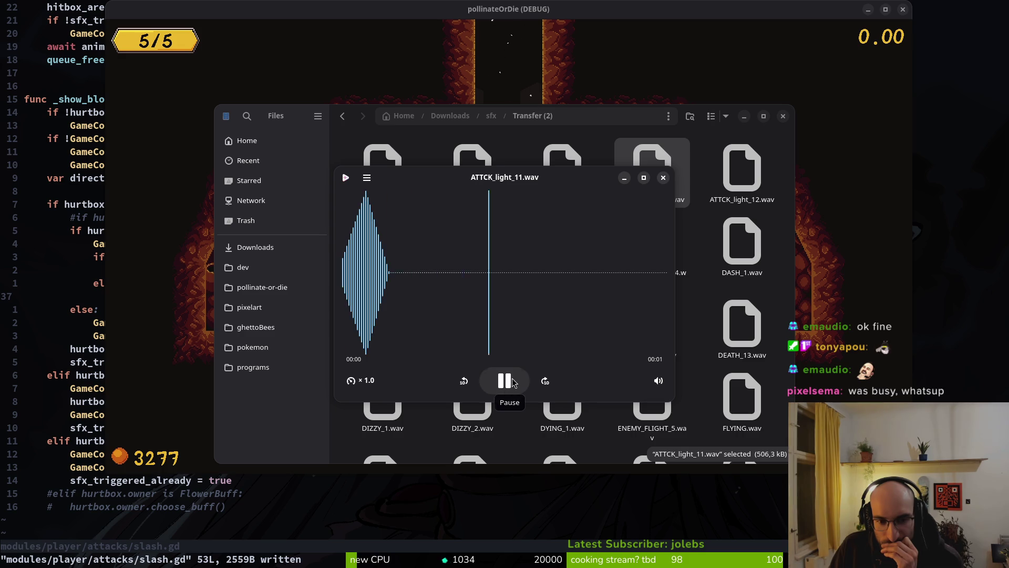
left_click(664, 178)
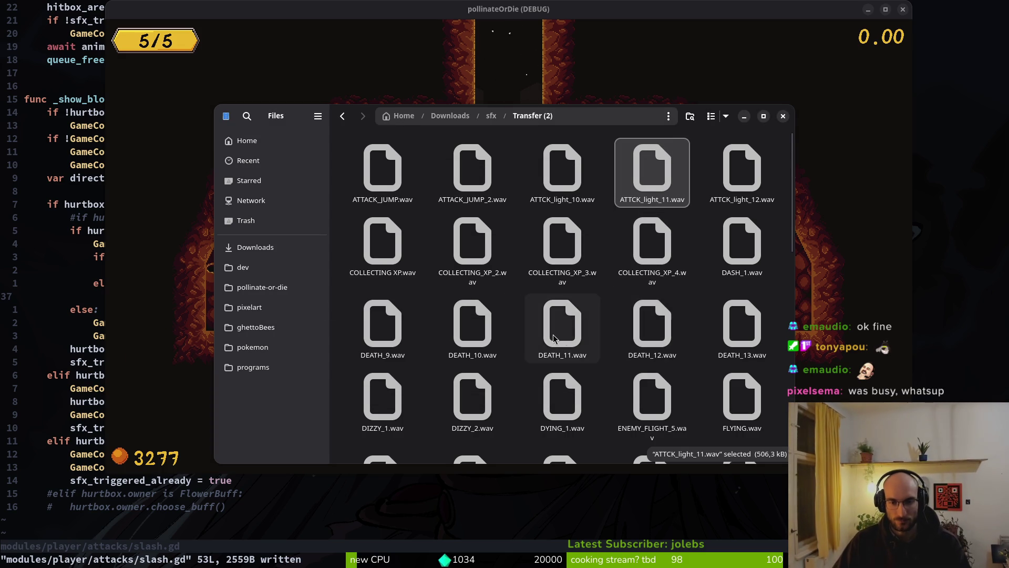
key("alt+Left")
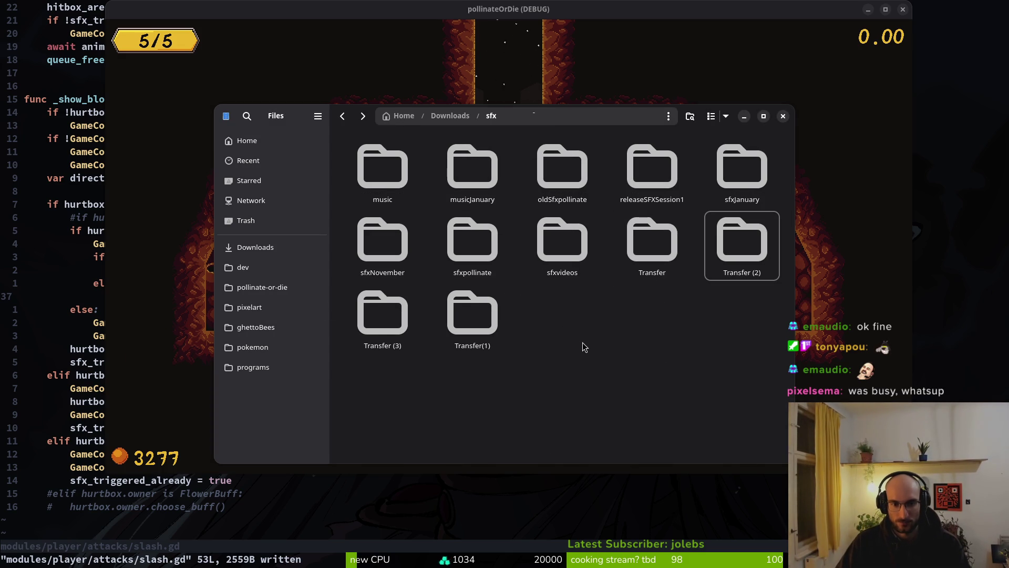
key("alt+Left")
key("alt+Right")
key("alt+Right")
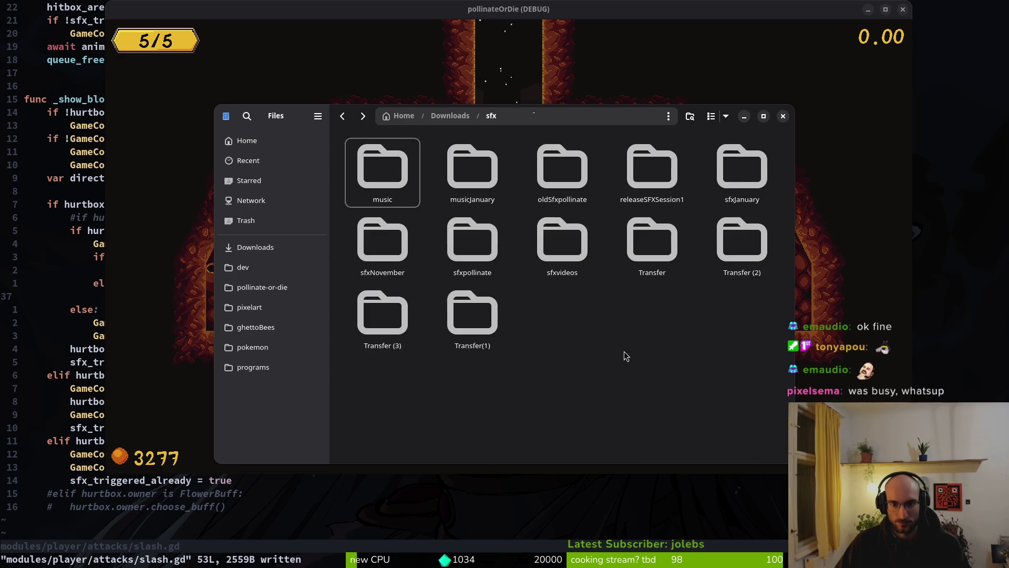
key("space")
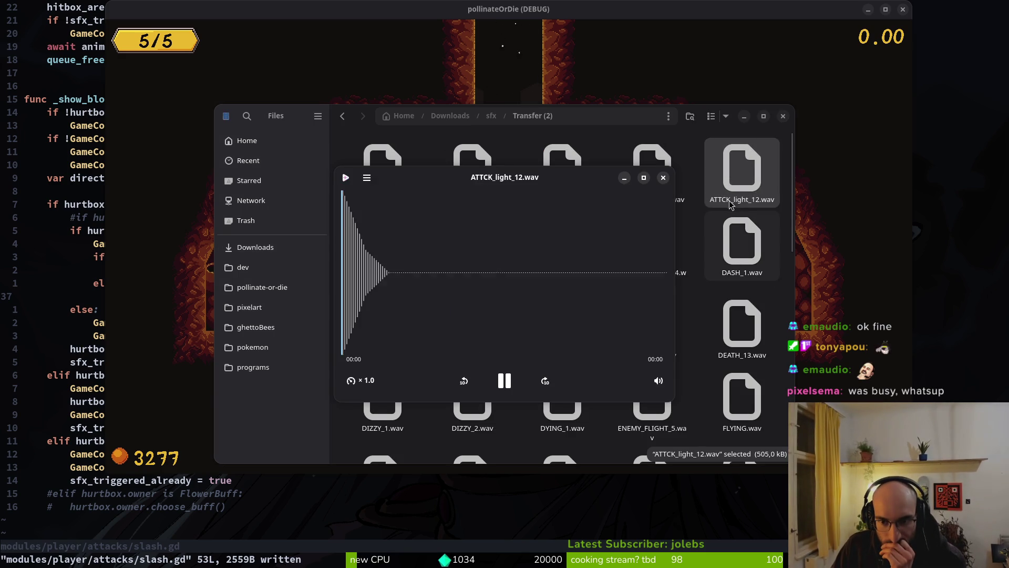
left_click(660, 173)
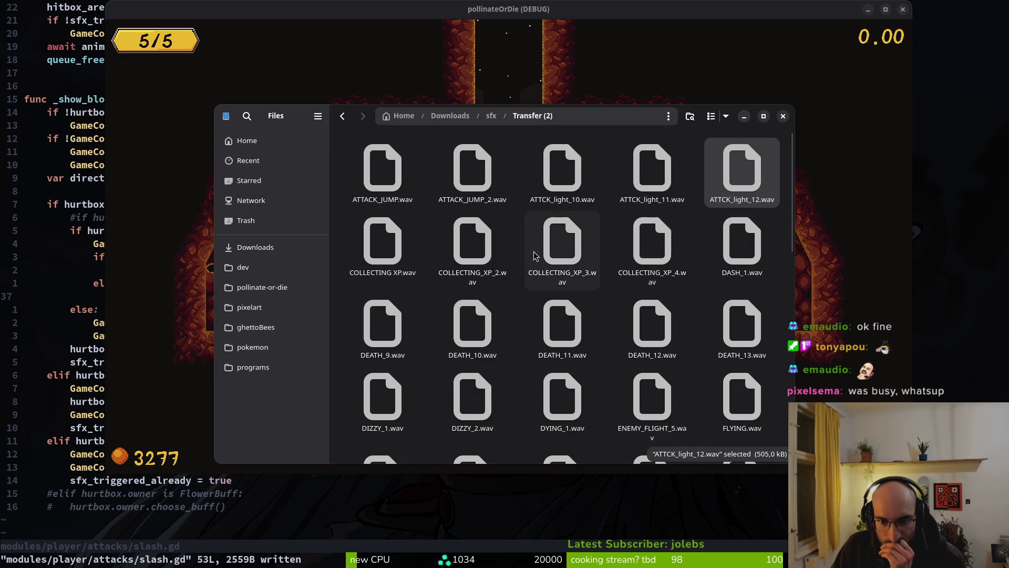
Listen to COLLECTING XP.wav and COLLECTING_XP_2.wav.
left_click(389, 247)
key("space")
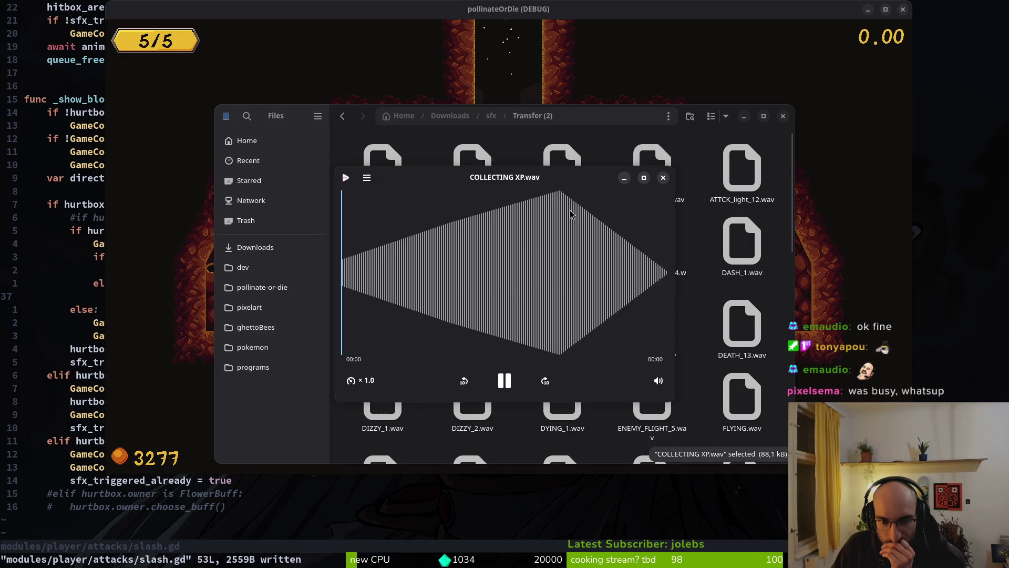
left_click(660, 175)
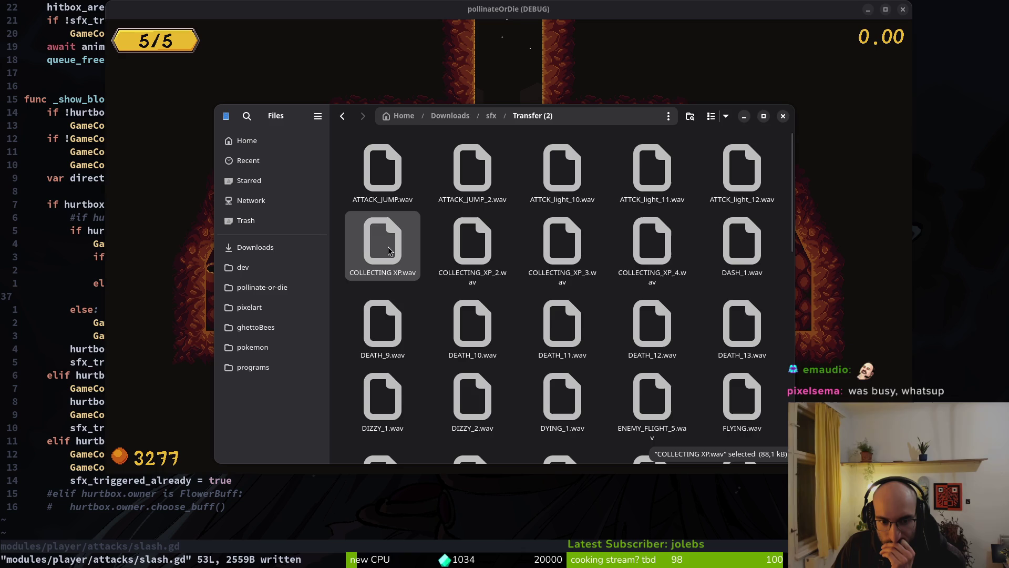
key("space")
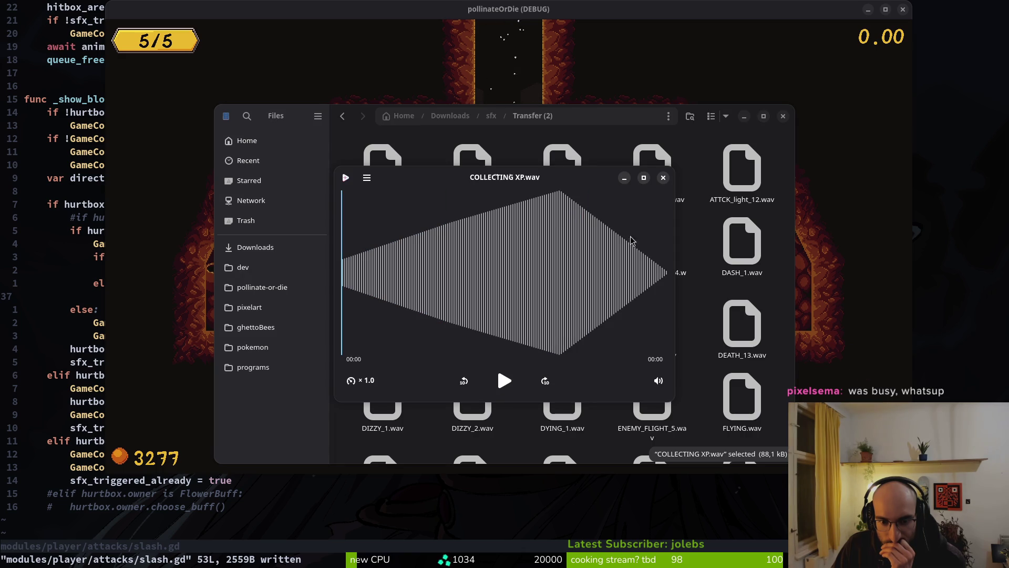
left_click(502, 381)
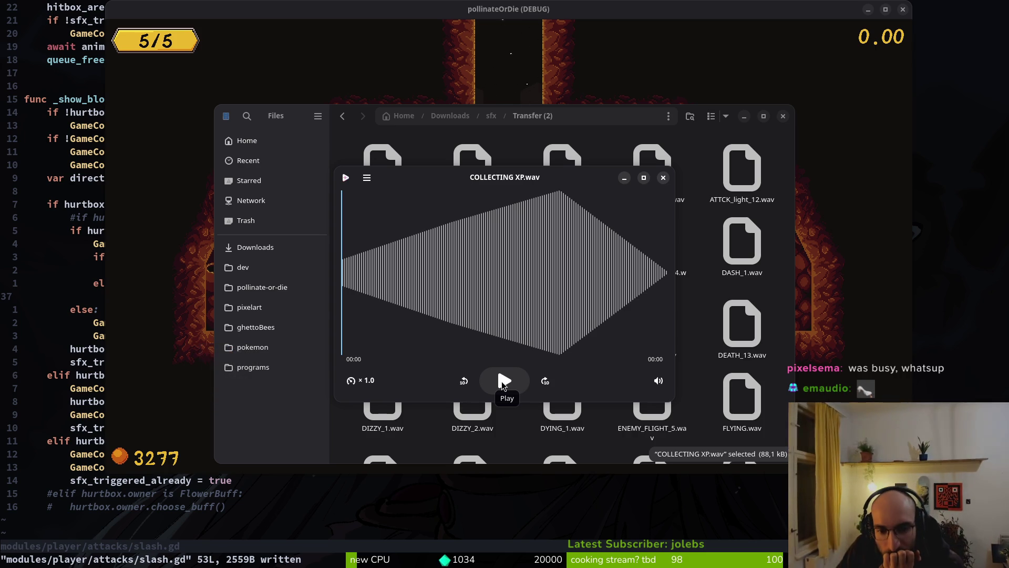
left_click(664, 178)
left_click(478, 263)
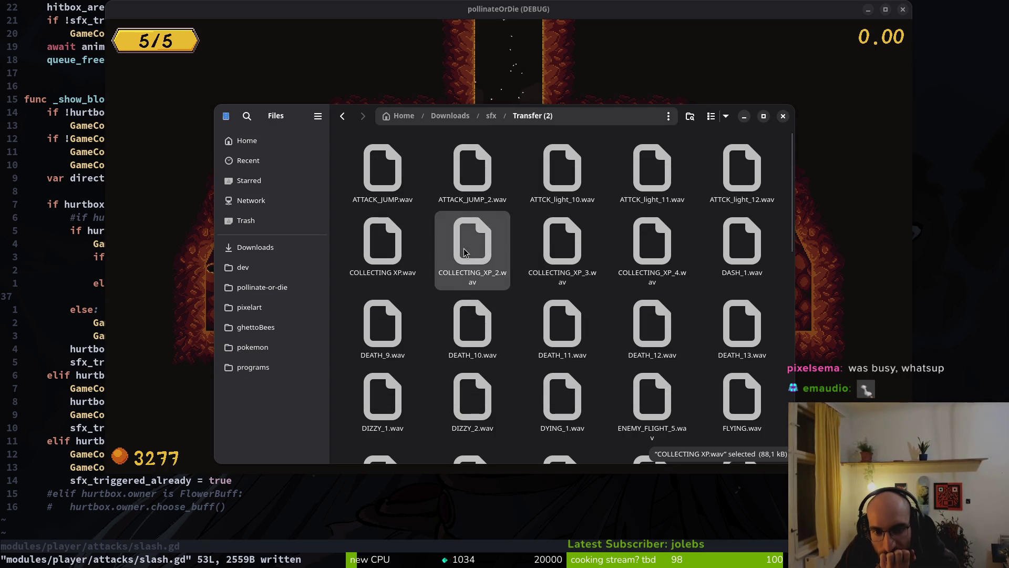
key("space")
Preview COLLECTING_XP_3 and COLLECTING_XP_4.wav, then recheck COLLECTING XP.wav.
key("space")
left_click(582, 239)
key("space")
key("space")
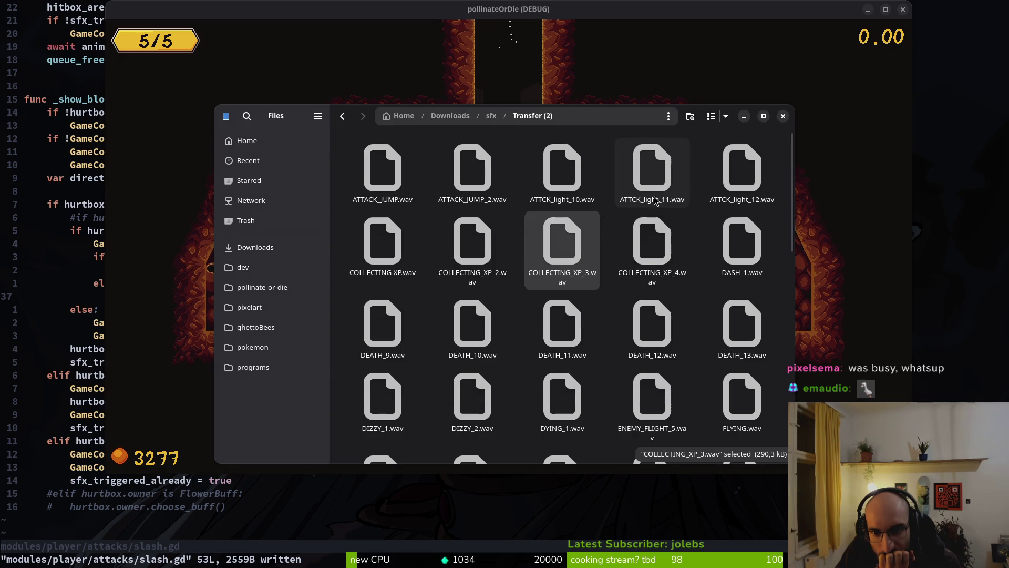
left_click(674, 231)
key("space")
key("space")
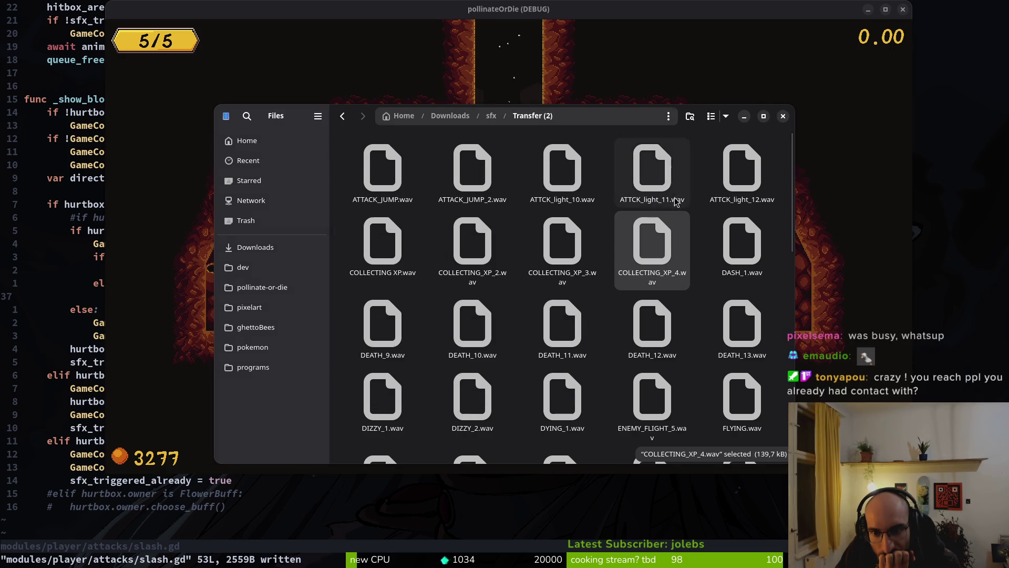
key("space")
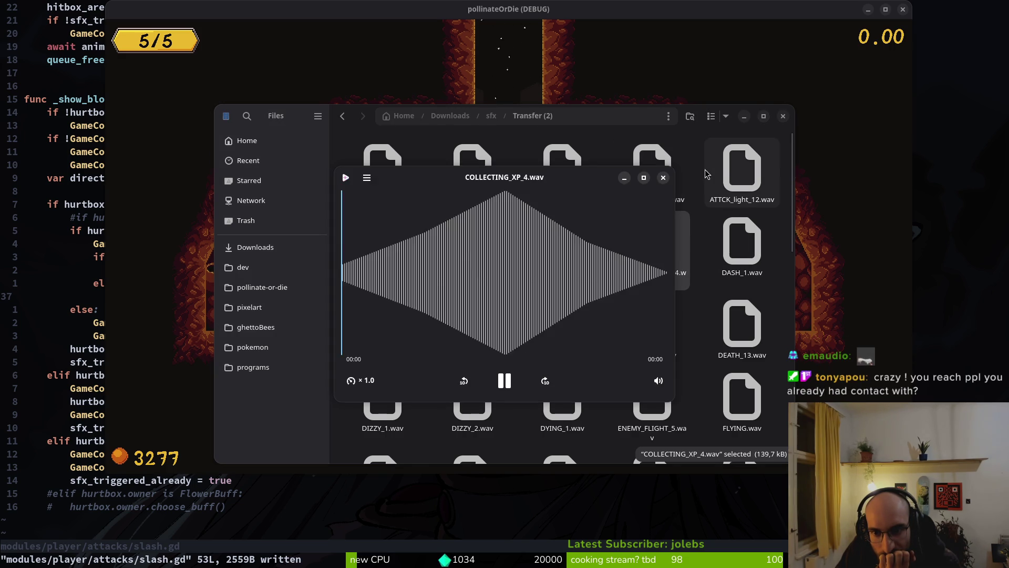
key("space")
left_click(371, 232)
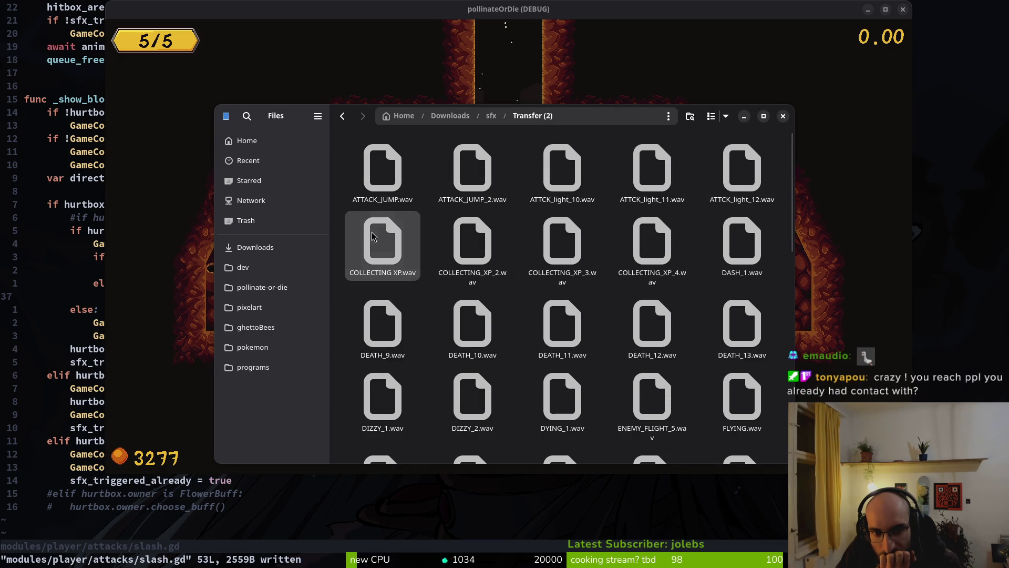
key("space")
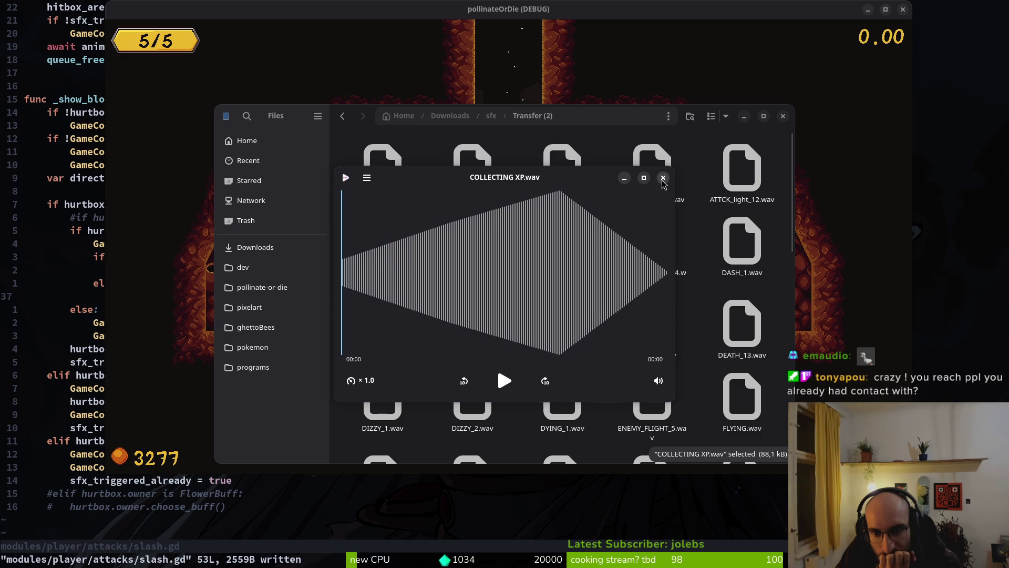
key("space")
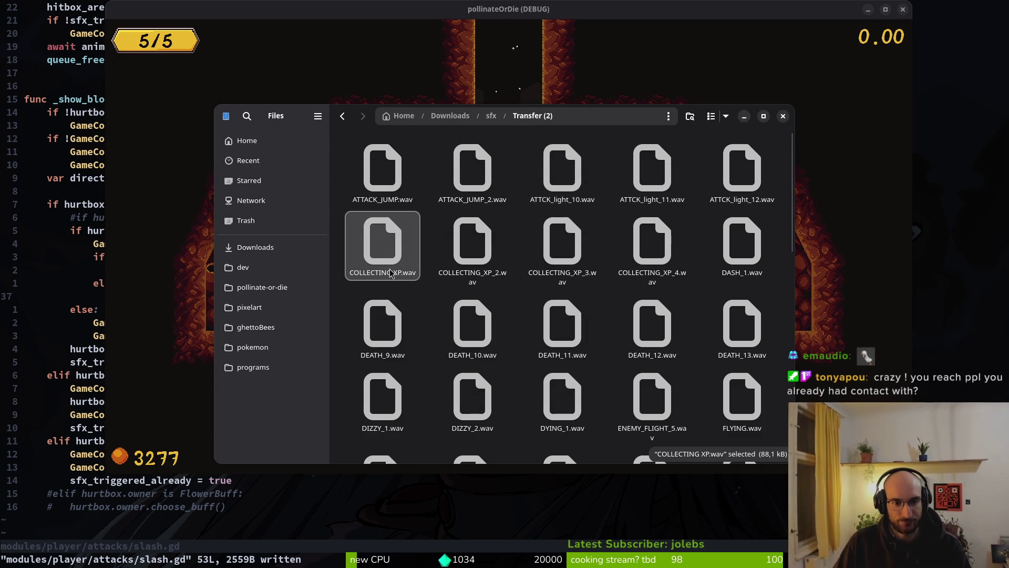
Preview DEATH_9, DEATH_10, DEATH_11 and DEATH_12.wav, then return to slash.gd.
key("BackSpace")
key("BackSpace")
key("alt+Right")
key("alt+Right")
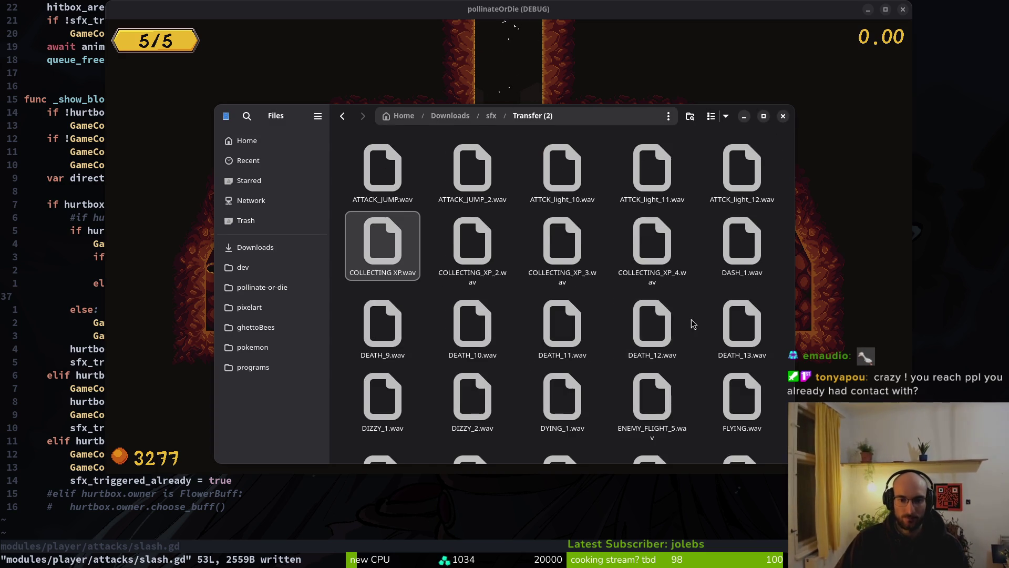
left_click(380, 334)
key("space")
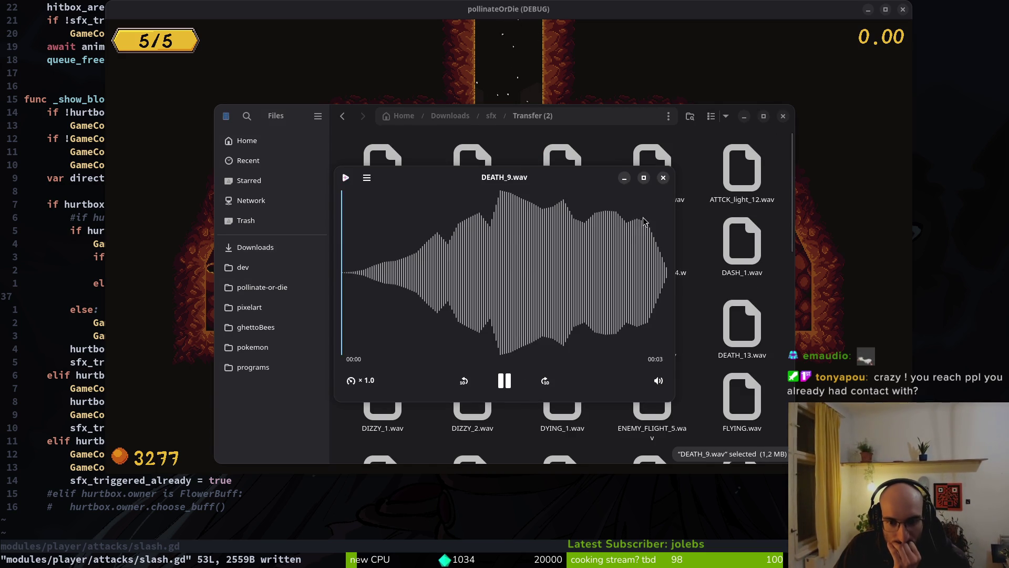
key("space")
left_click(455, 320)
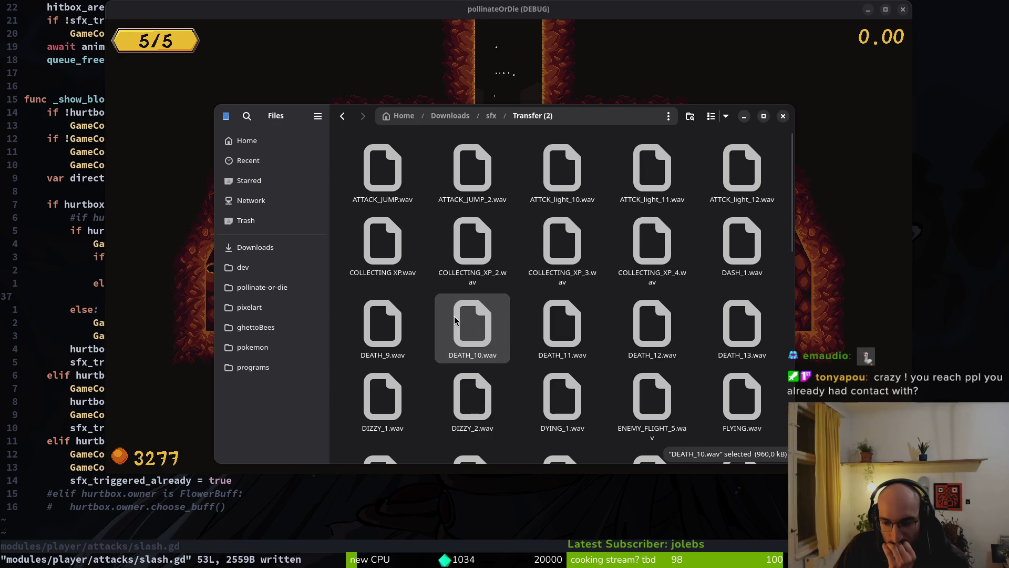
key("space")
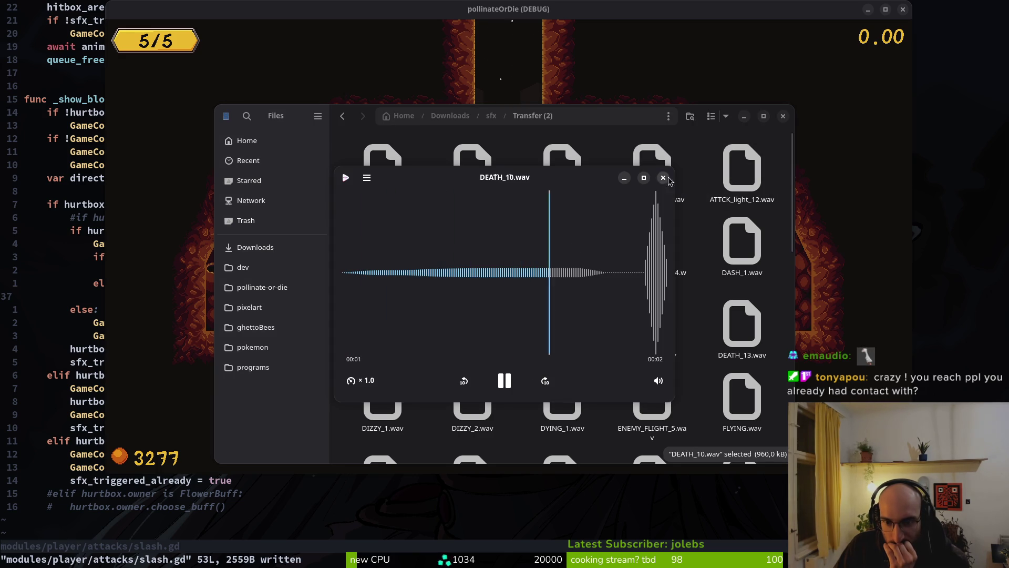
left_click(663, 178)
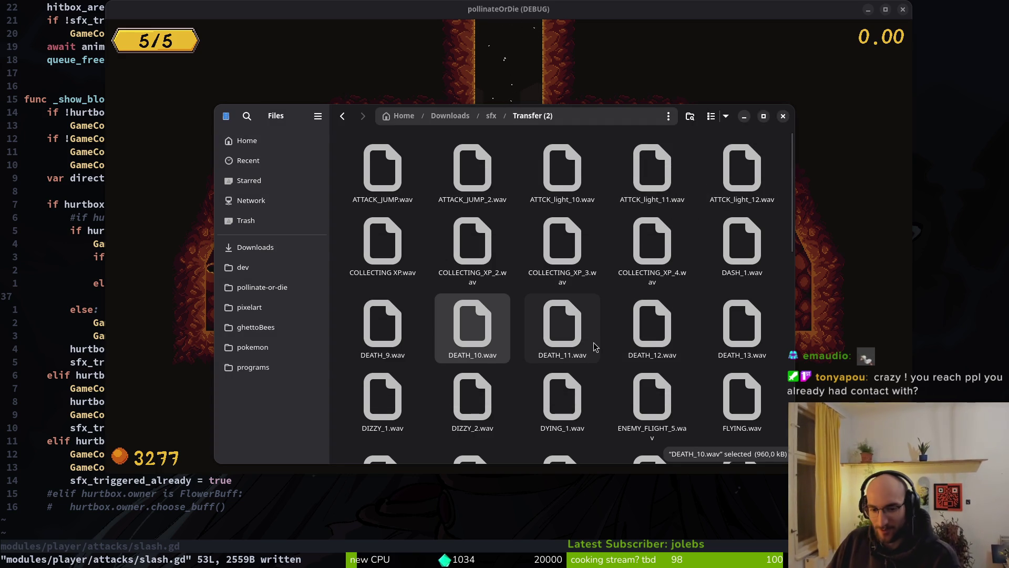
left_click(566, 337)
key("space")
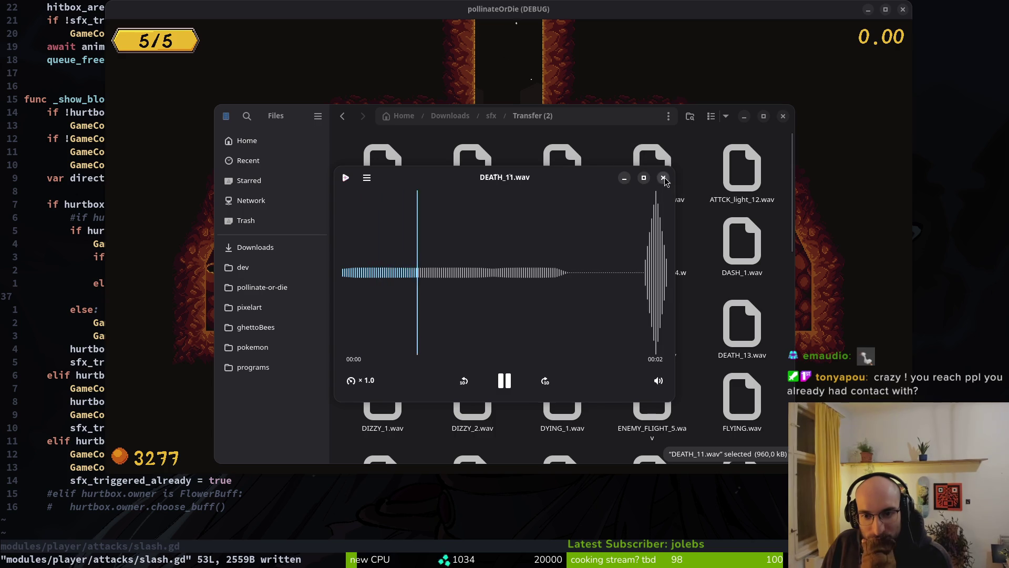
left_click(663, 176)
left_click(653, 303)
key("space")
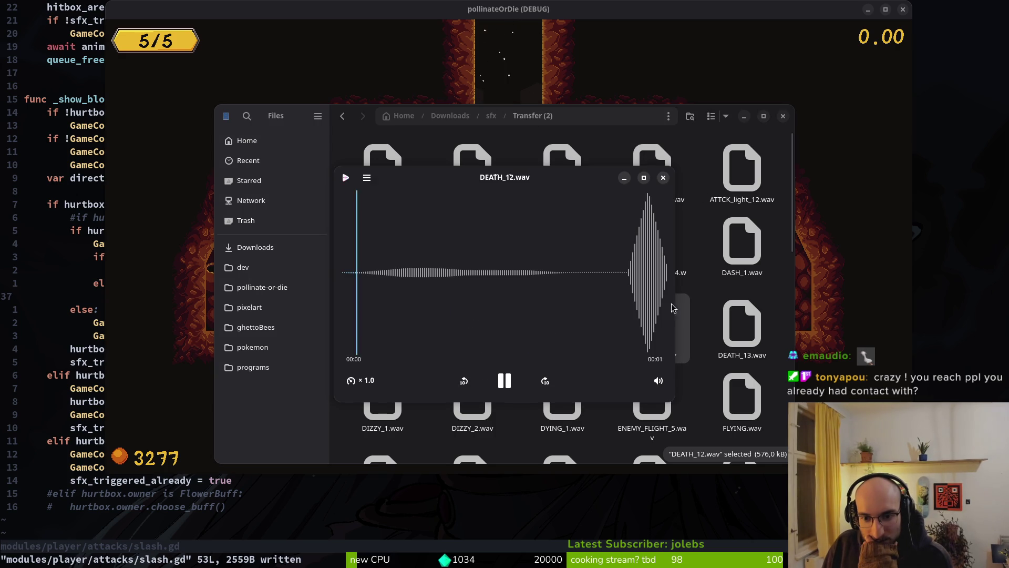
left_click(664, 177)
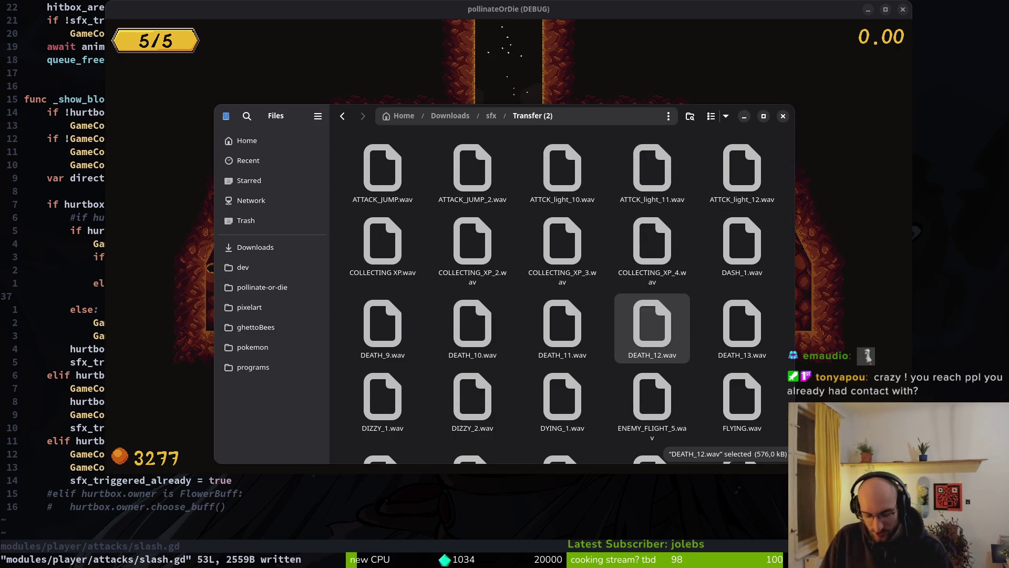
key("alt+Tab")
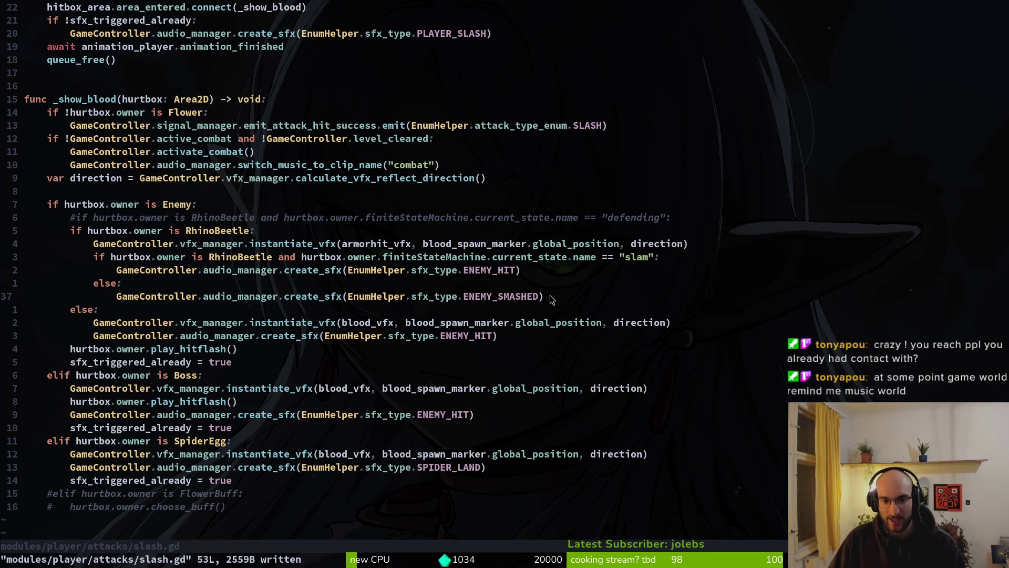
Place the cursor on the else: line above ENEMY_SMASHED and write slash.gd with :w.
left_click_drag(552, 300, 158, 271)
left_click(475, 288)
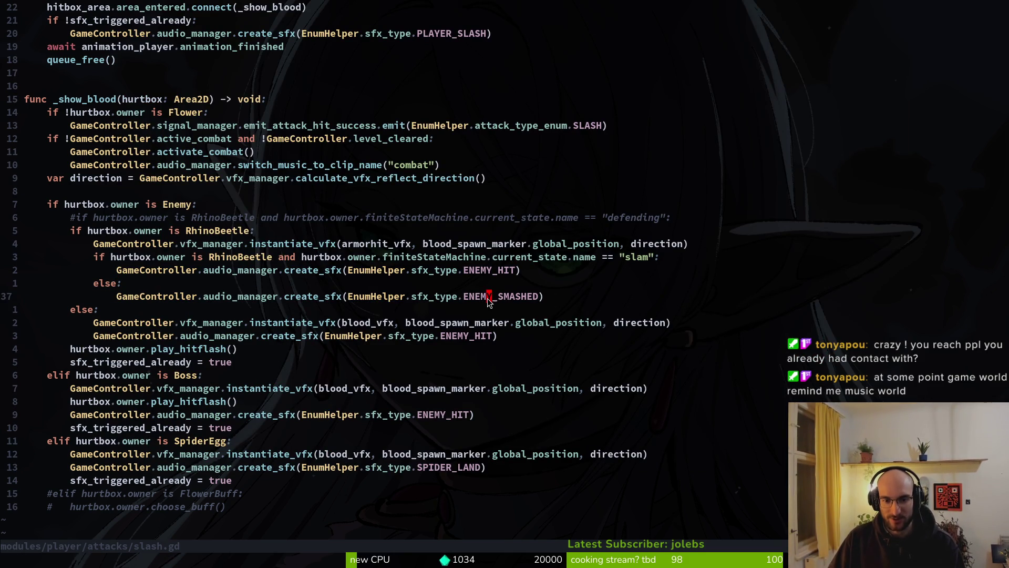
type(":w")
key("Return")
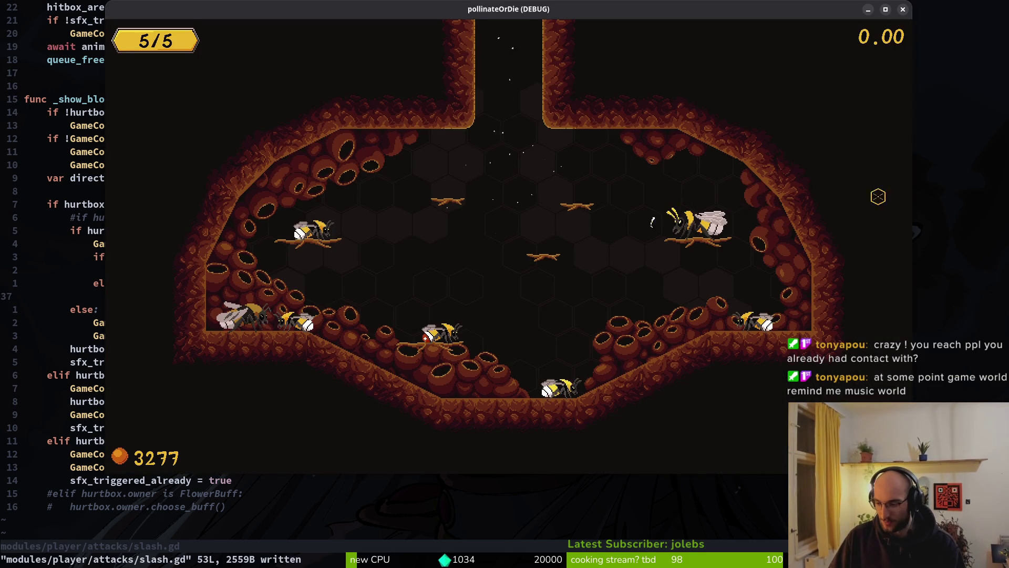
Pause the game, restart it from the Godot editor, continue the save and reach level select.
key("Escape")
left_click(869, 9)
left_click(829, 31)
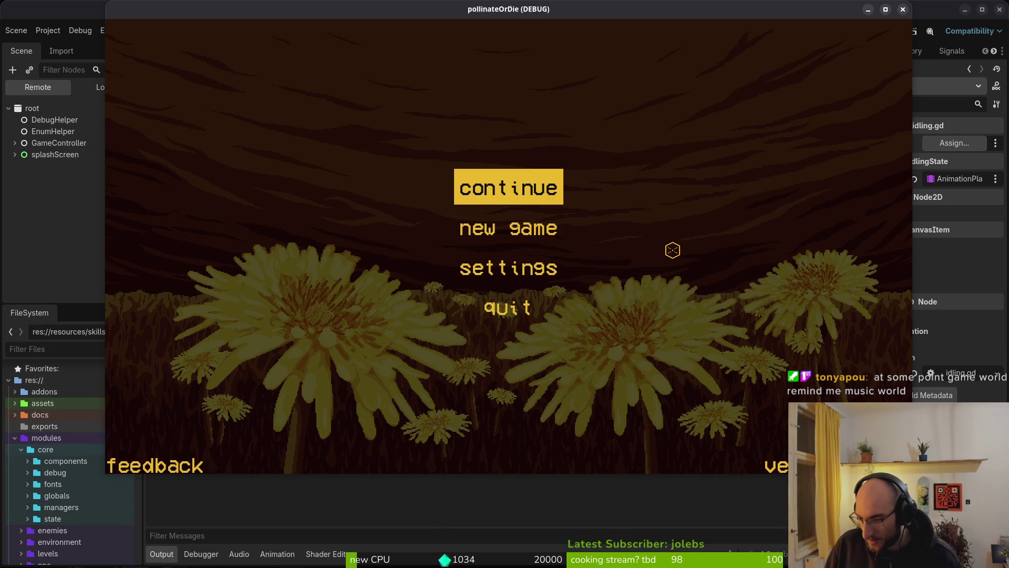
key("Return")
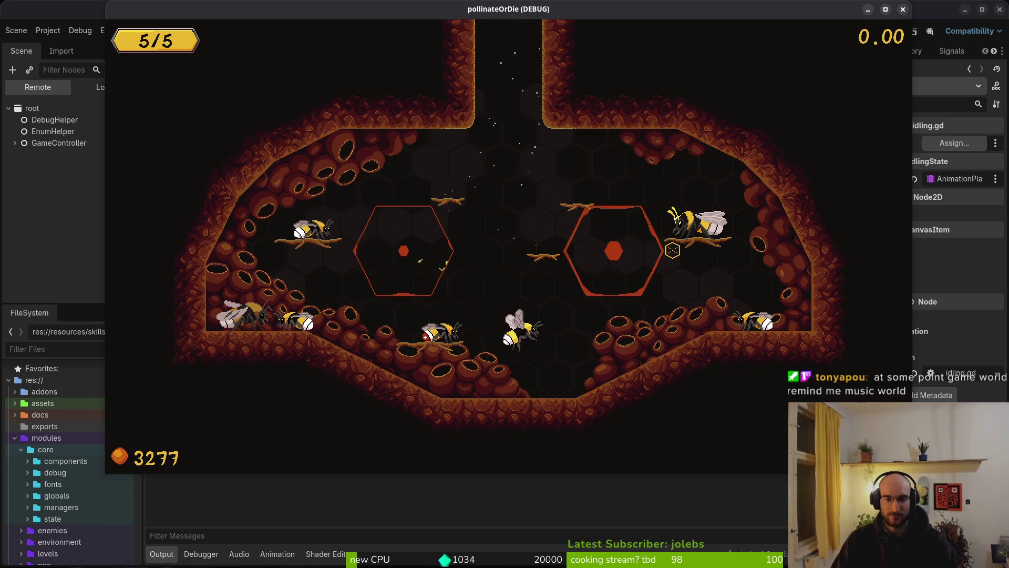
key("Left")
key("Left")
key("Left")
Load level 5, advance the dialogue, stun the rhino beetle with J, then close the game.
key("Down")
key("Down")
key("Return")
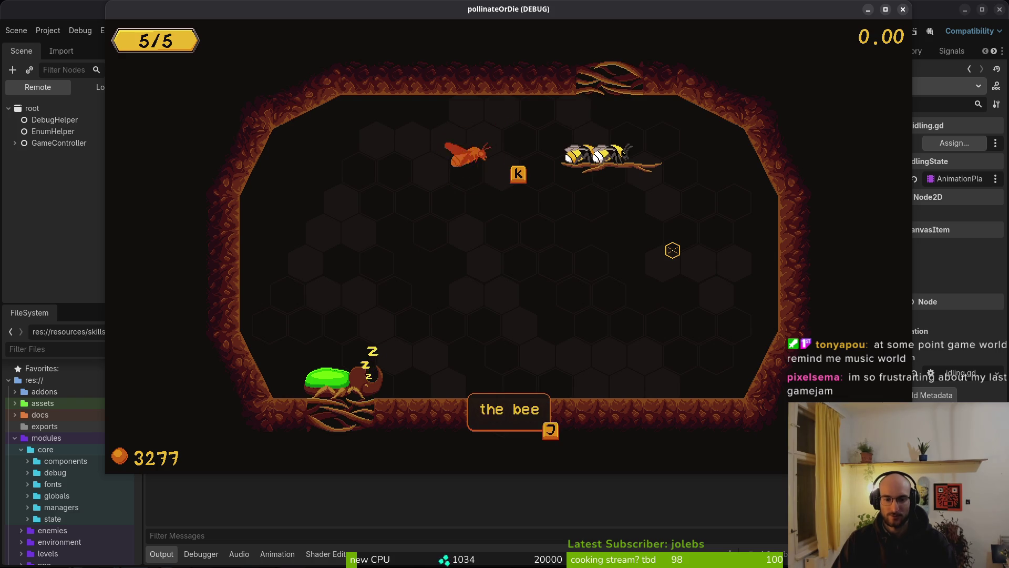
key("j")
key("j")
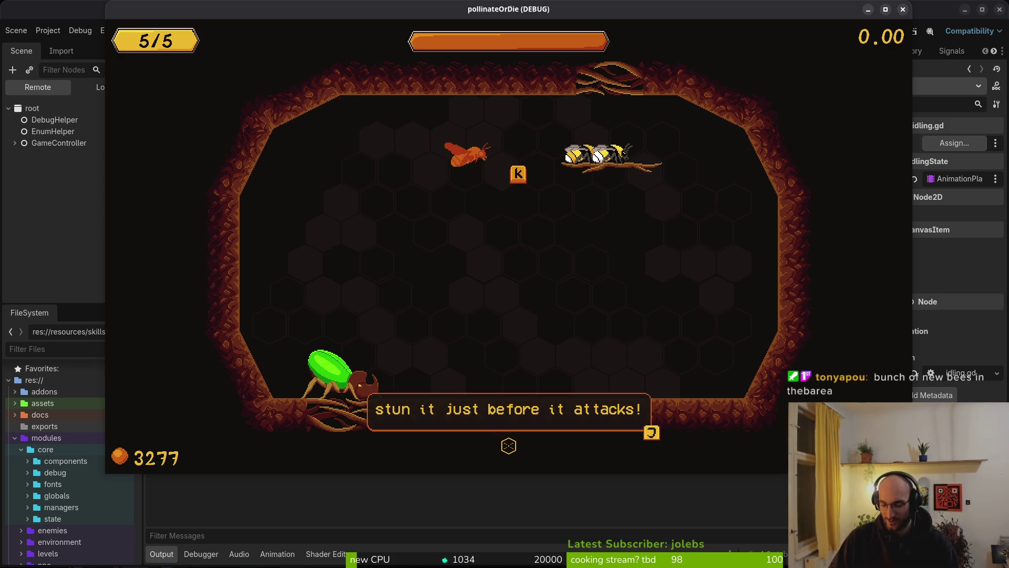
key("j")
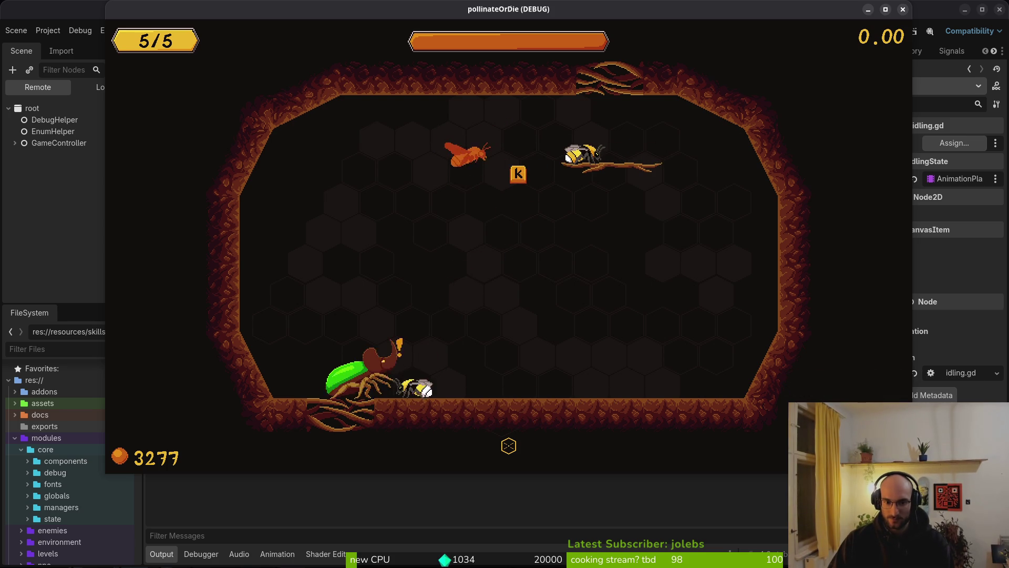
key("j")
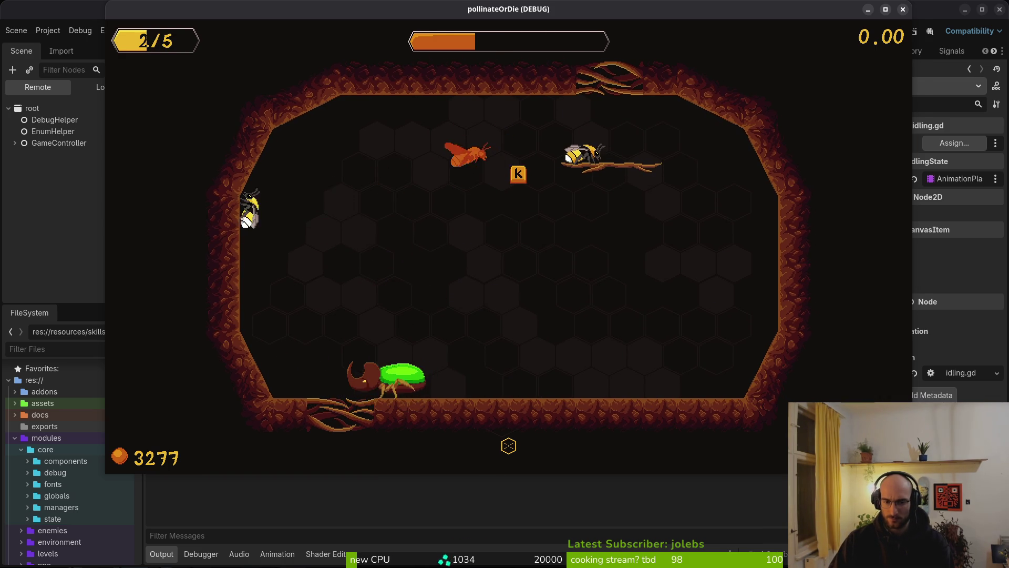
key("F8")
key("alt+Tab")
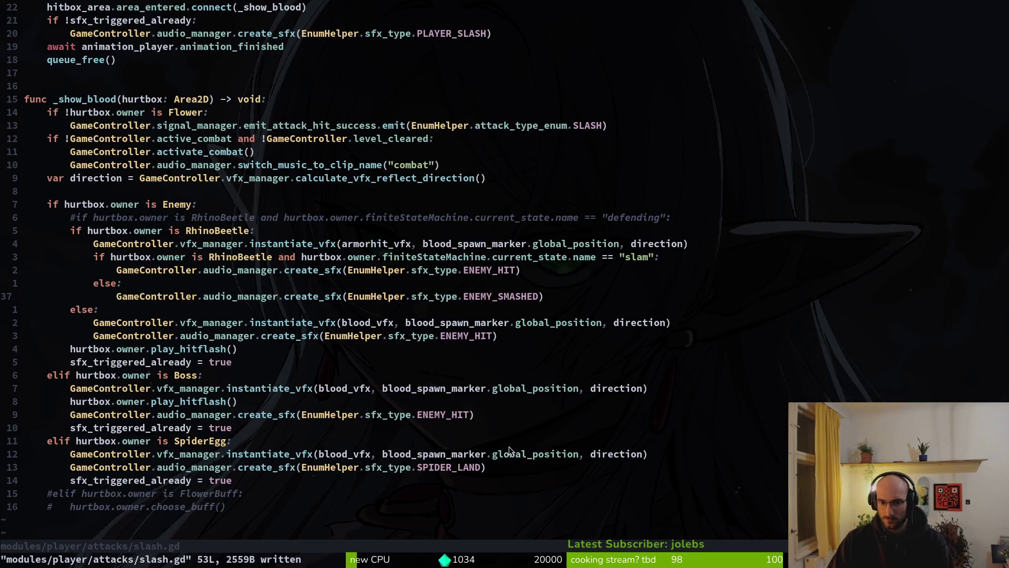
Fix the ENEMY_SMASHED line in the else branch and write slash.gd with :w.
key("shift+v")
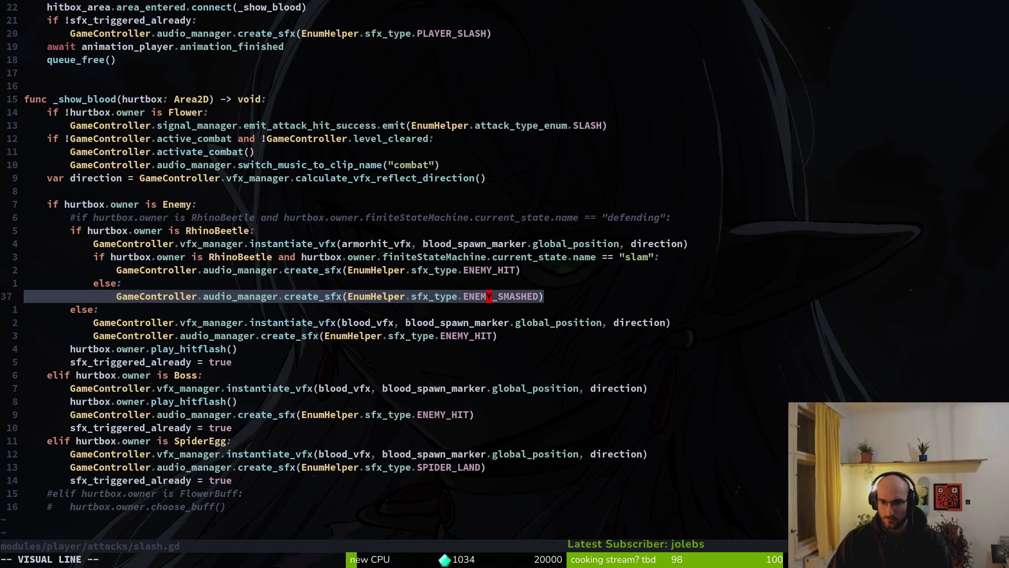
key("y")
key("k")
key("k")
key("k")
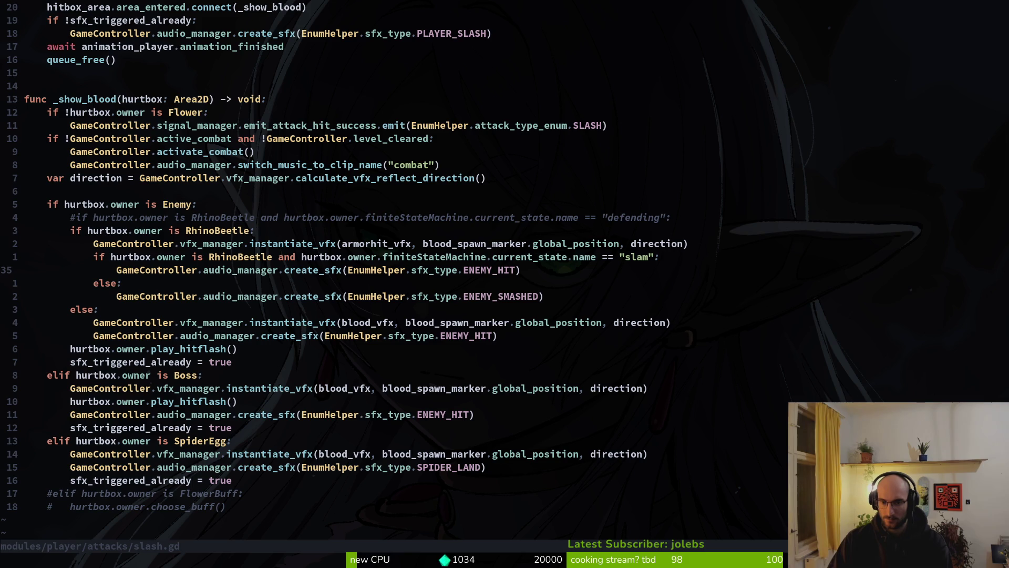
key("j")
key("j")
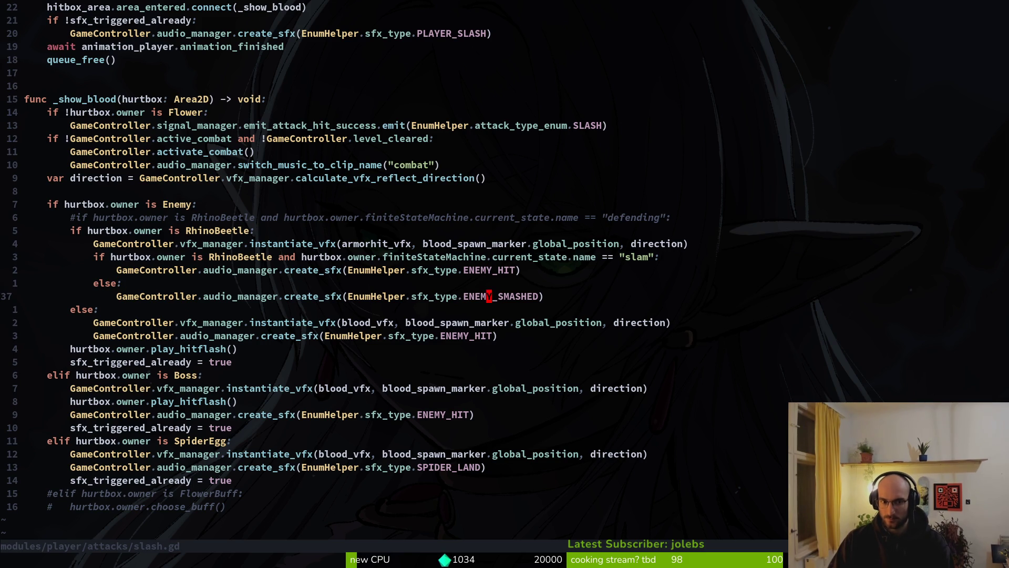
type(":w")
key("Return")
key("alt+Tab")
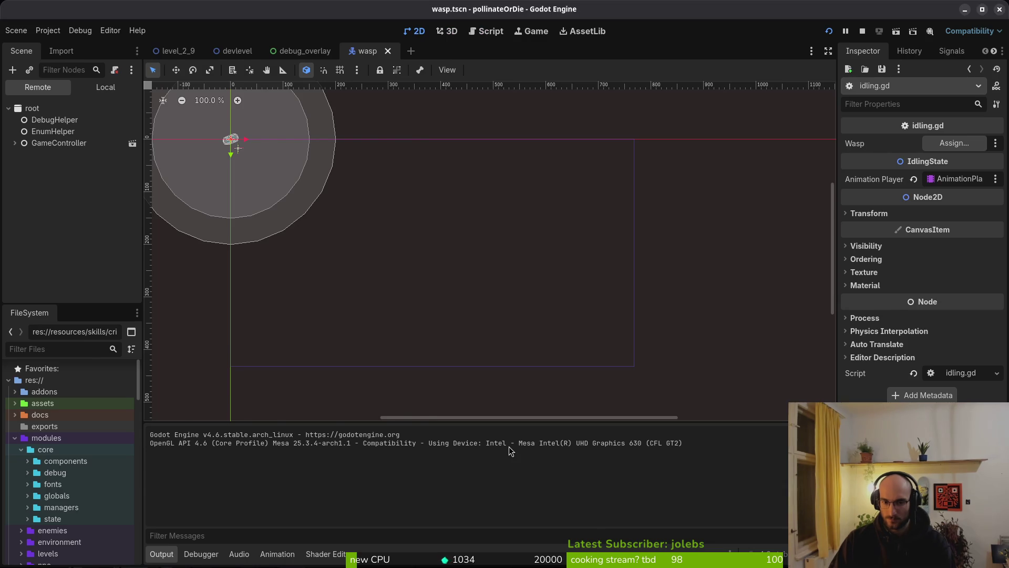
Launch the game with F5, pause it and return to the hive.
key("F5")
key("alt+Tab")
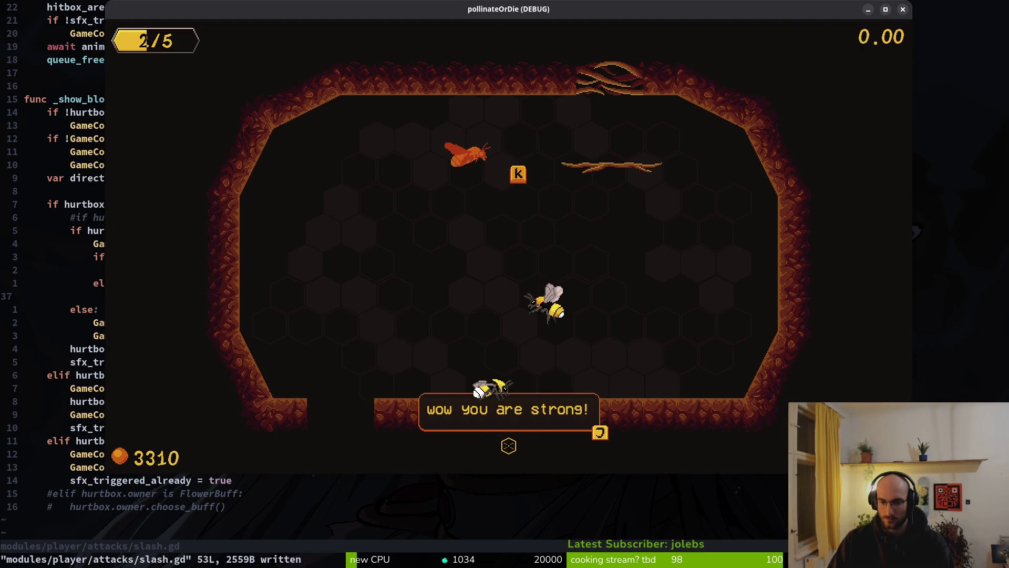
key("Escape")
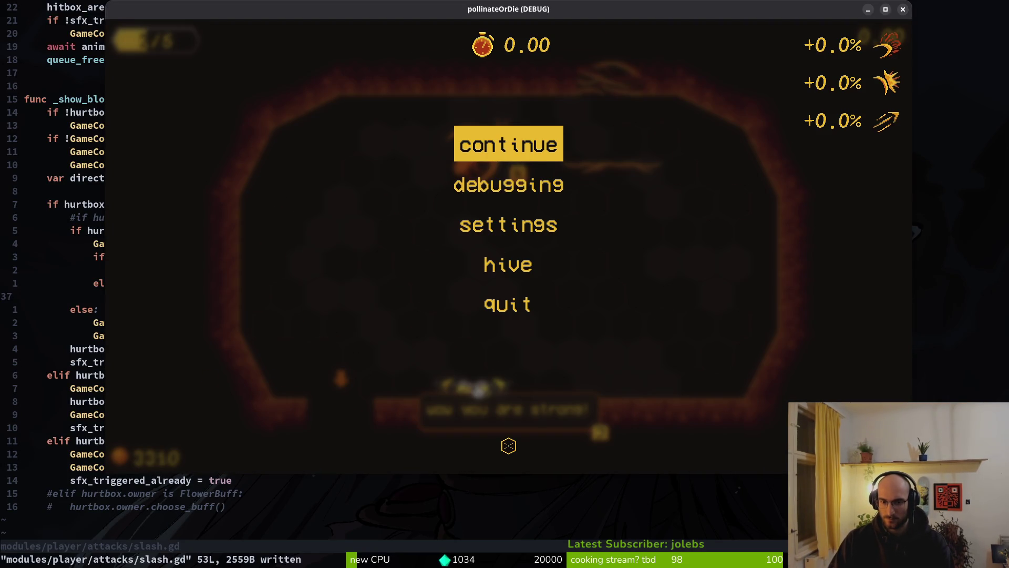
key("Down")
key("Down")
key("Down")
key("Return")
key("Left")
key("Return")
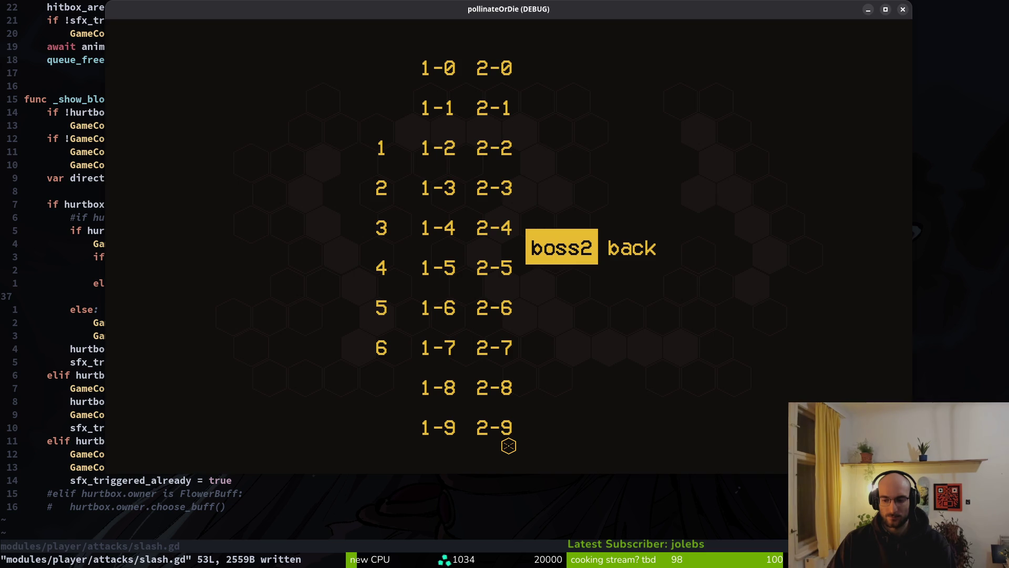
Pick level 5 in the level-select menu to load the sleeping beetle.
key("Left")
key("Left")
key("Left")
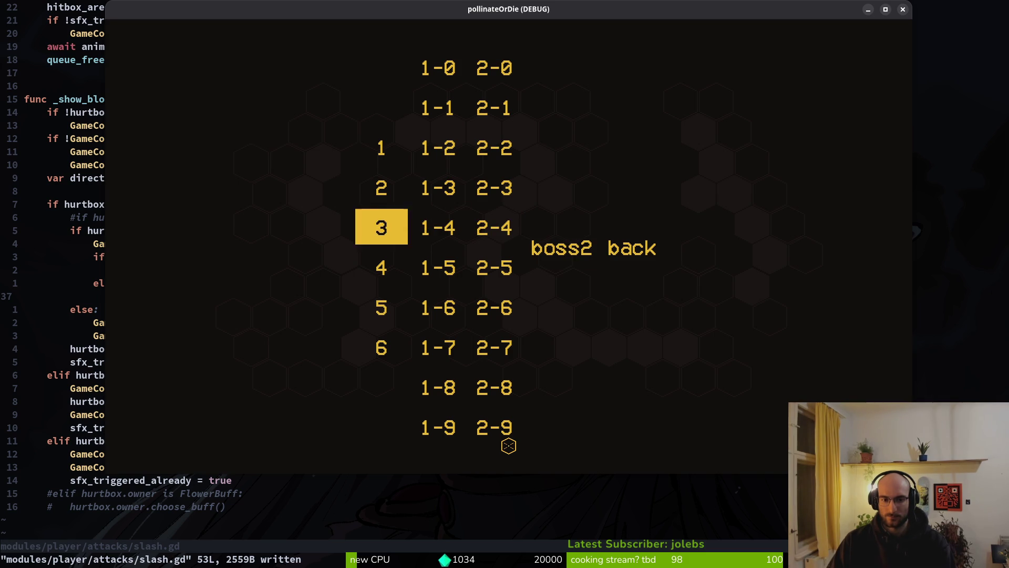
key("Down")
key("Down")
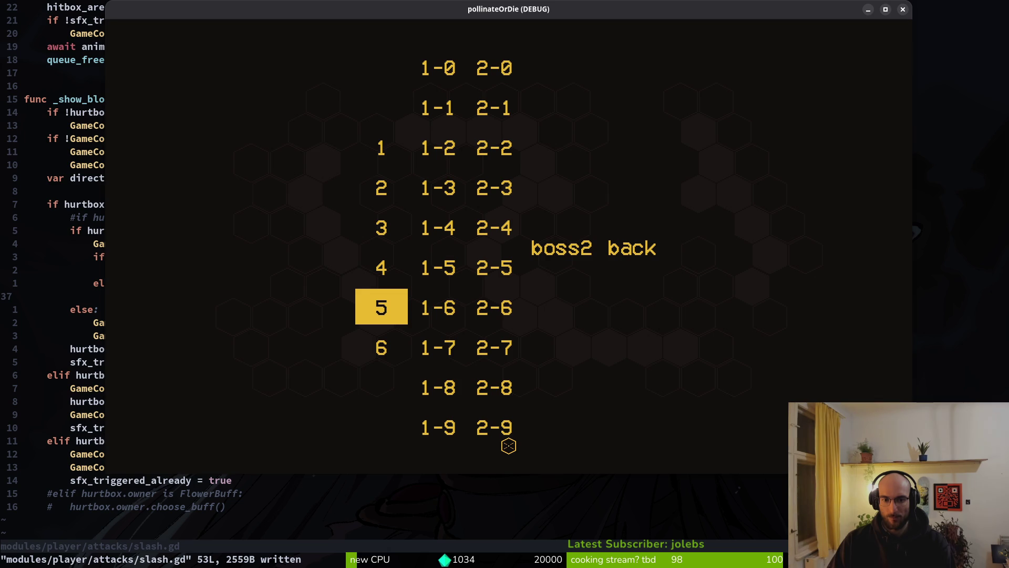
key("Return")
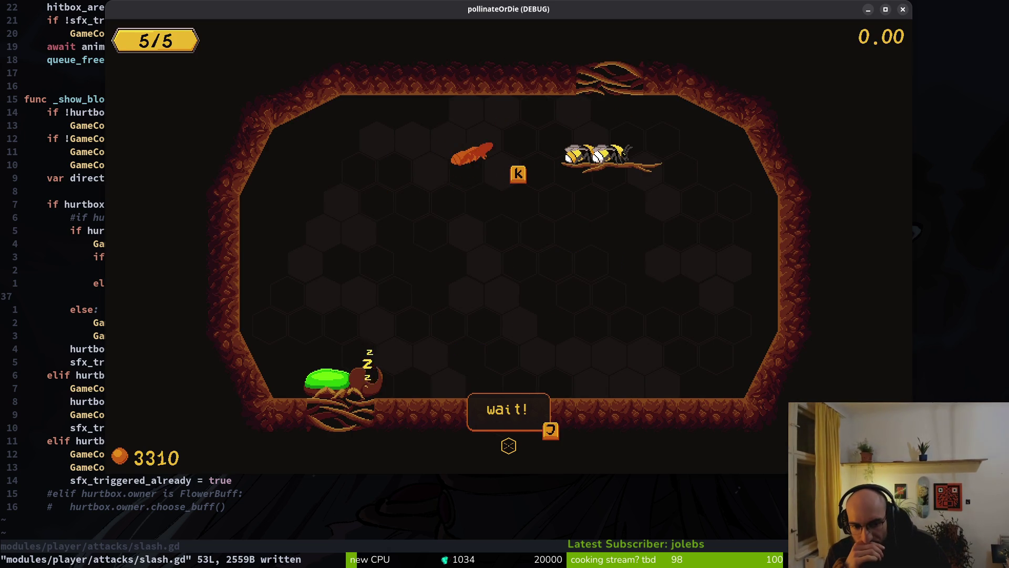
Turn on state labels in the pause menu's Debugging options and resume the level.
key("Escape")
key("Down")
key("Return")
key("Down")
key("Return")
key("Down")
key("Escape")
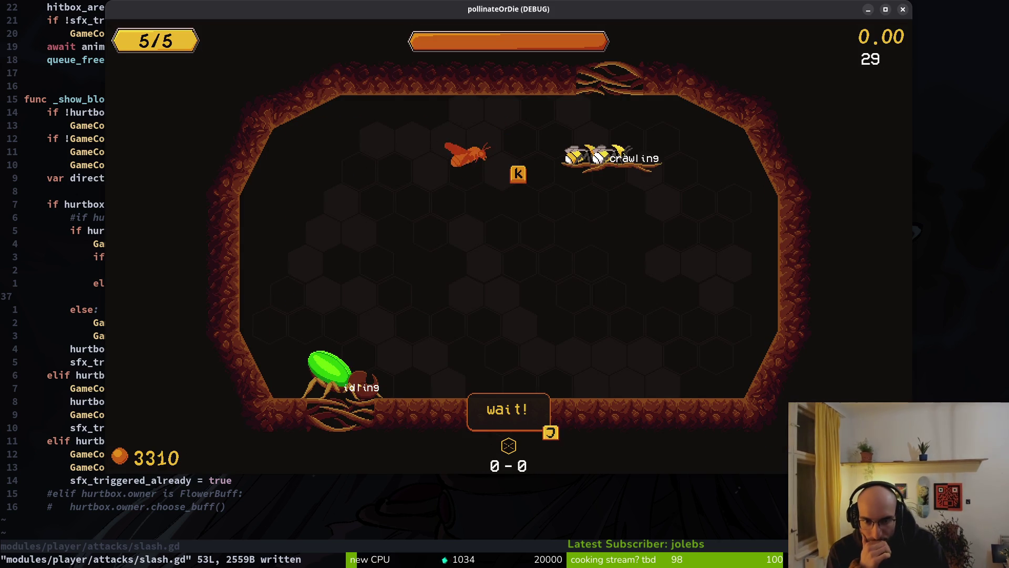
Skip the tutorial dialogue and fight the beetle until it is stunned.
key("j")
key("j")
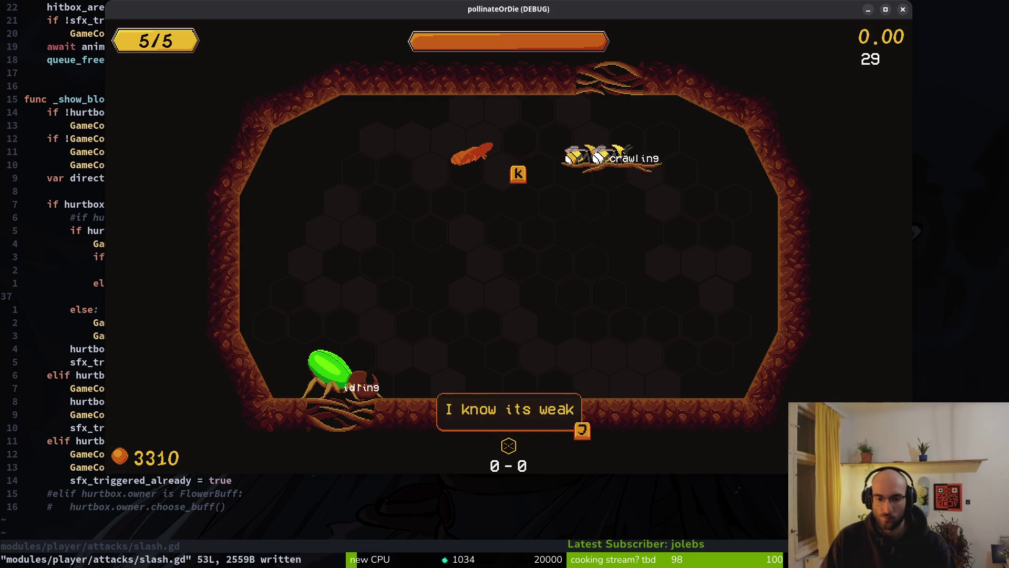
key("j")
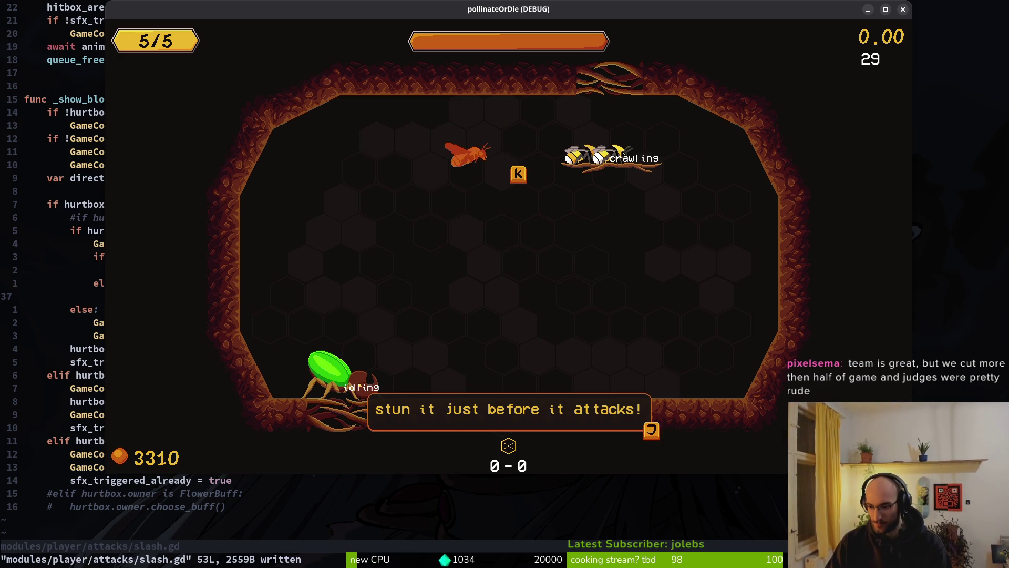
key("j")
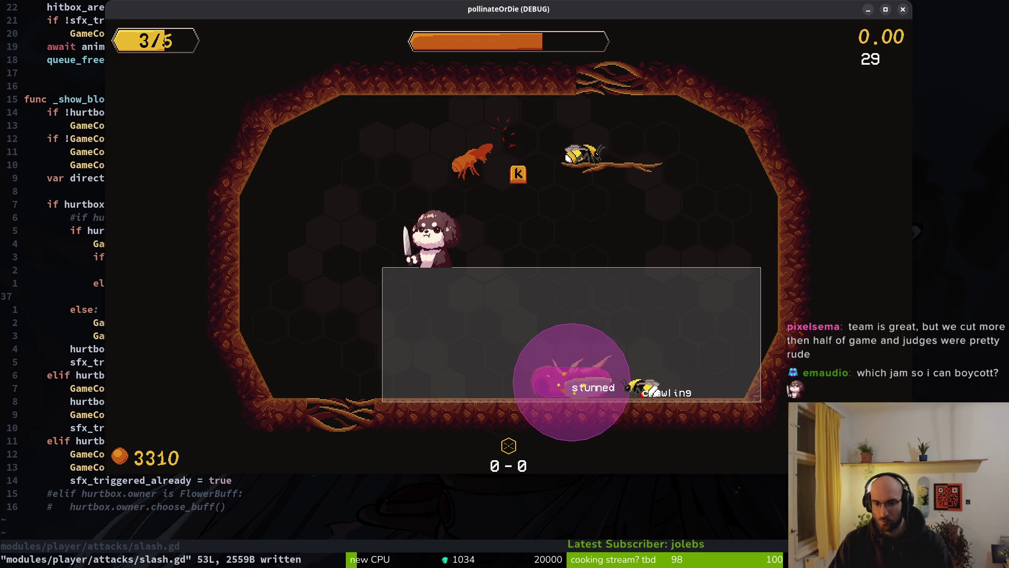
key("alt+Tab")
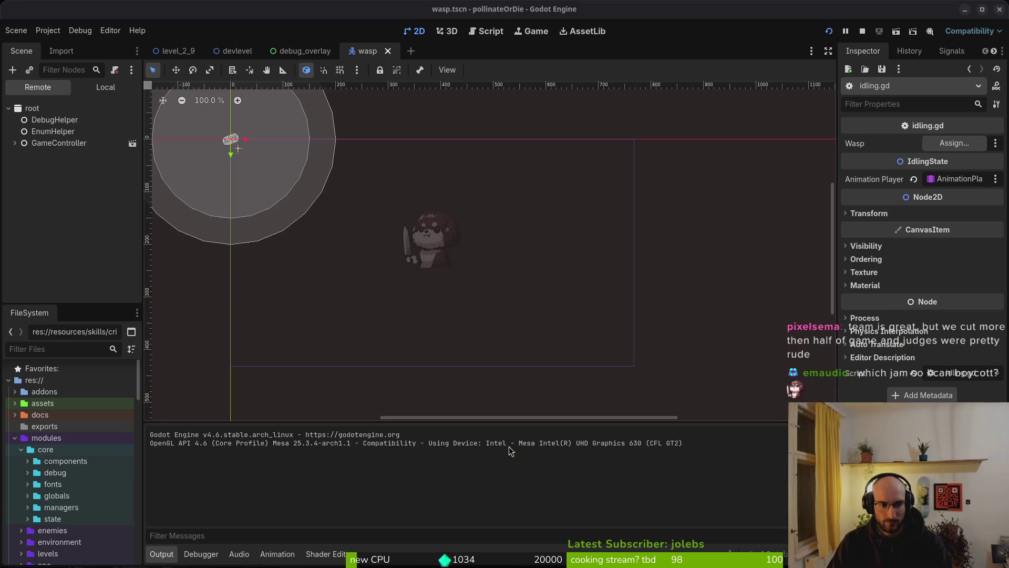
Return to slash.gd in Neovim and look at its ENEMY_HIT line.
key("alt+Tab")
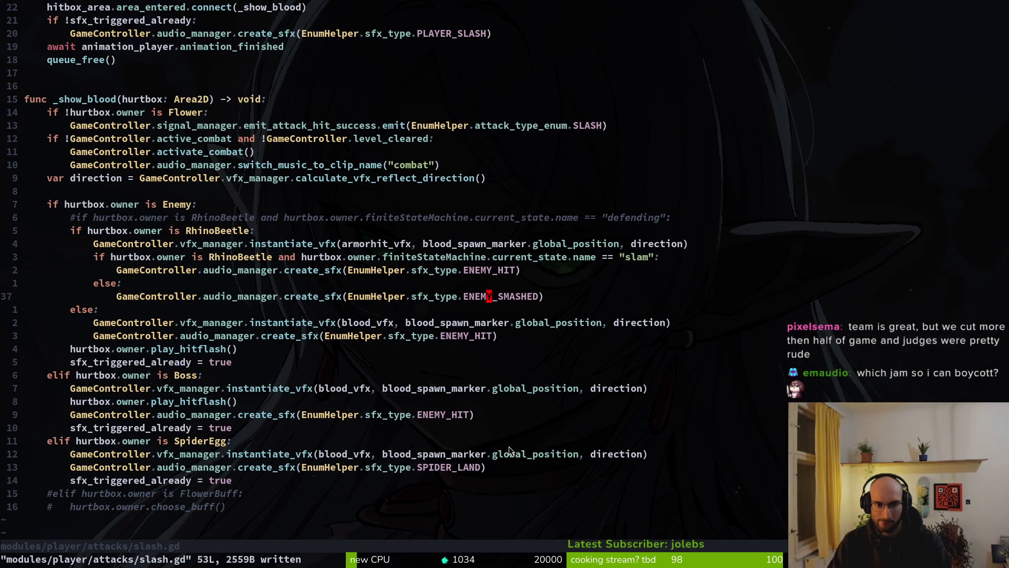
key("k")
key("k")
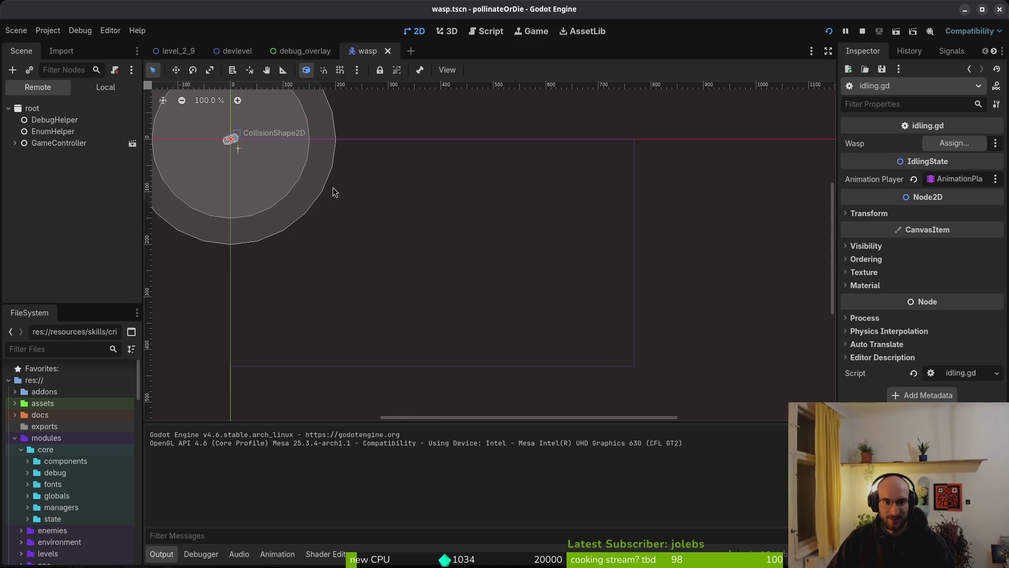
key("alt+Tab")
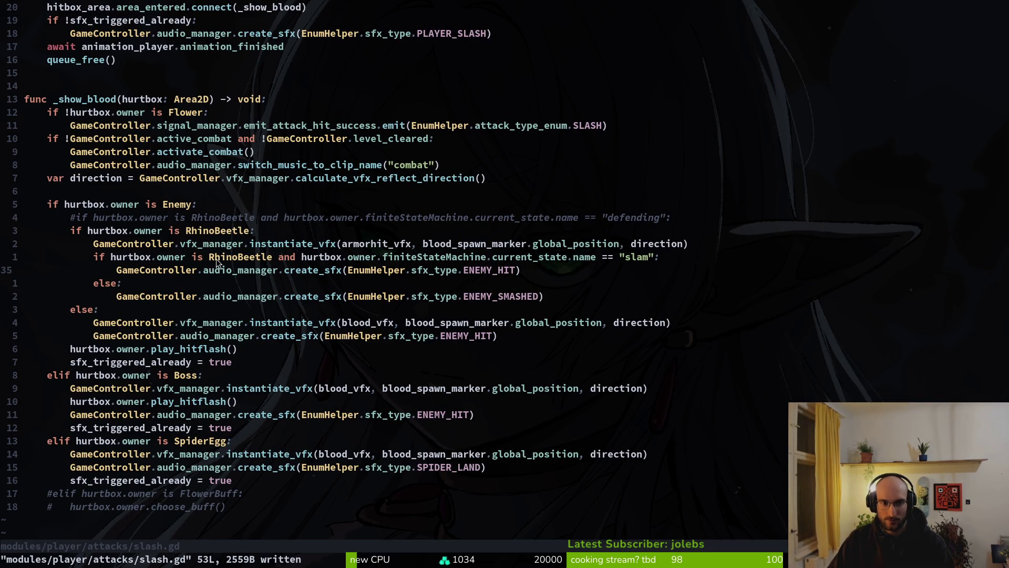
Delete 'is RhinoBeetle and' from line 34's slam check and save slash.gd with :w.
left_click_drag(193, 257, 293, 262)
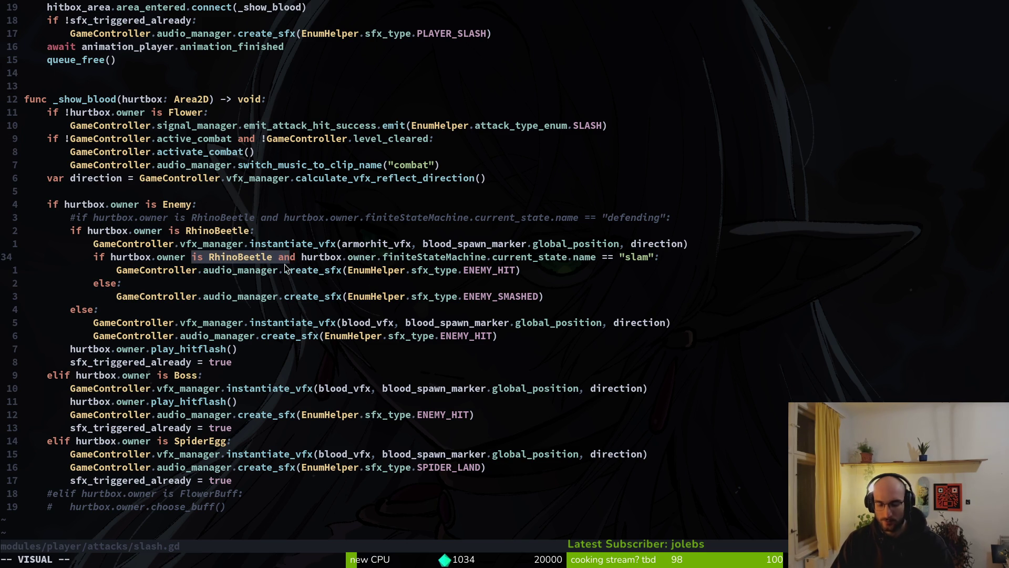
key("c")
key("ctrl+w")
key("ctrl+w")
key("ctrl+w")
type("hu")
key("BackSpace")
key("BackSpace")
key("Escape")
type(":w")
key("Return")
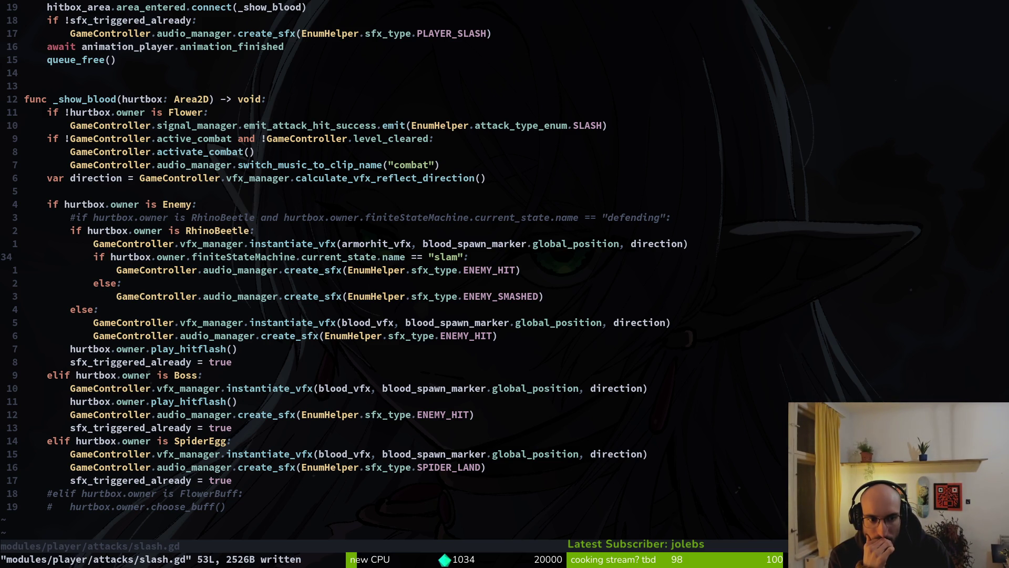
key("alt+Tab")
key("alt+Tab")
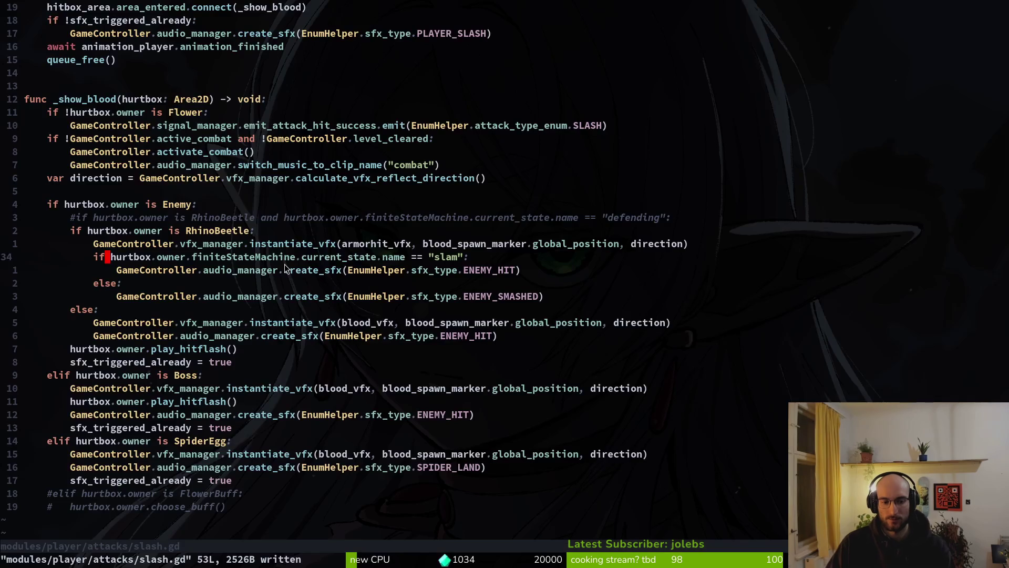
key("space")
Open smash.gd from the file finder in a vertical split at line 42.
key("f")
key("f")
type("smshgd")
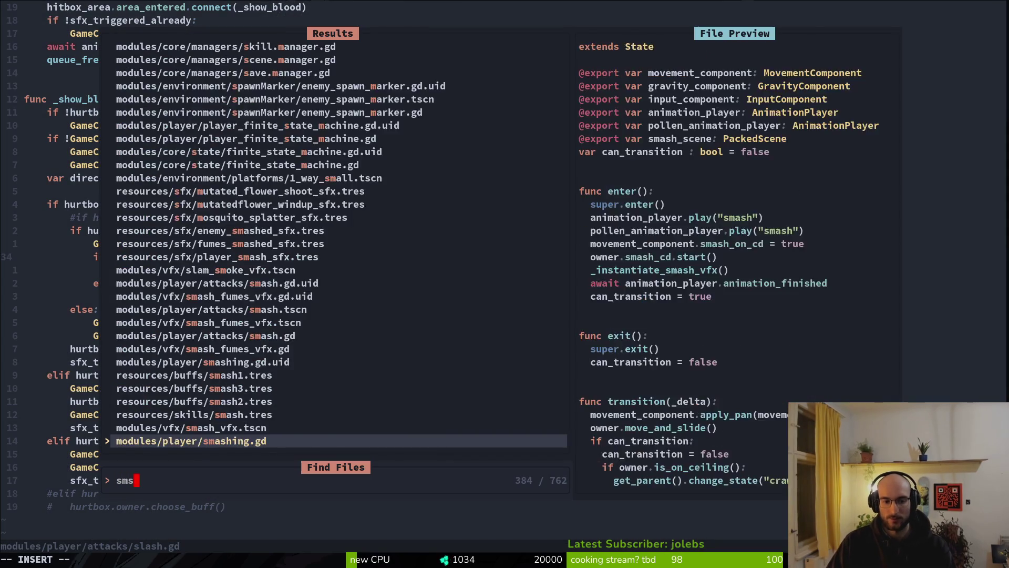
left_click(205, 427)
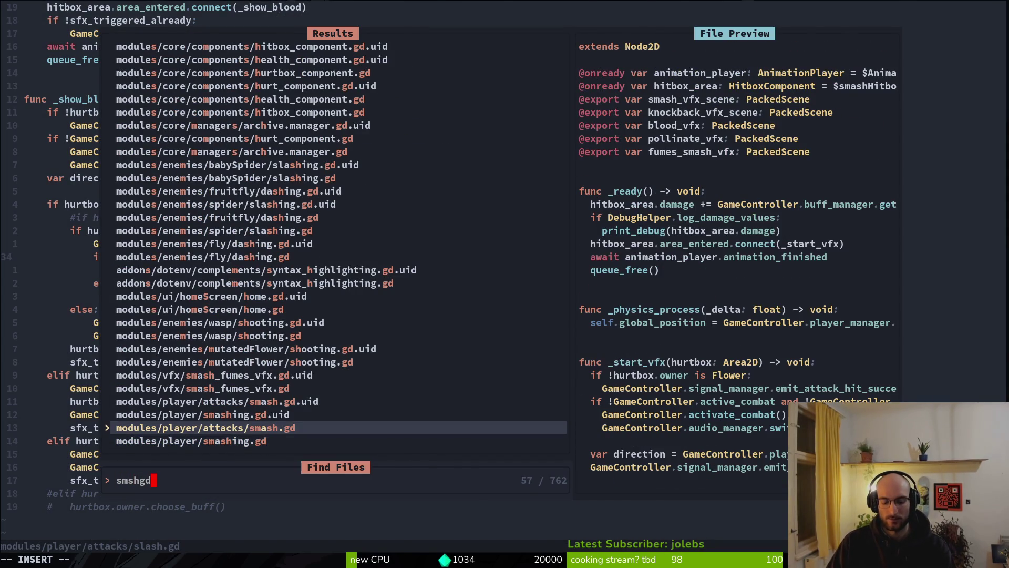
key("ctrl+v")
key("4")
key("2")
key("shift+g")
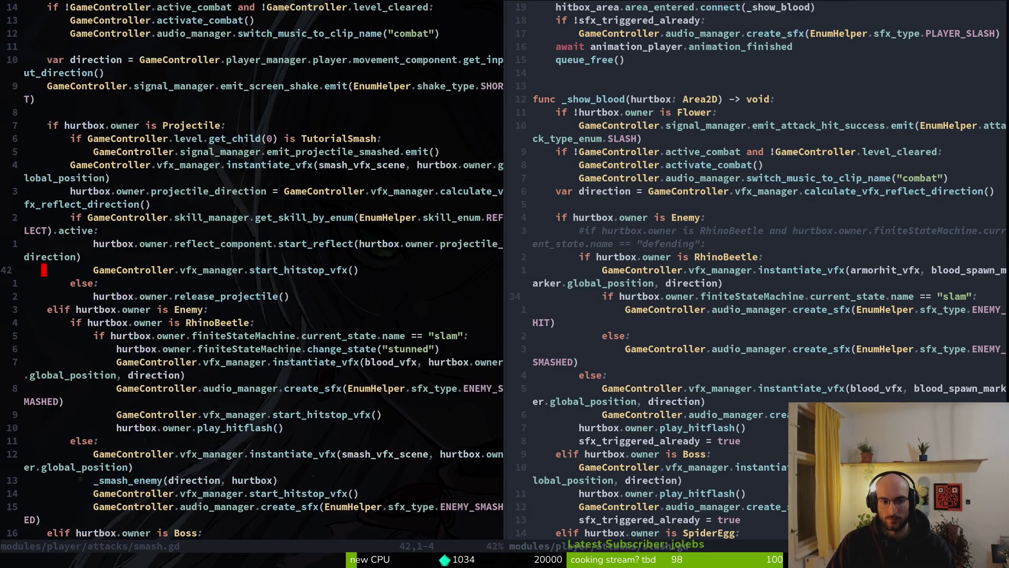
Inspect smash.gd's slam condition and ENEMY_SMASHED sound line, then save with :write.
key("j")
key("j")
key("j")
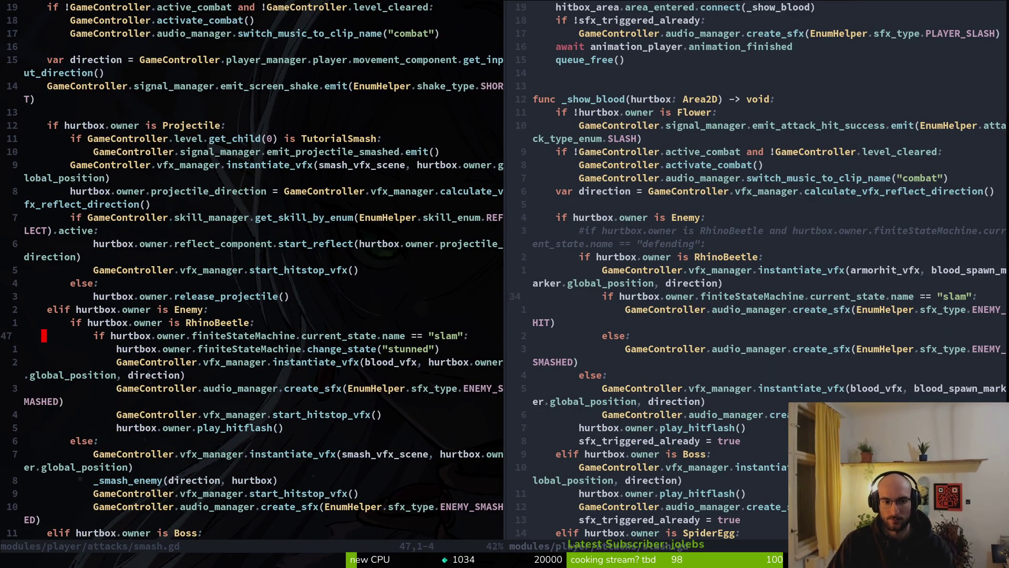
key("shift+v")
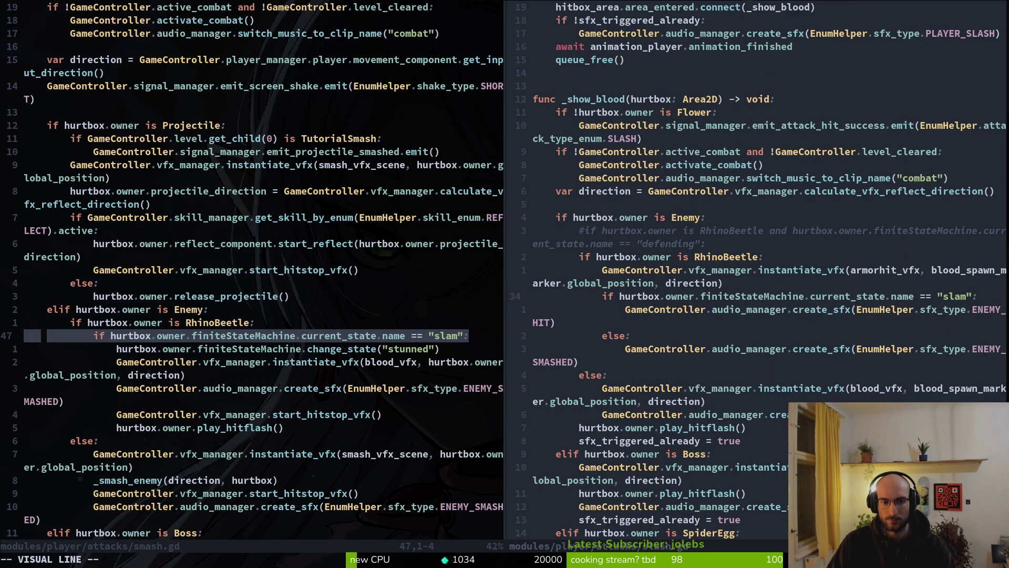
key("Escape")
key("j")
key("j")
key("j")
key("shift+v")
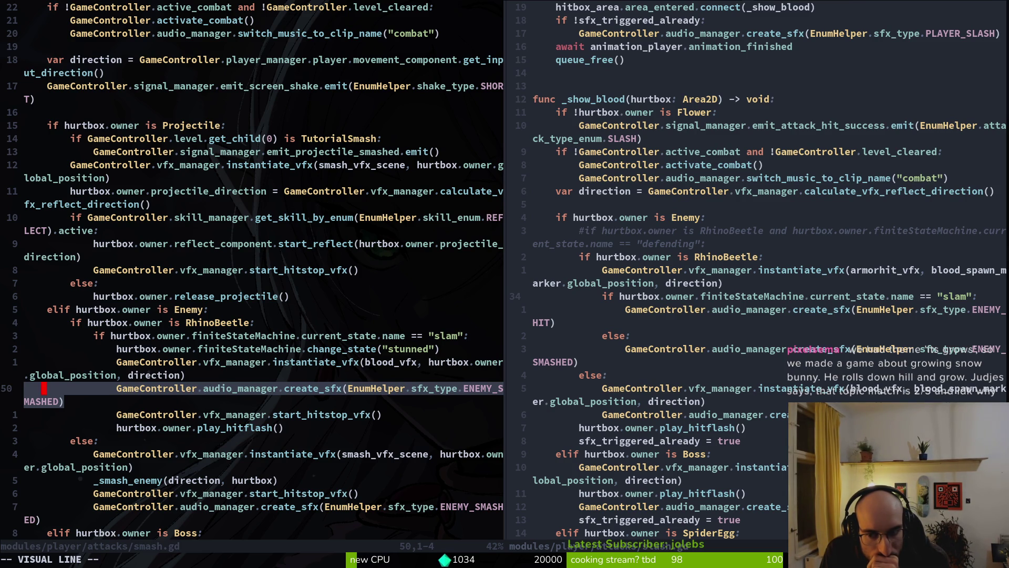
key("Escape")
type(":write")
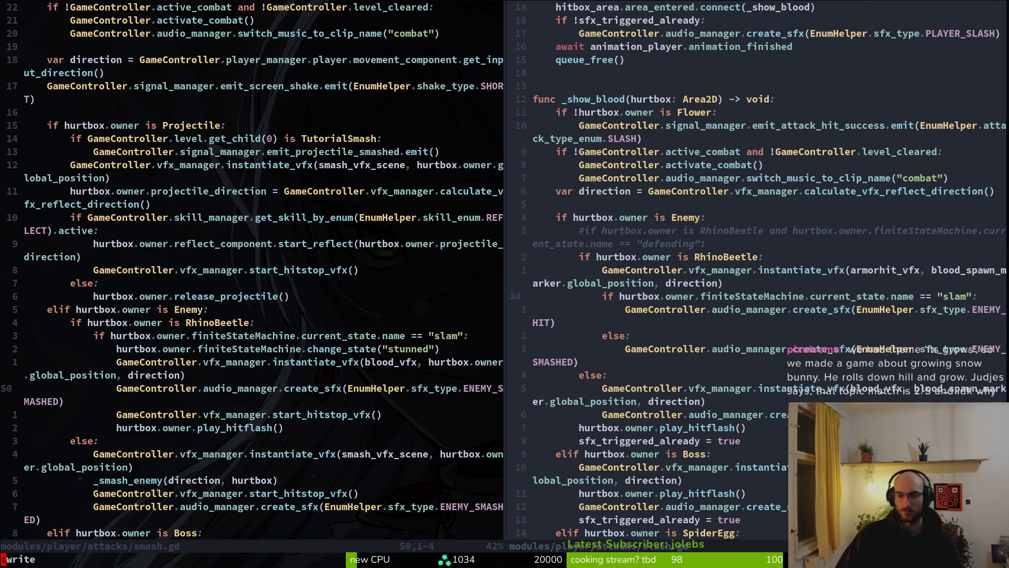
key("Return")
key("alt+Tab")
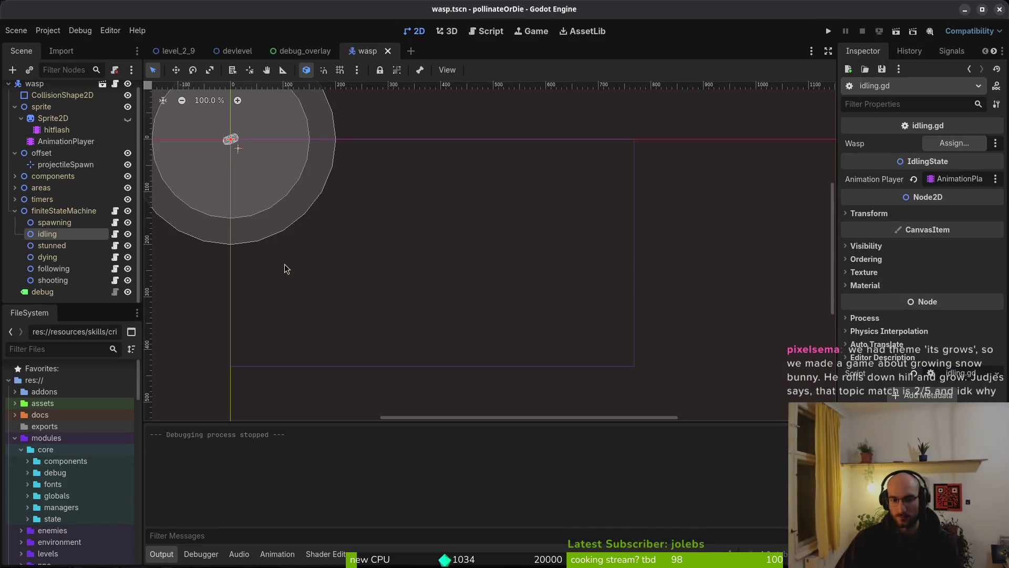
Run the game again and start level 5 from the hive's level select.
key("F5")
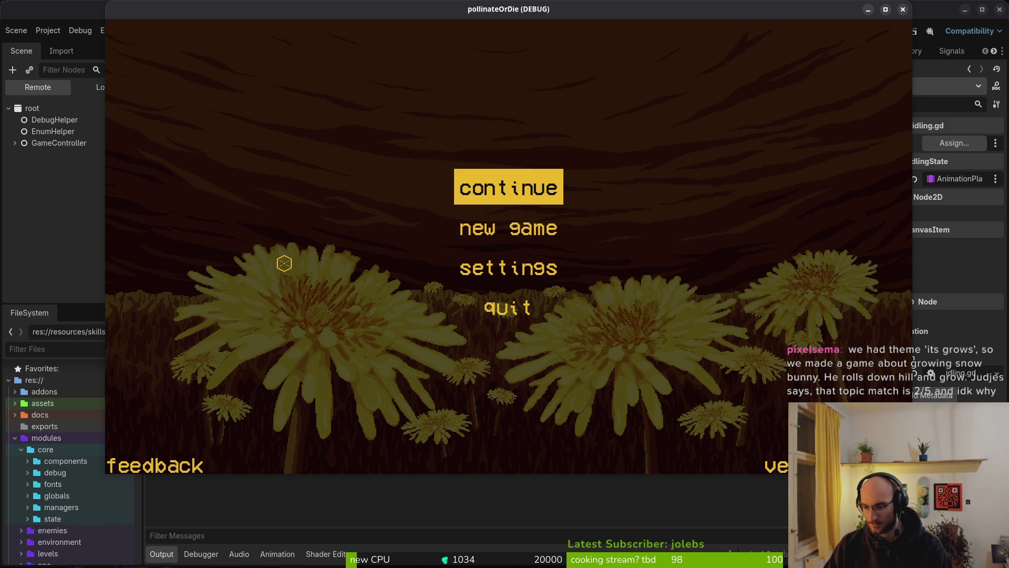
key("Return")
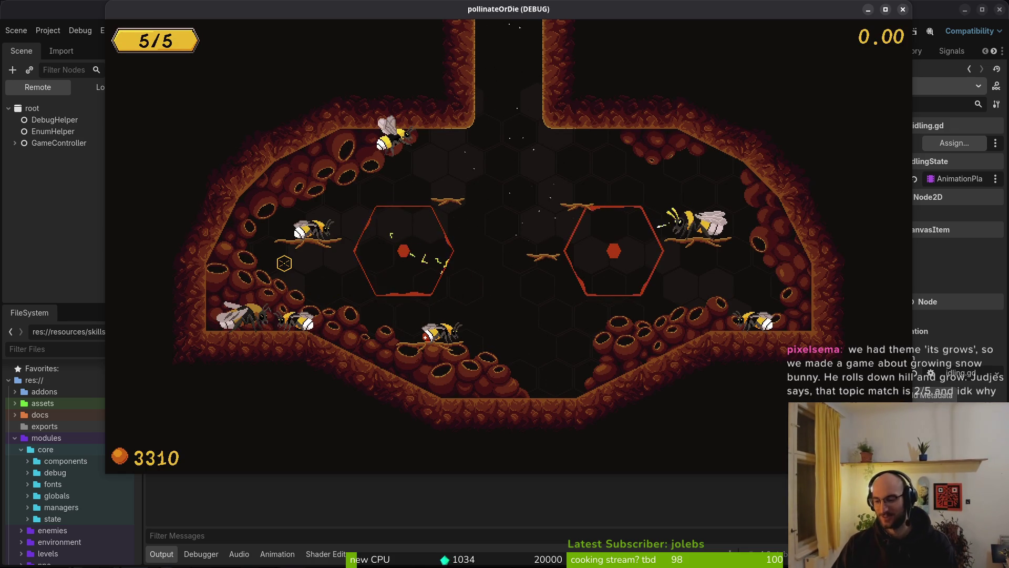
key("Escape")
key("Left")
key("Left")
key("Left")
key("Down")
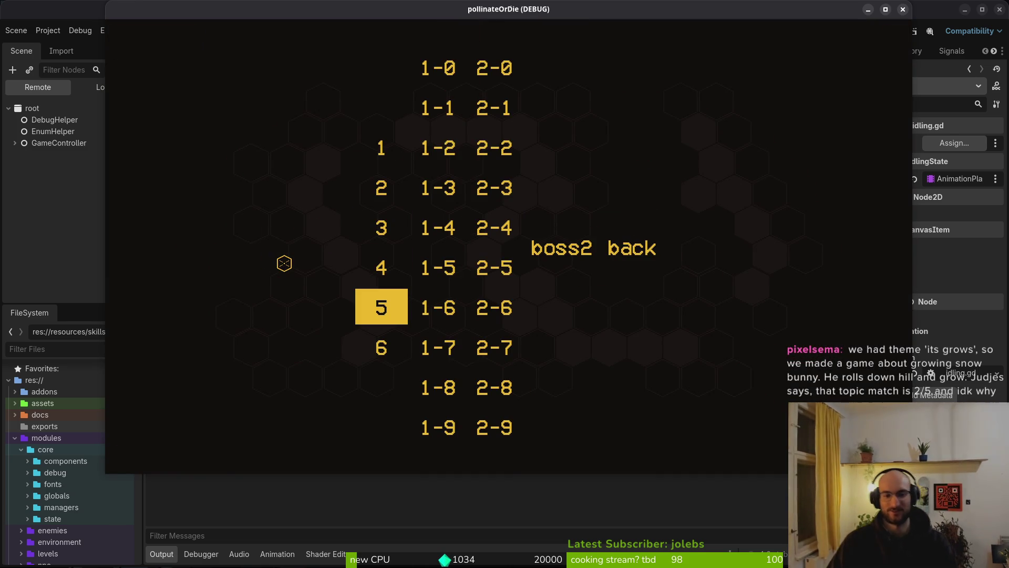
key("Return")
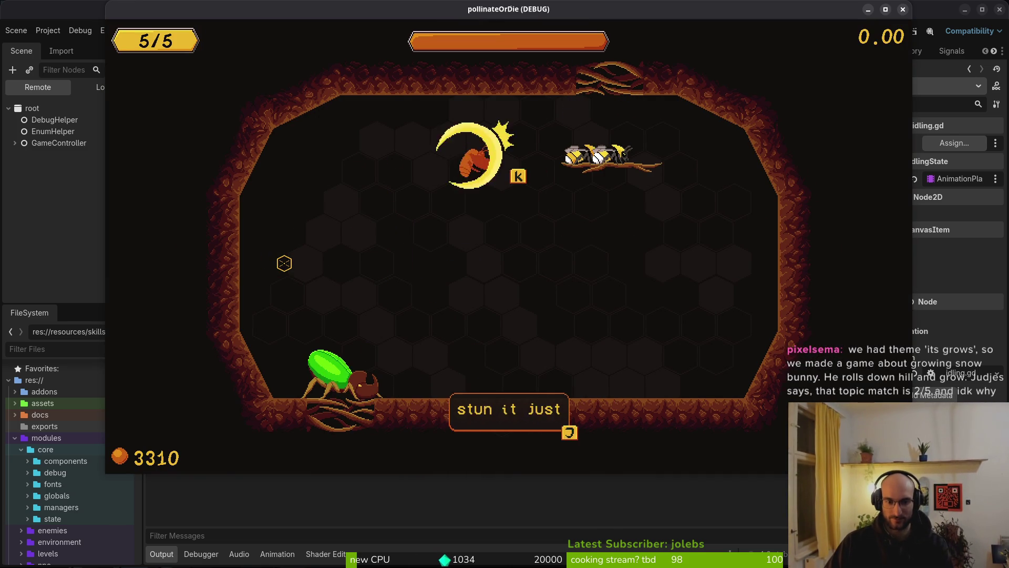
Enable State labels in the pause menu's Debugging options and resume.
key("Escape")
key("Down")
key("Down")
key("Up")
key("Return")
key("Down")
key("Down")
key("Up")
key("Up")
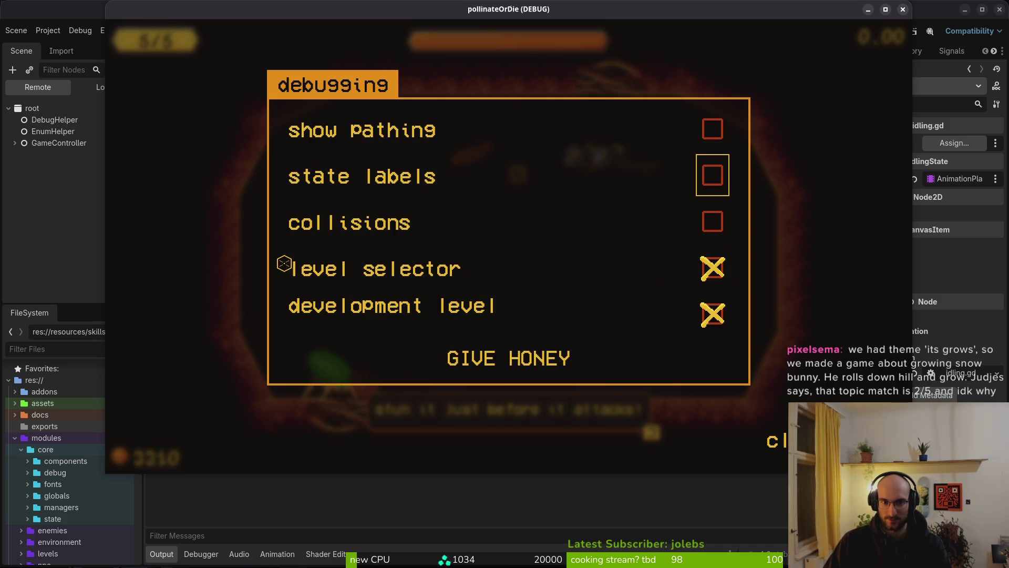
key("Down")
key("Return")
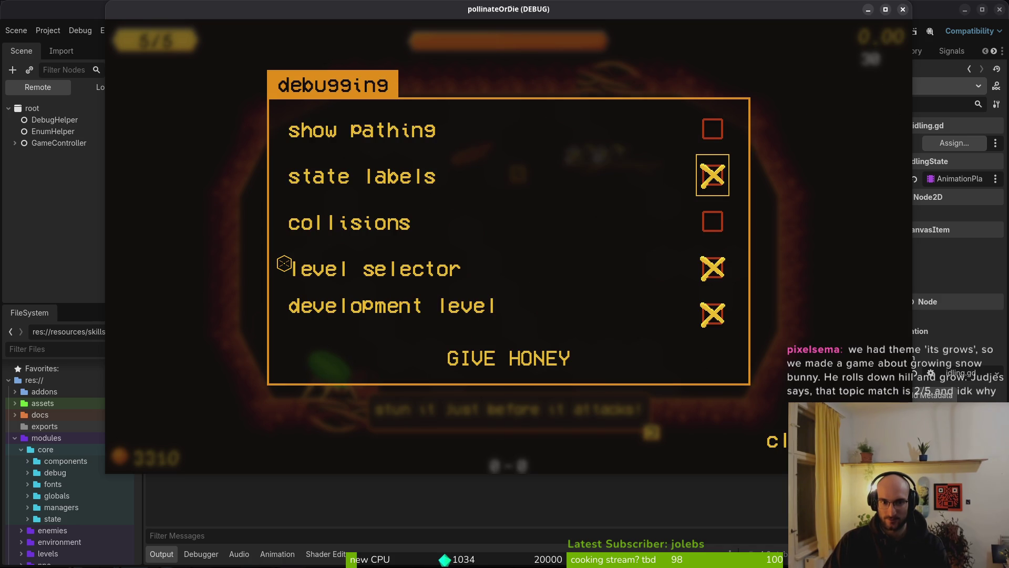
key("Escape")
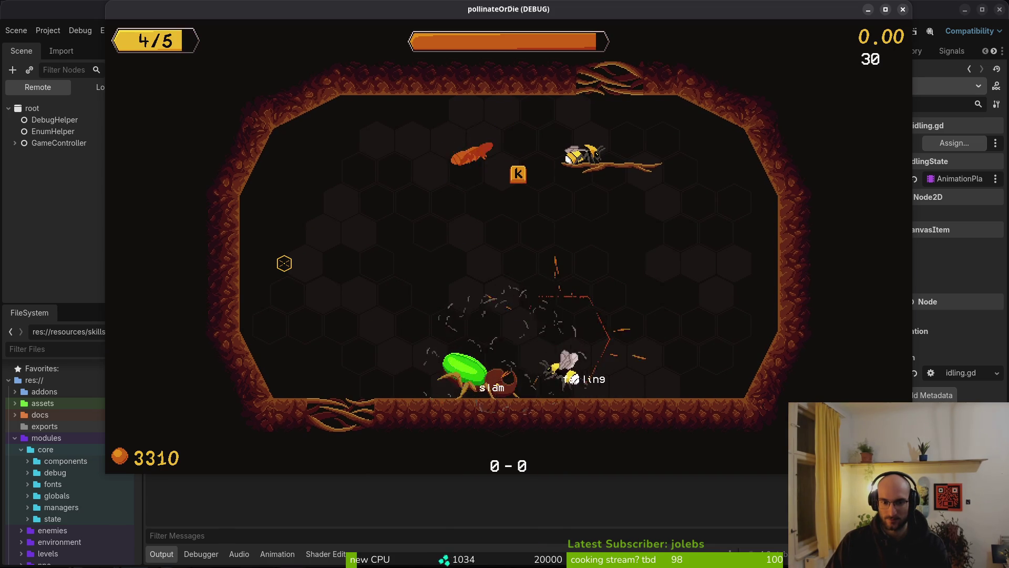
Jump the bee right into the fight with the beetle.
key("space")
key("d")
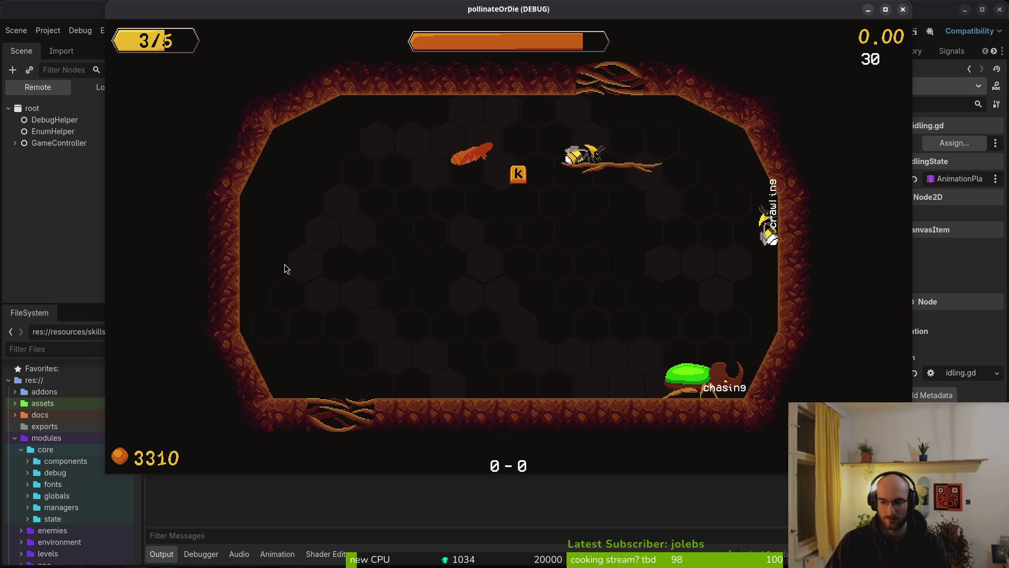
key("alt+Tab")
Move the ENEMY_SMASHED line back under else: in slash.gd and save with :w.
key("j")
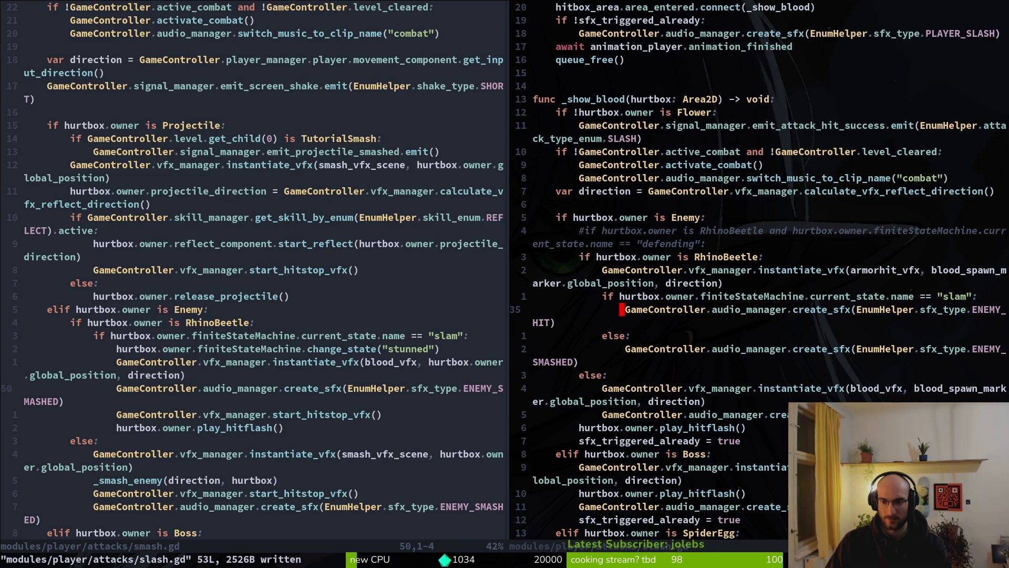
key("shift+v")
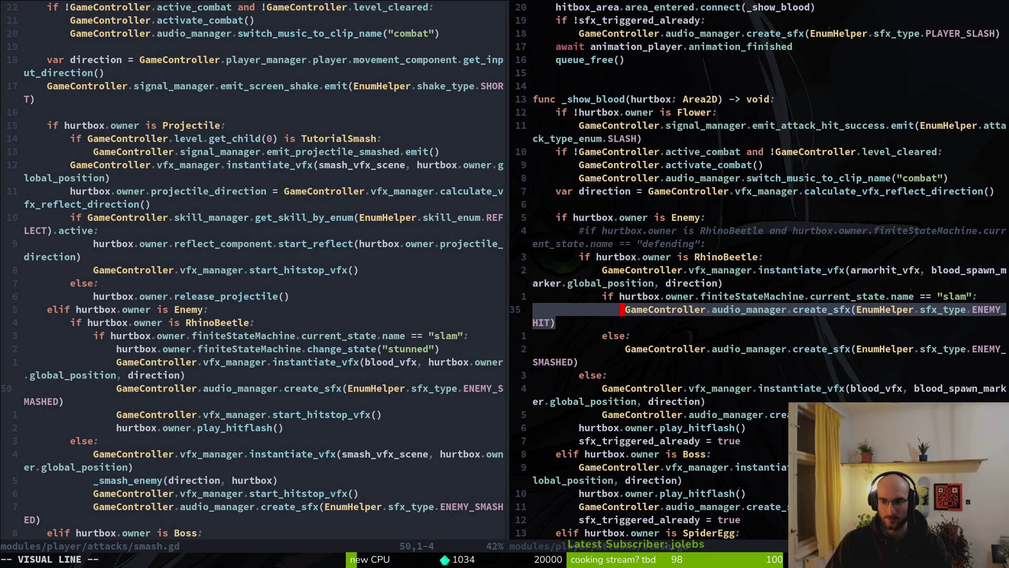
key("Escape")
key("j")
key("j")
key("shift+v")
key("shift+k")
key("Escape")
key("shift+v")
key("shift+j")
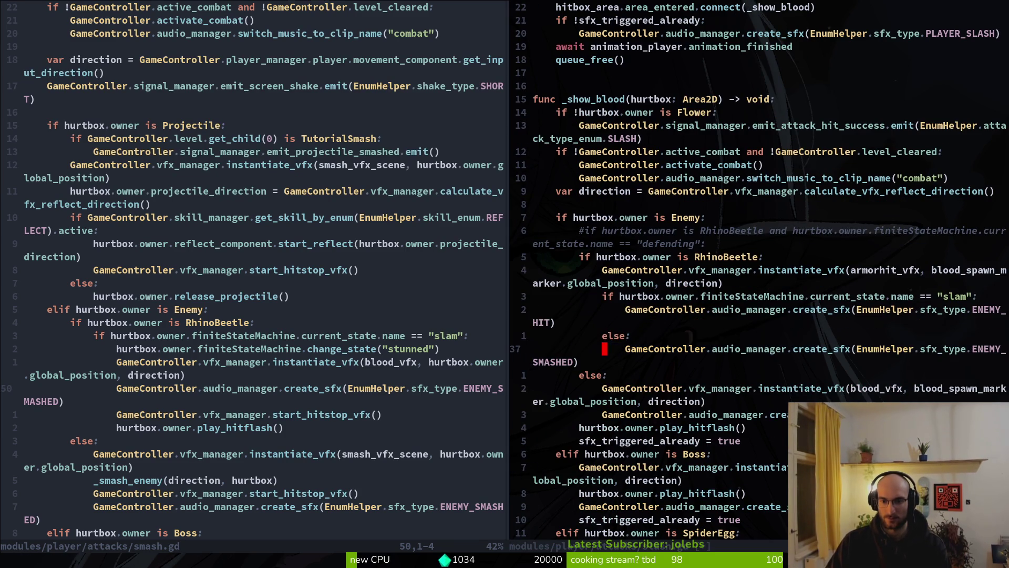
key("Escape")
type(":w")
key("Return")
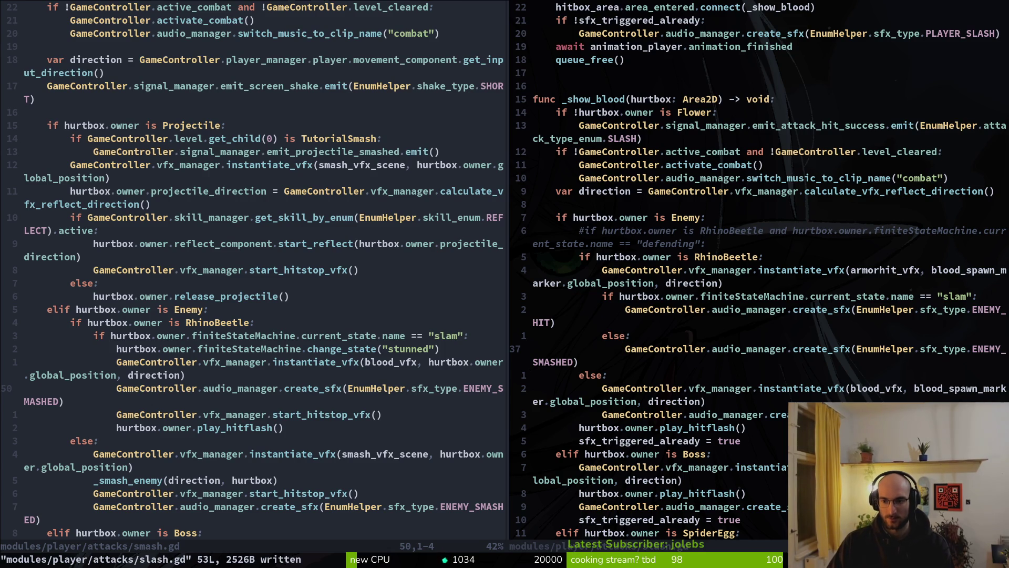
Reselect the ENEMY_SMASHED sound line to check its placement.
key("k")
key("j")
key("shift+v")
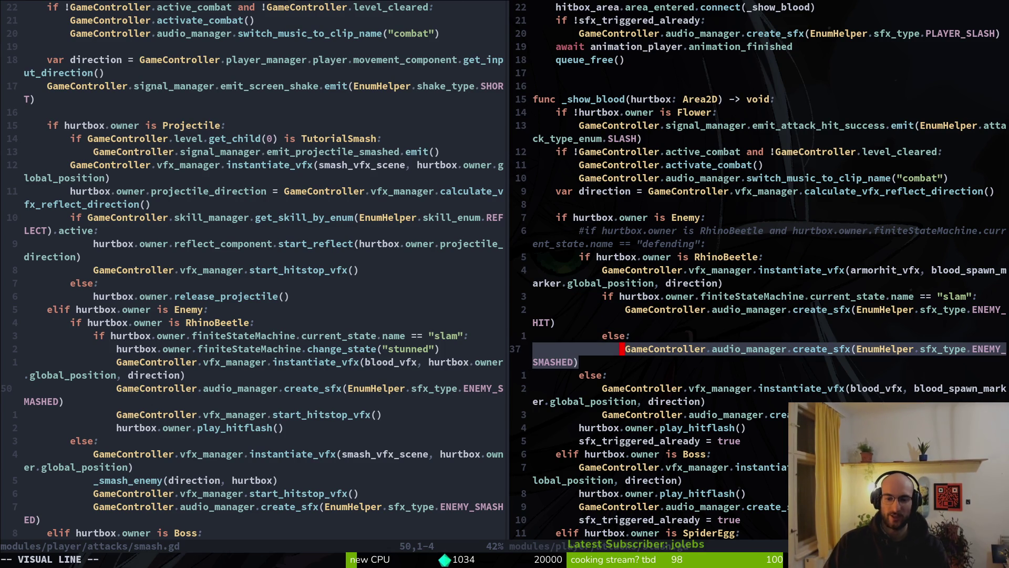
key("Escape")
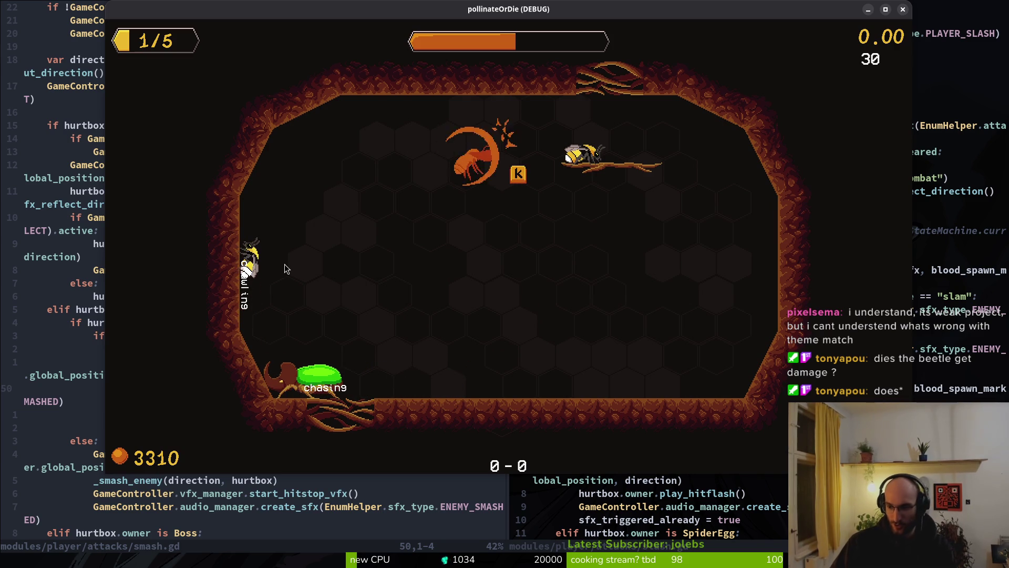
Stop the game, show wasp's local tree, collapse offset and finiteStateMachine, then open quick search.
key("F8")
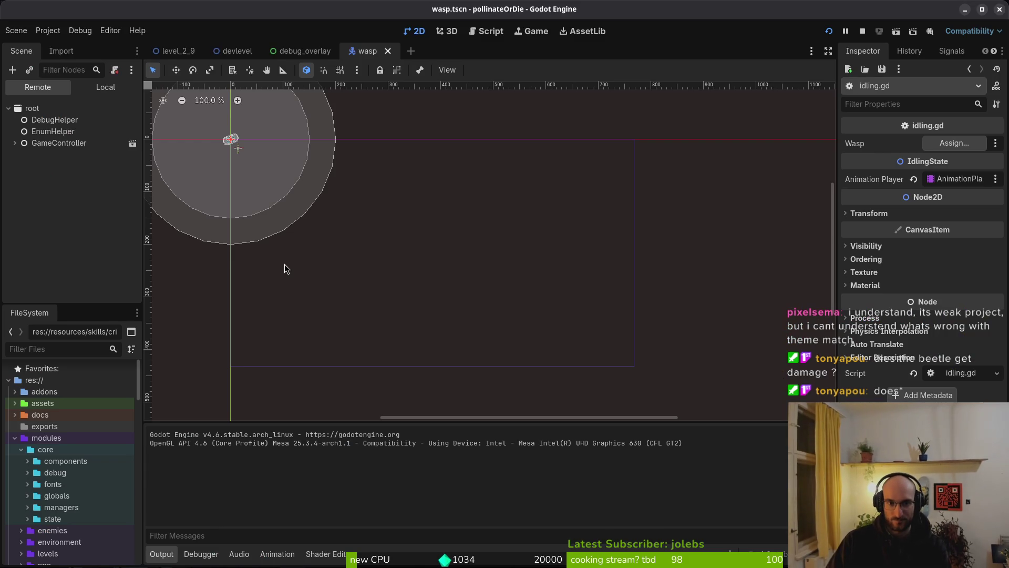
left_click(104, 87)
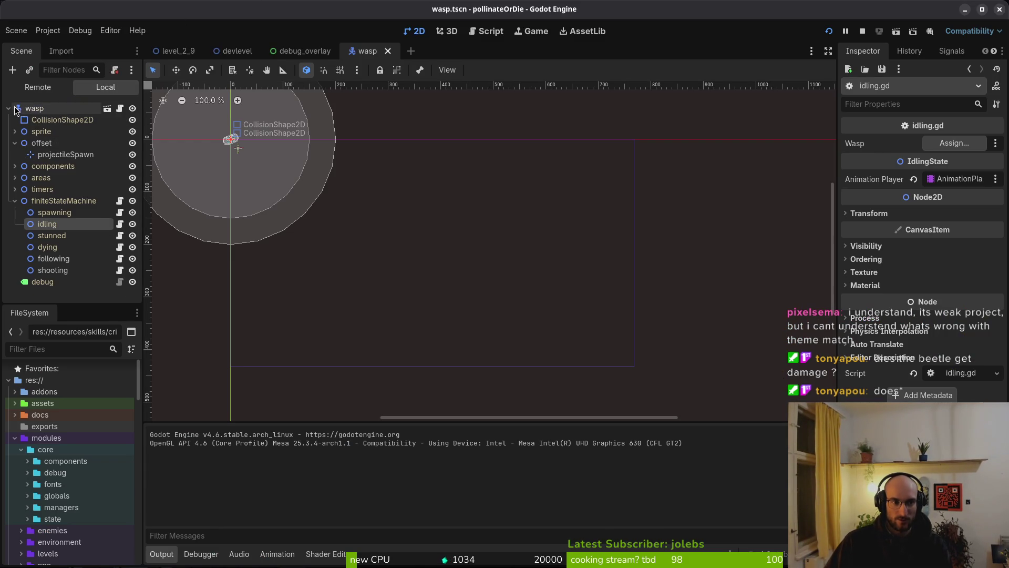
left_click(15, 143)
left_click(15, 189)
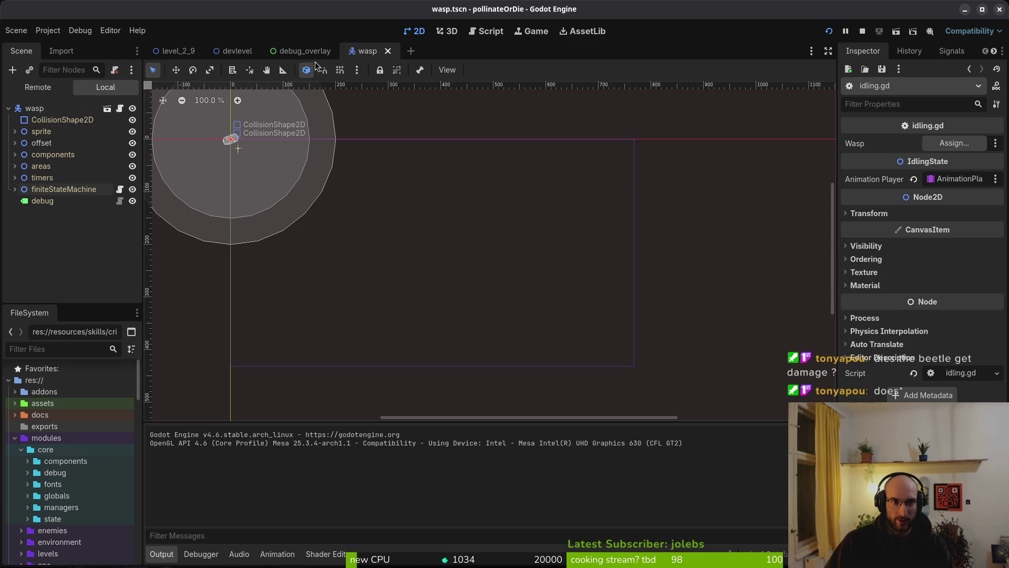
key("alt+shift+o")
Open rhino_beetle.tscn via quick search and select its areas node.
type("rhibets")
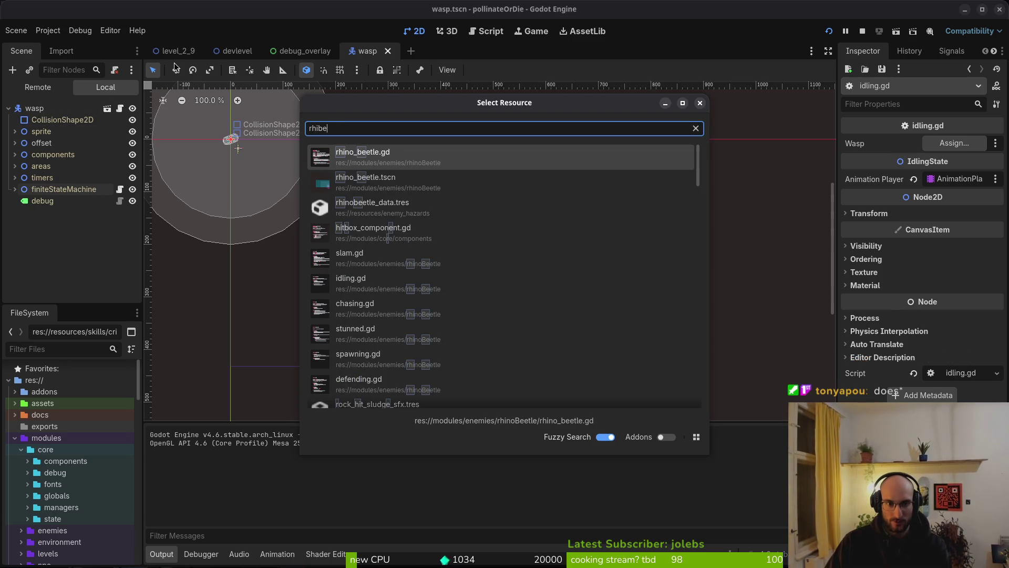
key("Return")
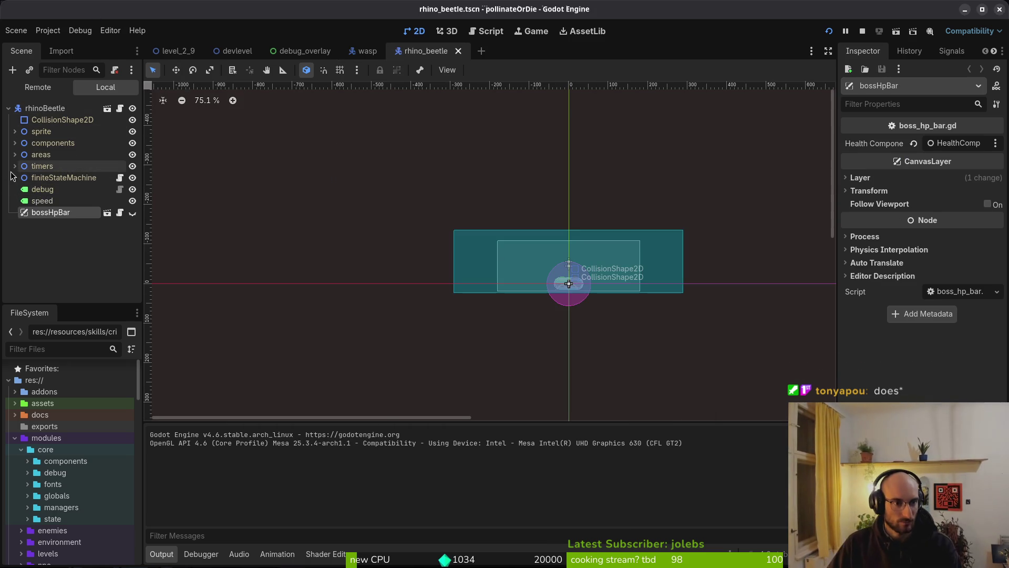
left_click(14, 155)
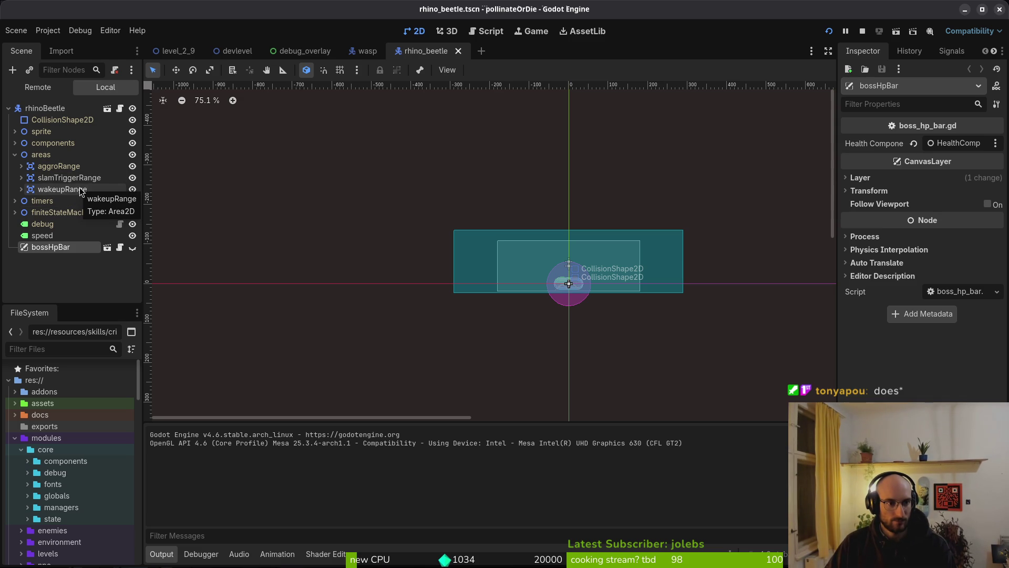
left_click(78, 155)
Add an Area2D under areas with a CollisionShape2D child.
key("ctrl+a")
type("are")
key("Return")
key("ctrl+a")
type("cols")
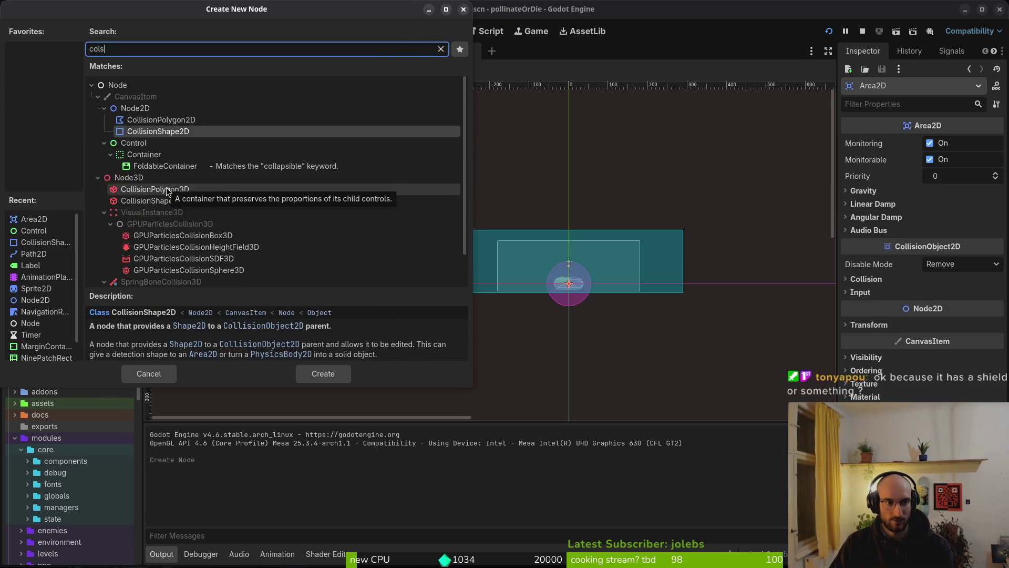
key("Return")
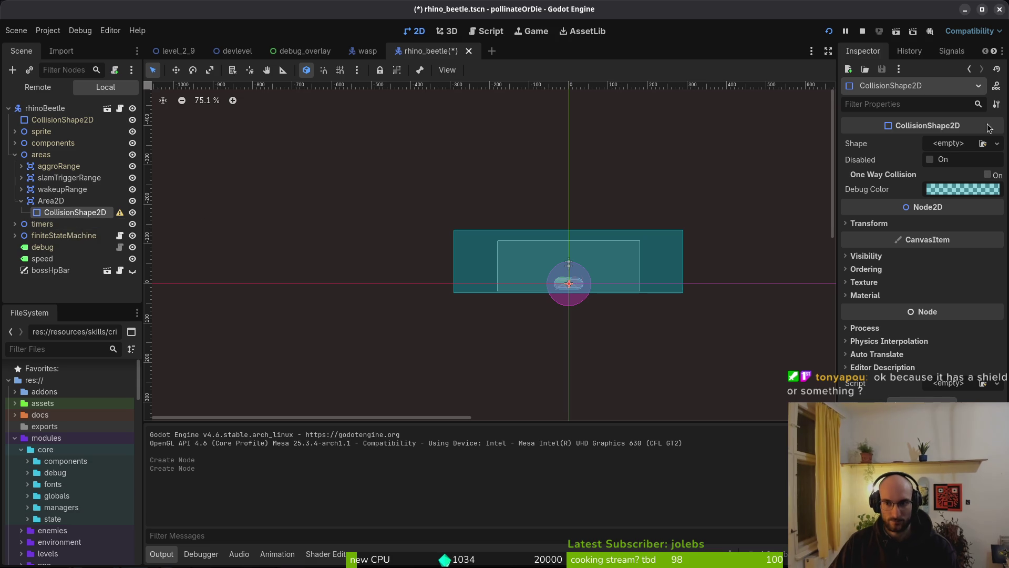
left_click(956, 147)
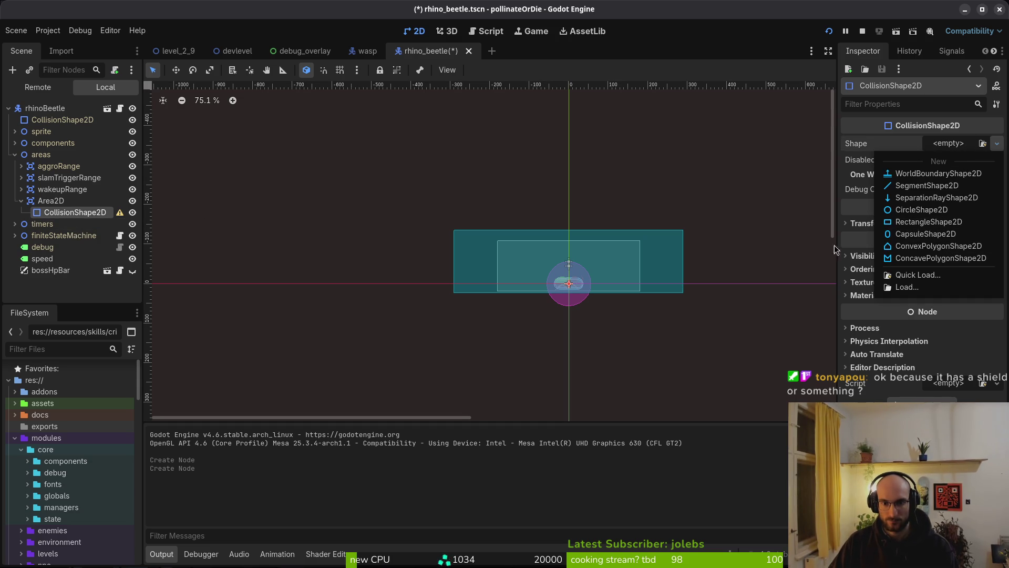
Check the HurtboxComponent's capsule shape settings for reference.
scroll(593, 266, "up", 5)
left_click(66, 216)
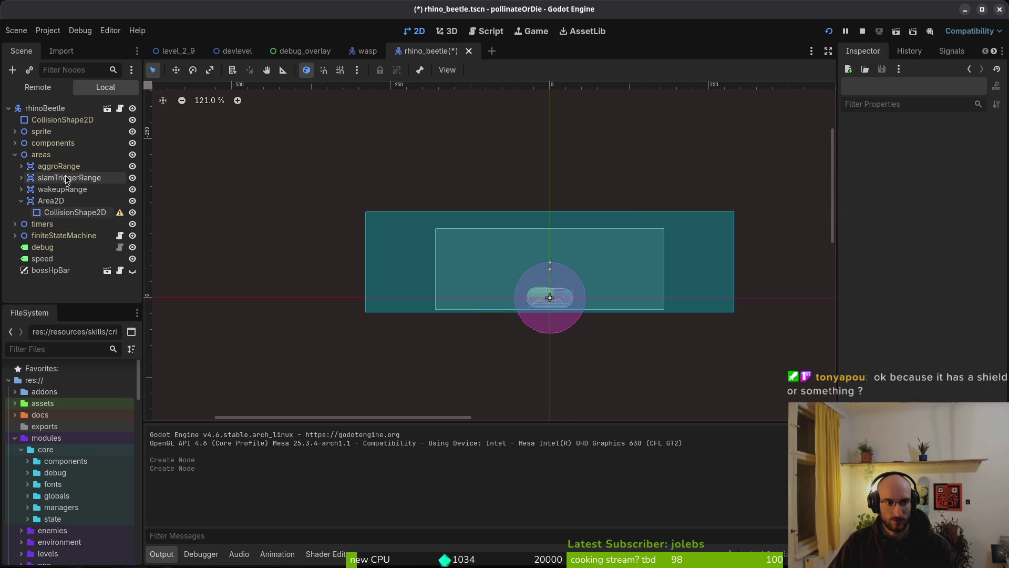
left_click(15, 143)
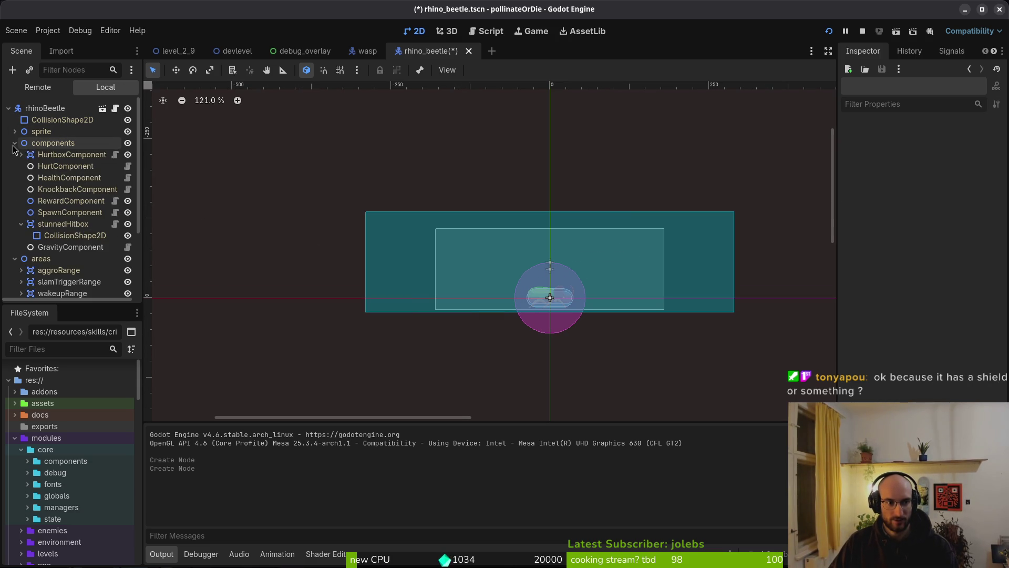
left_click(21, 155)
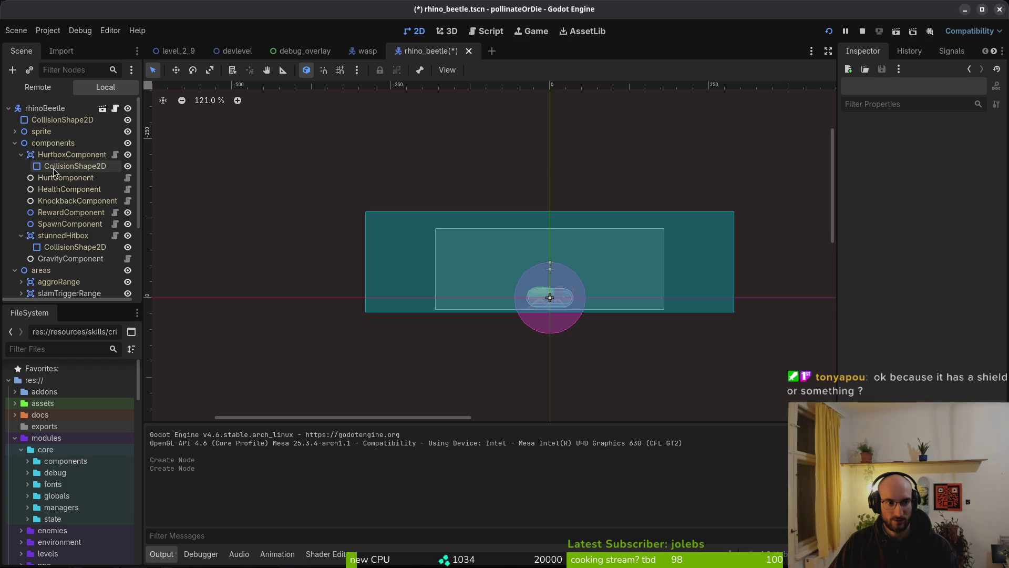
left_click(75, 166)
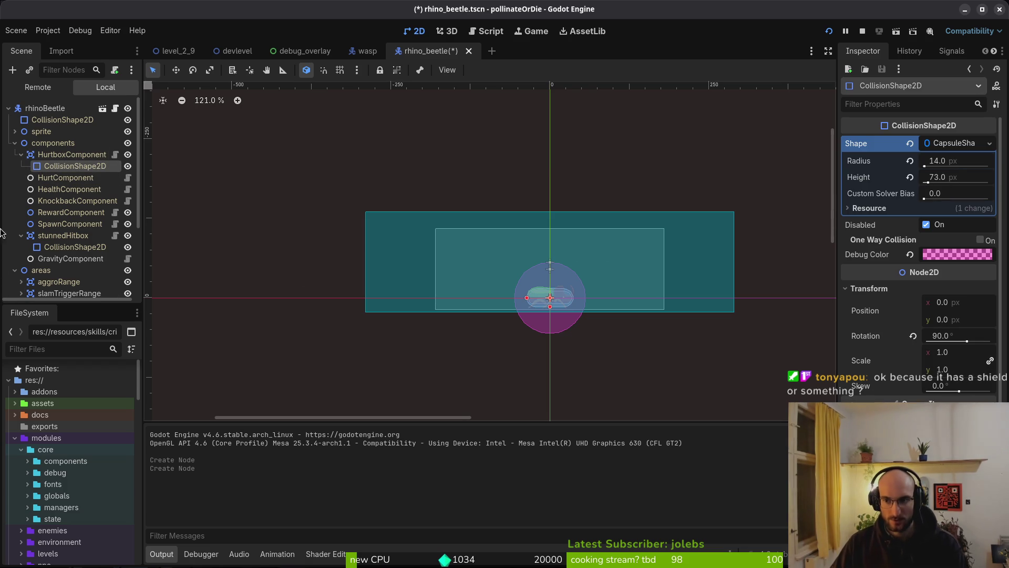
scroll(68, 211, "down", 3)
Give the new CollisionShape2D a CapsuleShape2D, radius 14, height 73, rotated 90°, and save.
left_click(75, 258)
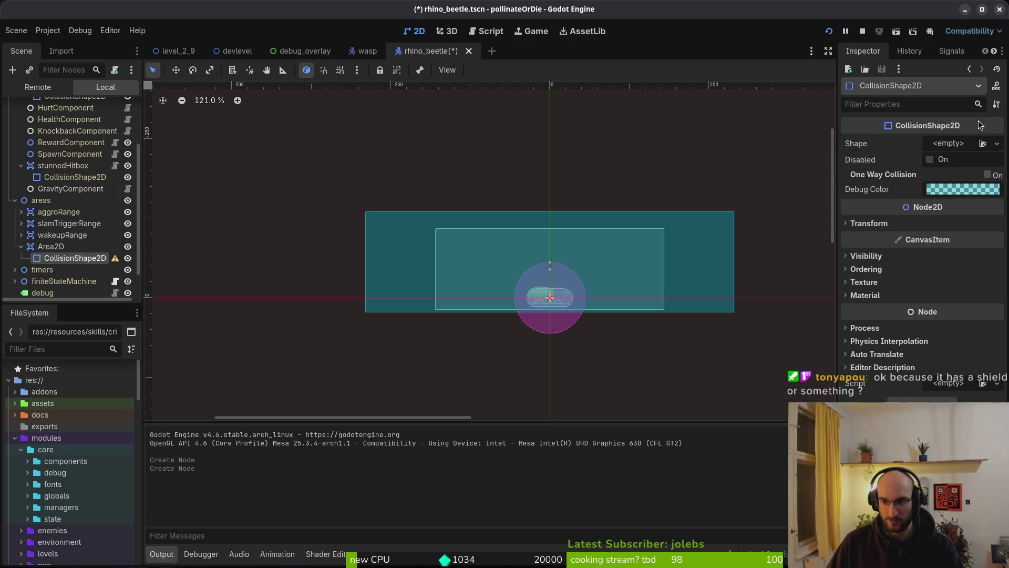
left_click(957, 145)
left_click(939, 235)
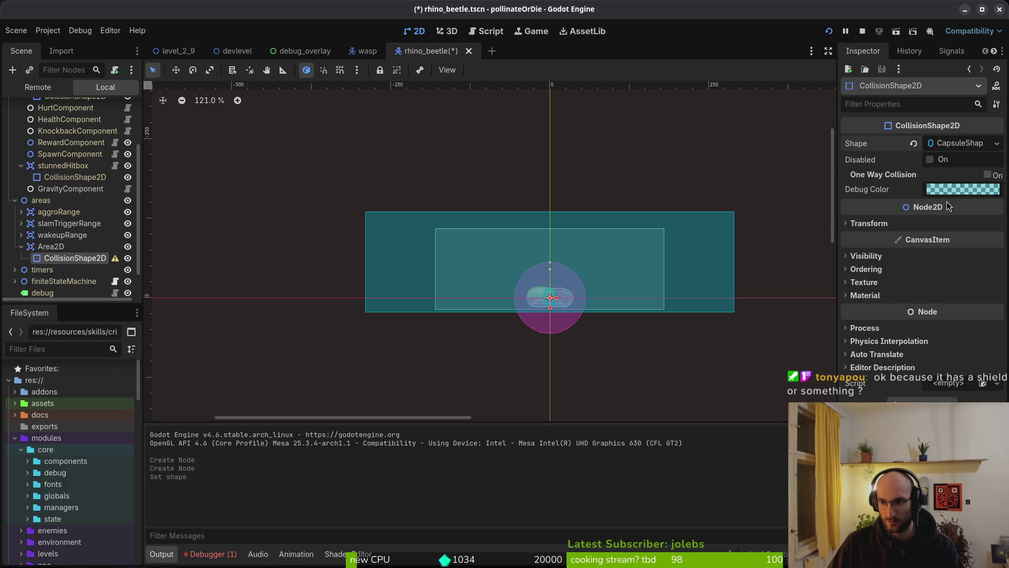
left_click(952, 143)
key("Tab")
type("3")
key("Return")
left_click(892, 289)
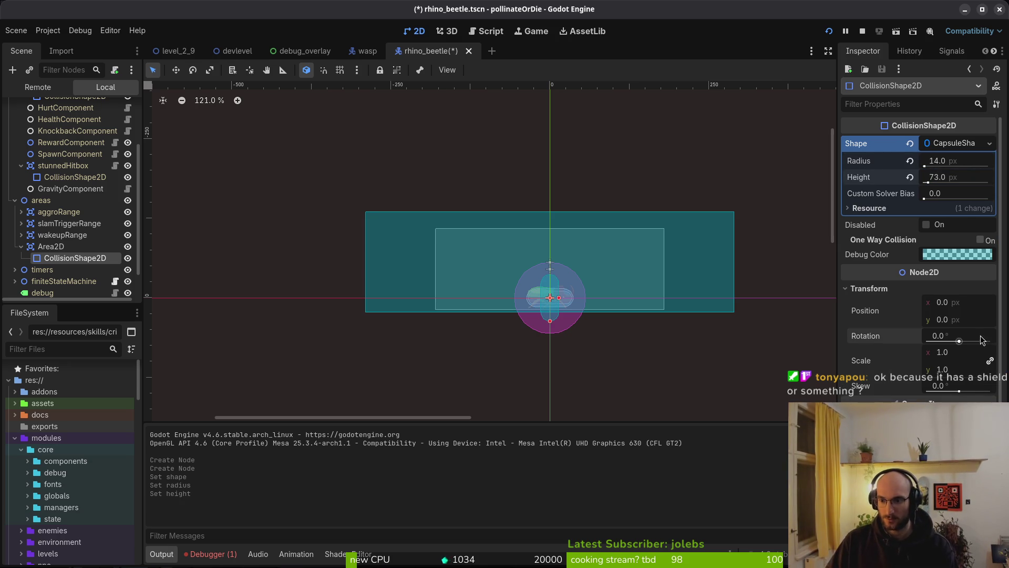
key("Return")
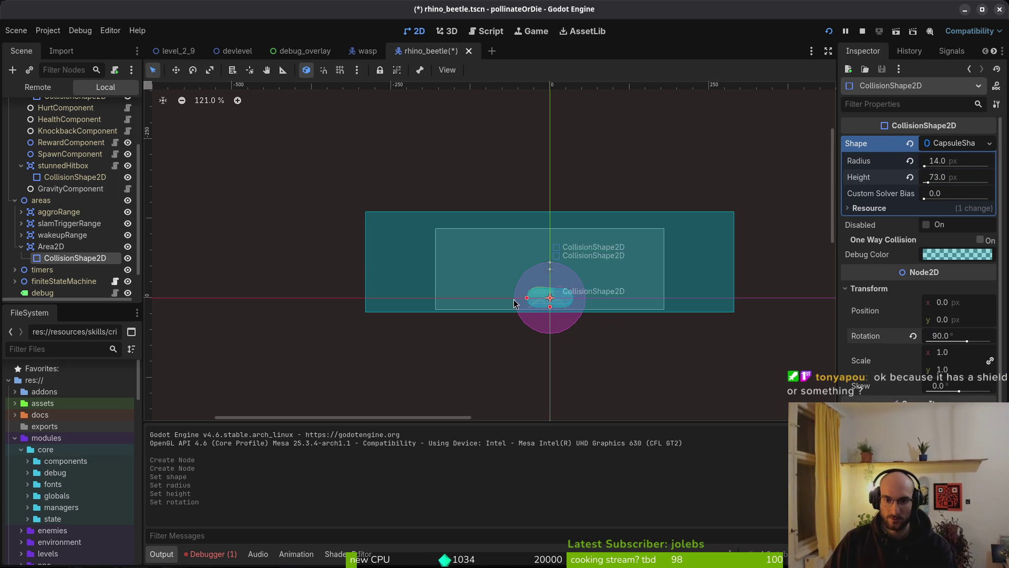
scroll(552, 296, "up", 10)
scroll(501, 267, "right", 3)
key("ctrl+s")
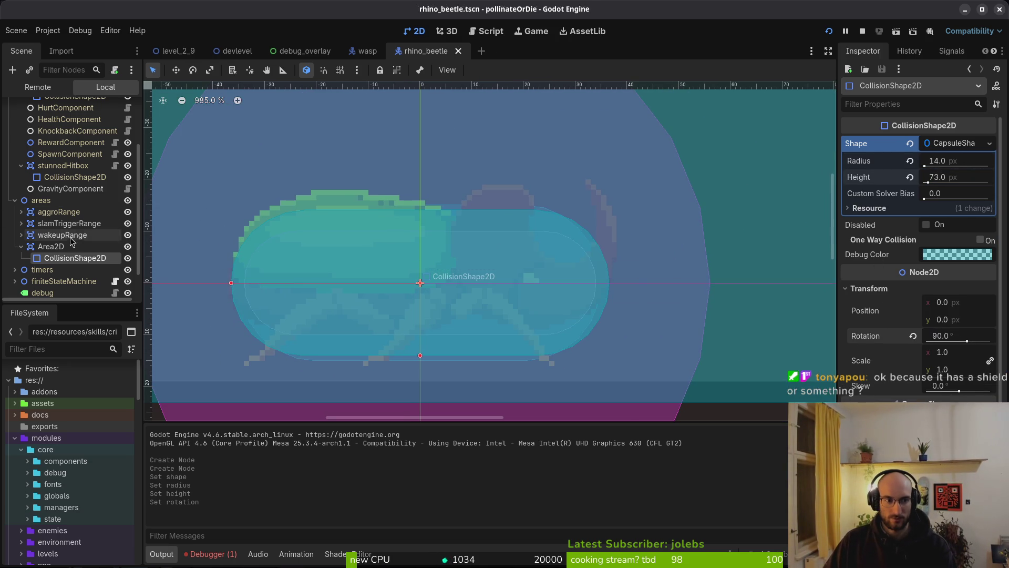
Set the collision shape's debug colour to a translucent orange, then reselect the Area2D.
scroll(471, 260, "up", 3)
scroll(490, 261, "down", 2)
scroll(505, 241, "up", 4)
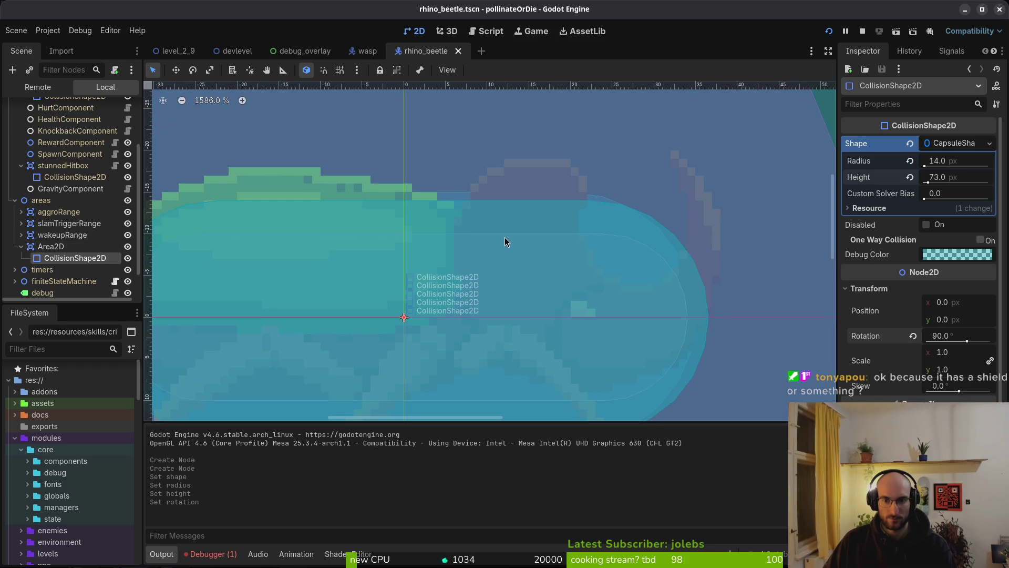
left_click(954, 142)
left_click(969, 188)
left_click_drag(944, 289, 956, 349)
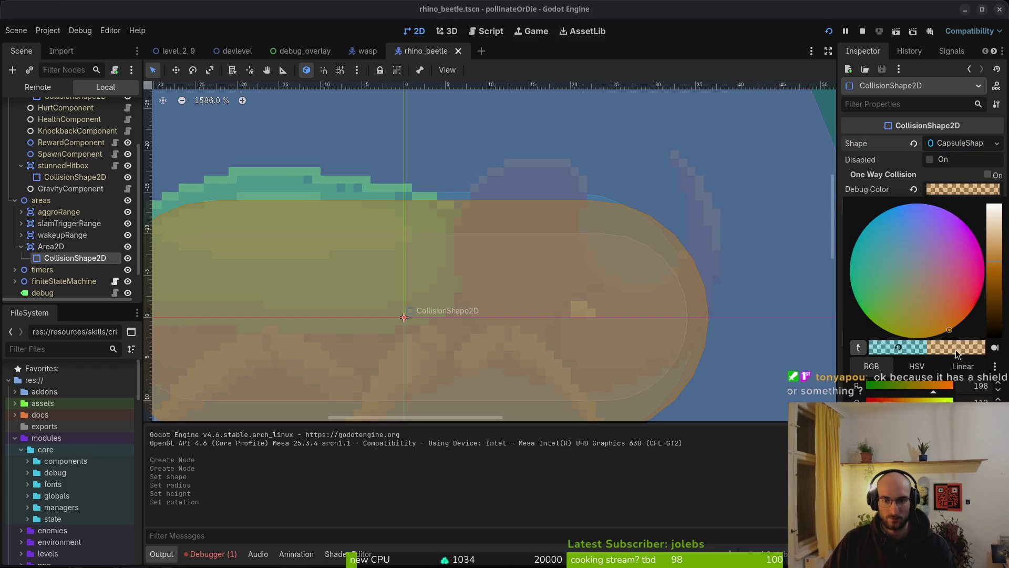
left_click_drag(945, 312, 963, 320)
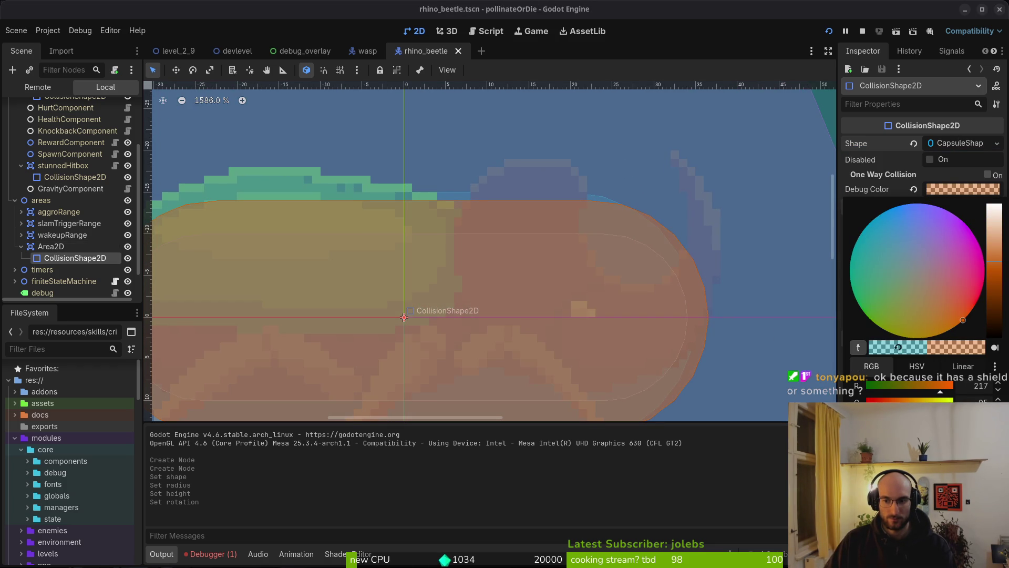
left_click_drag(952, 428, 931, 428)
left_click(614, 345)
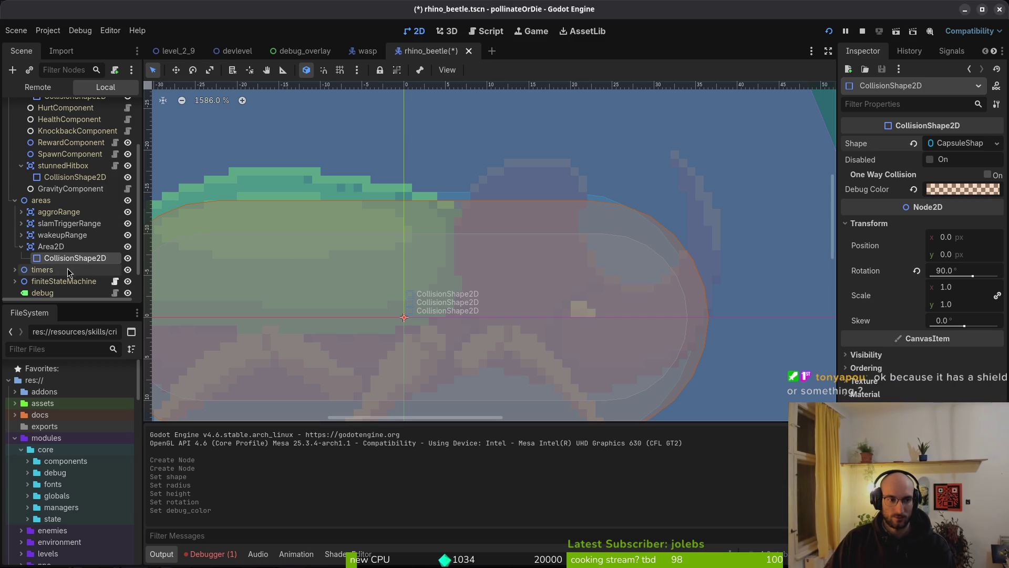
left_click(51, 246)
scroll(450, 288, "down", 3)
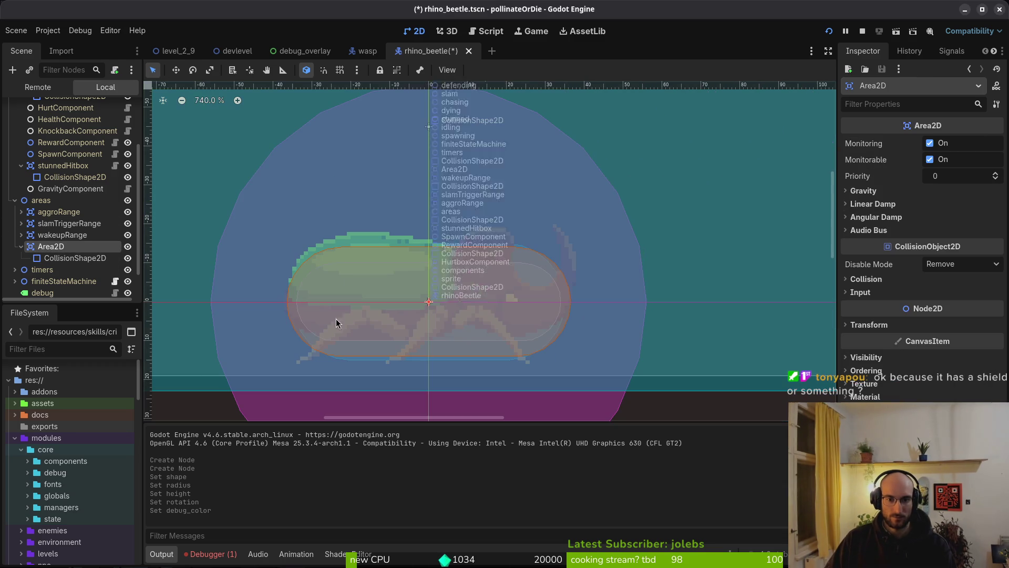
Rename the new Area2D node to armorVfxHurtbox.
double_click(73, 247)
type("armor")
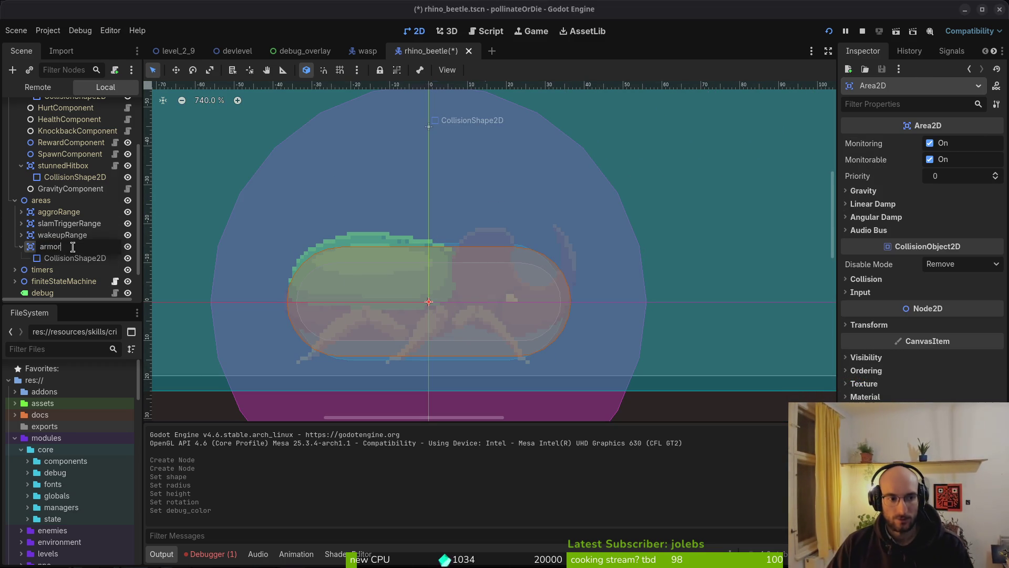
type("Vf")
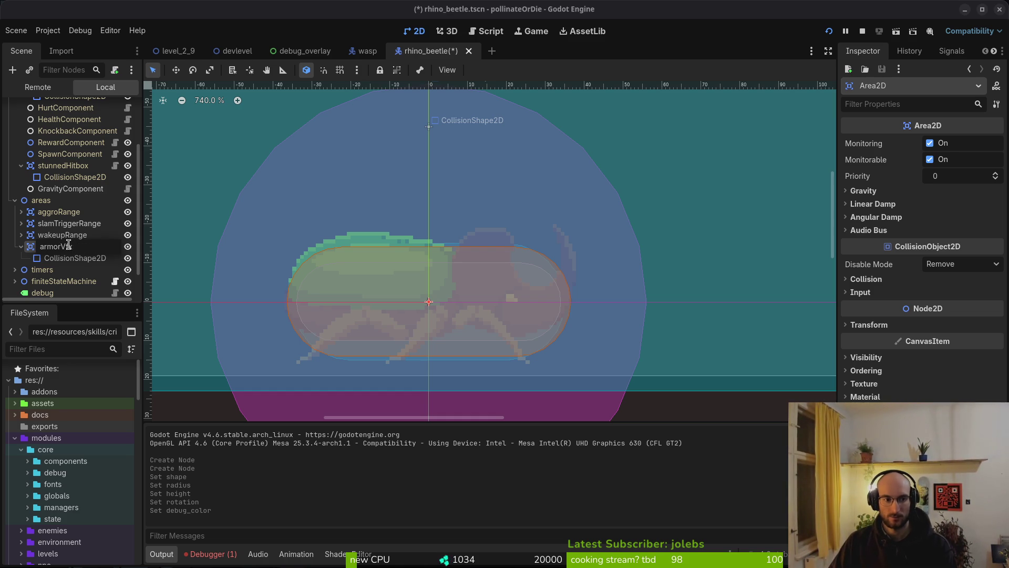
type("Hurtbox")
key("Return")
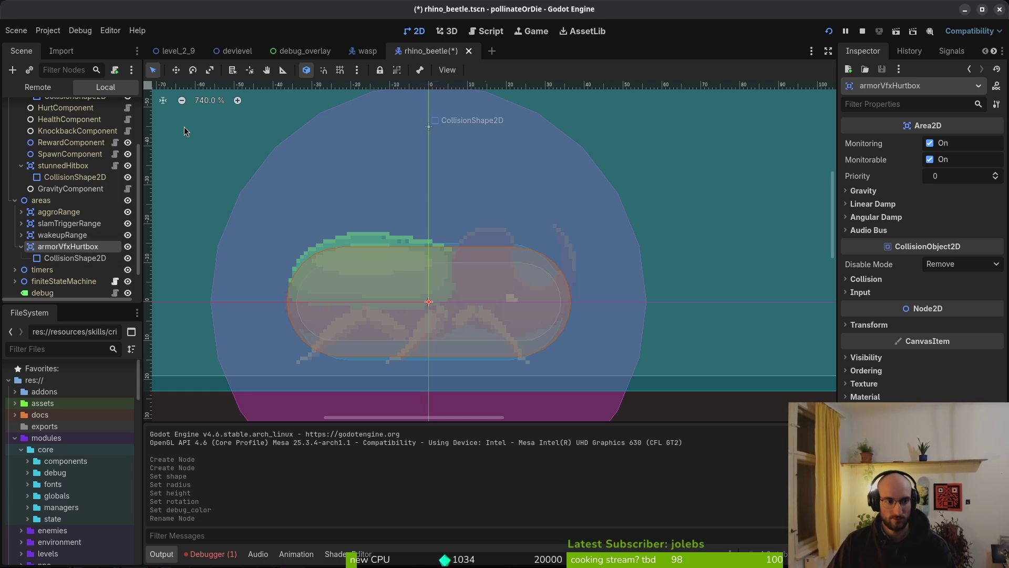
Put armorVfxHurtbox only on the enemies collision layer, clear its mask, and save the scene.
left_click(870, 279)
left_click(855, 311)
left_click(853, 362)
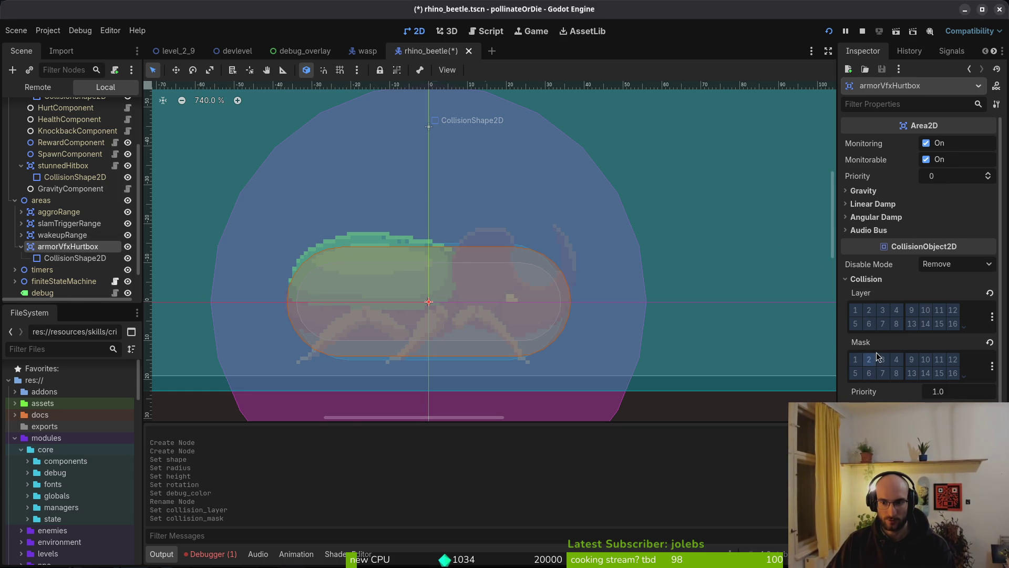
left_click(883, 312)
key("ctrl+s")
Compare against the HurtboxComponent's collision settings, then turn off Monitoring on armorVfxHurtbox.
scroll(69, 184, "up", 3)
left_click(52, 143)
left_click(55, 155)
scroll(68, 200, "down", 3)
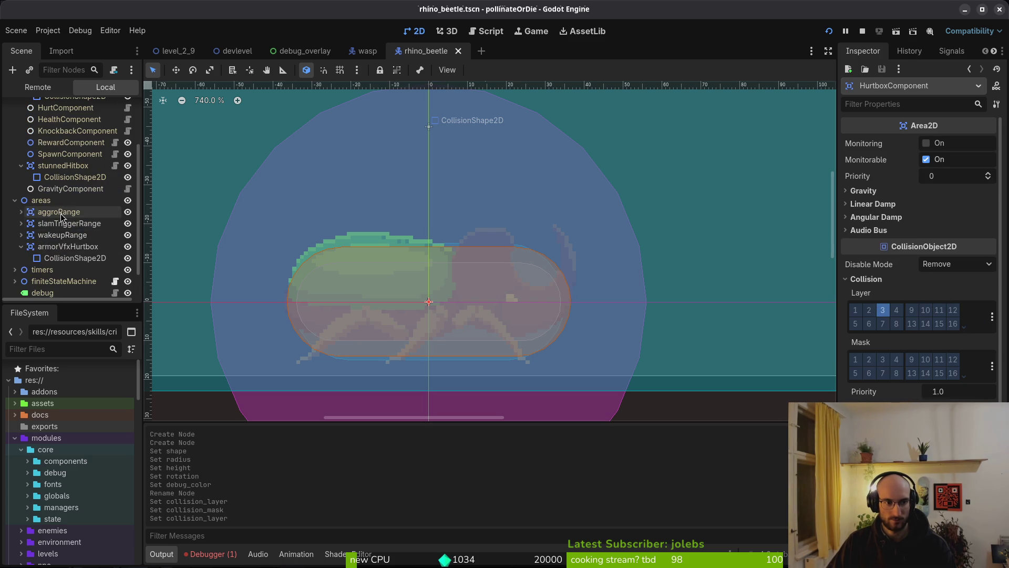
left_click(67, 246)
left_click(927, 144)
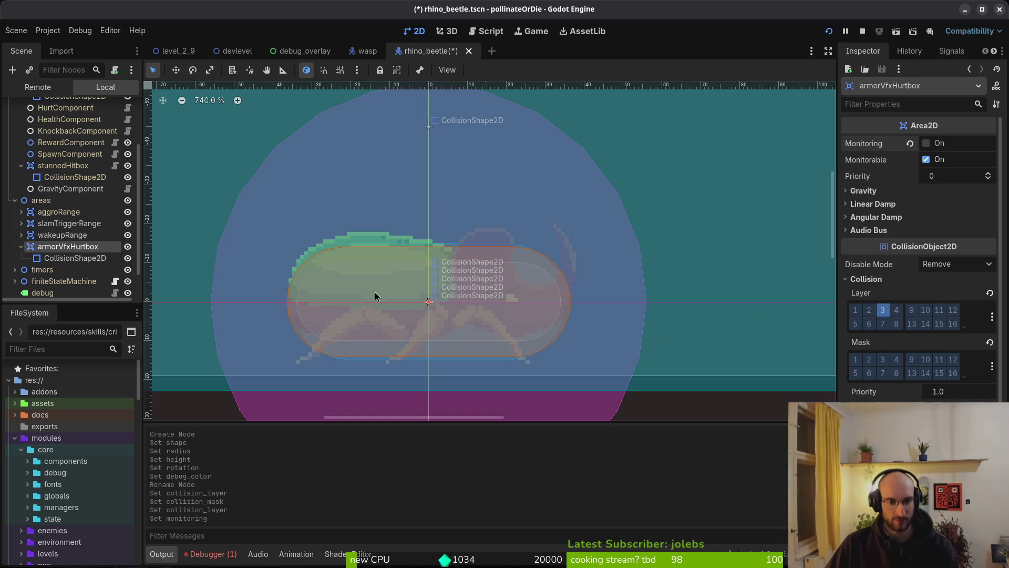
key("Escape")
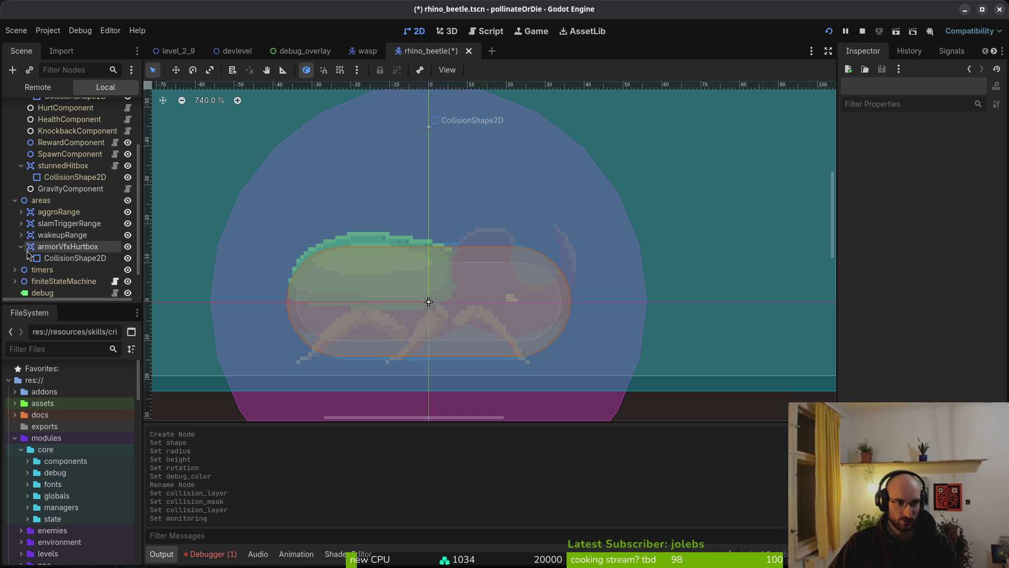
Collapse the armorVfxHurtbox and areas nodes in the scene tree and save the scene.
left_click(21, 246)
key("ctrl+s")
left_click(15, 200)
key("ctrl+s")
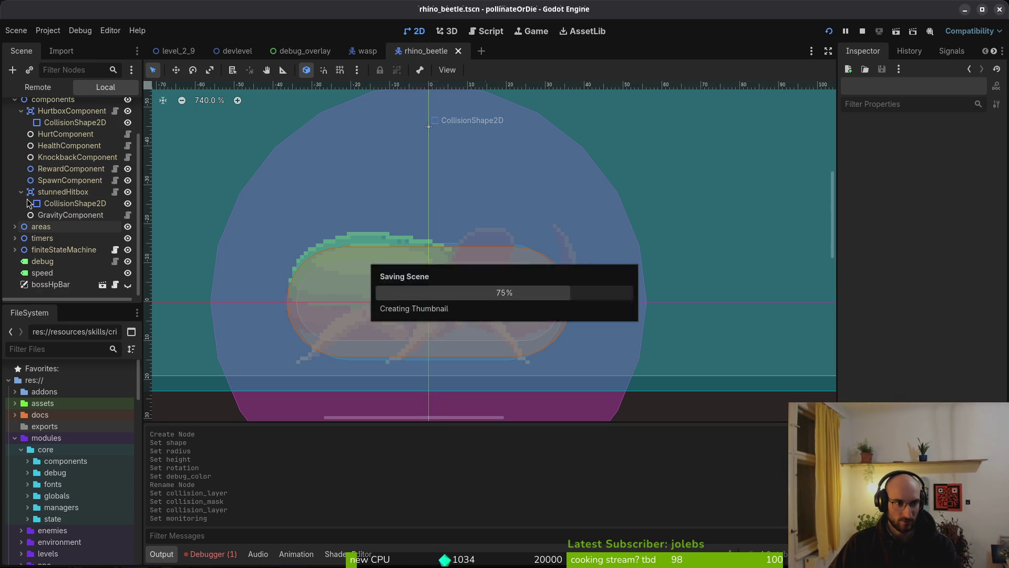
Launch the game, check the reported loading error, then stop and restart it.
key("ctrl+s")
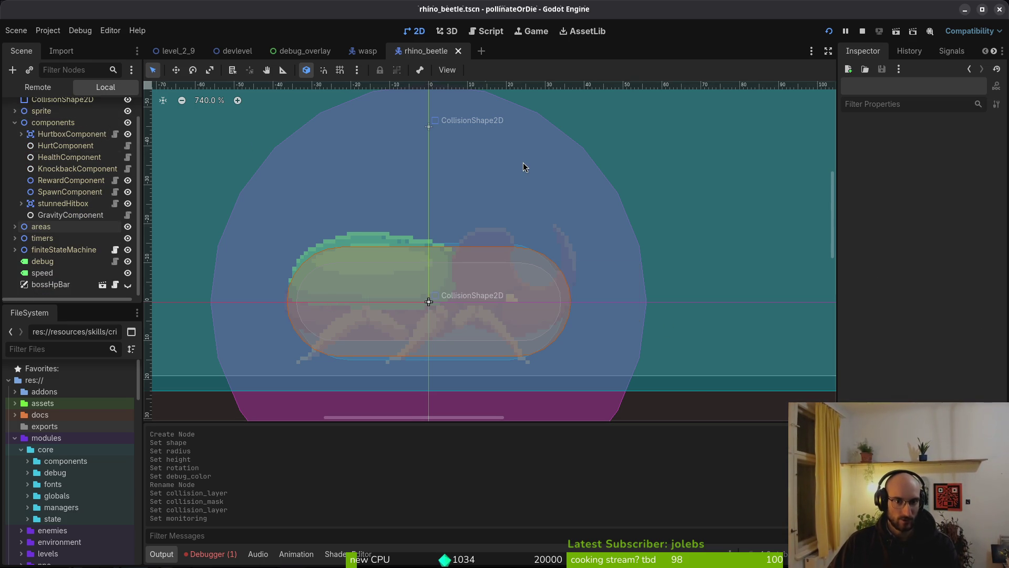
key("super")
key("super")
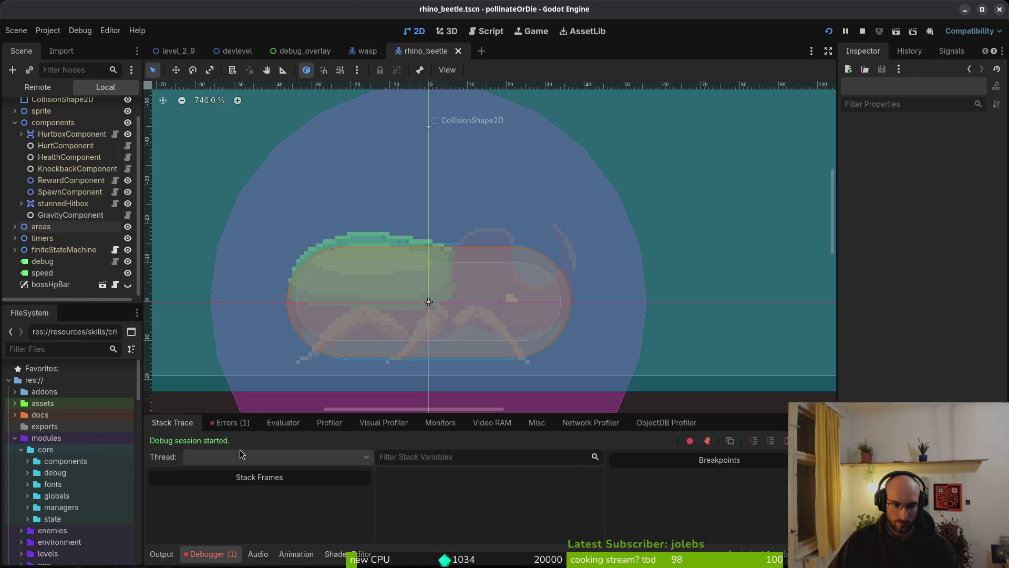
left_click(229, 423)
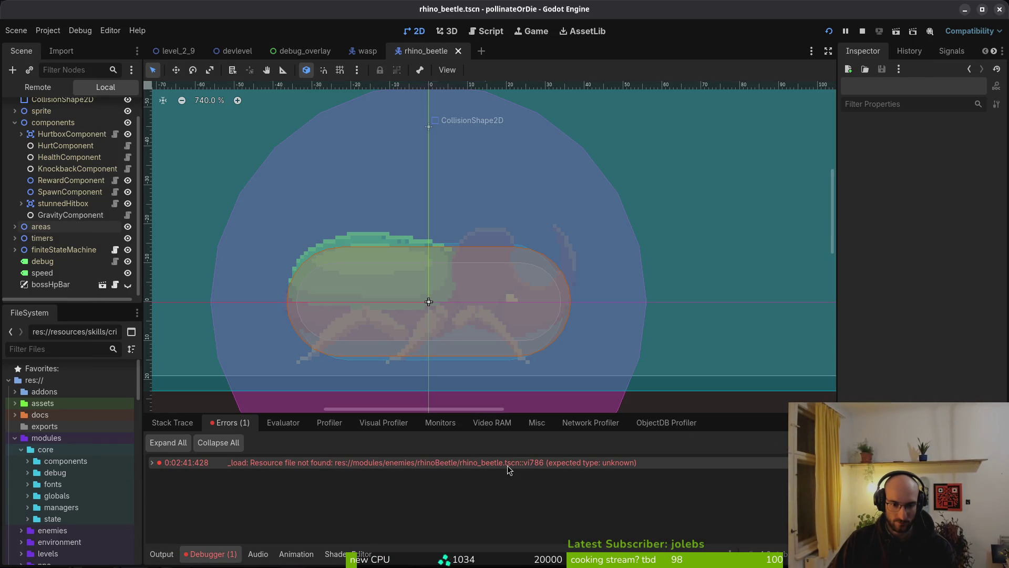
mouse_move(513, 465)
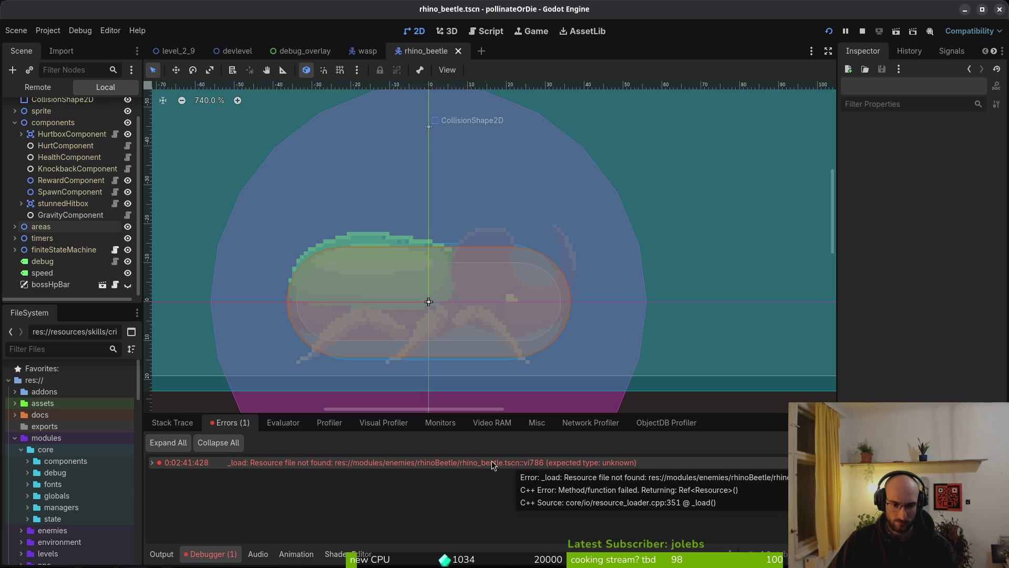
left_click(863, 31)
left_click(829, 31)
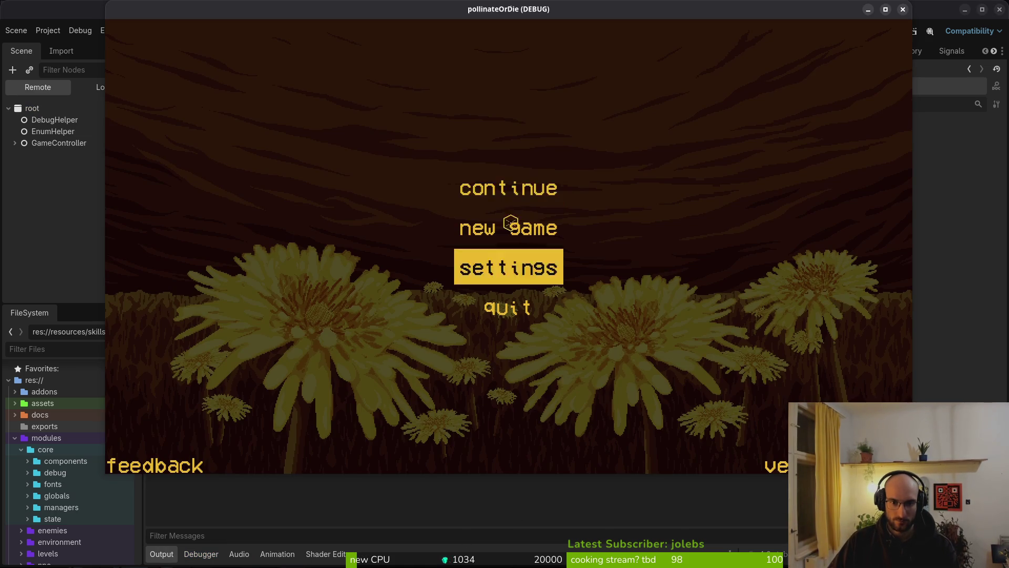
Get past the splash screen, start level 5 from level select, and skip the beetle intro dialogue.
left_click(507, 226)
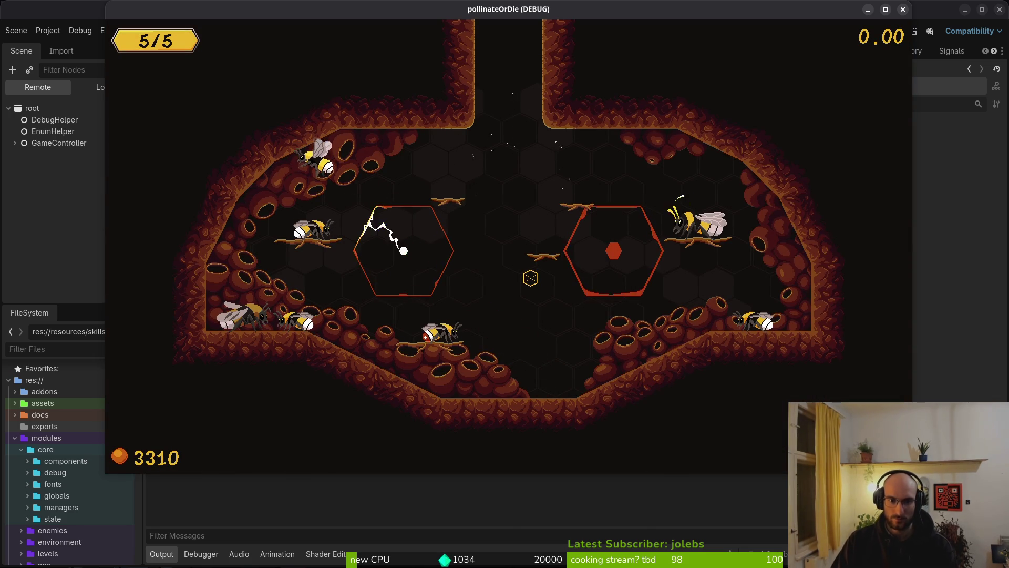
key("F1")
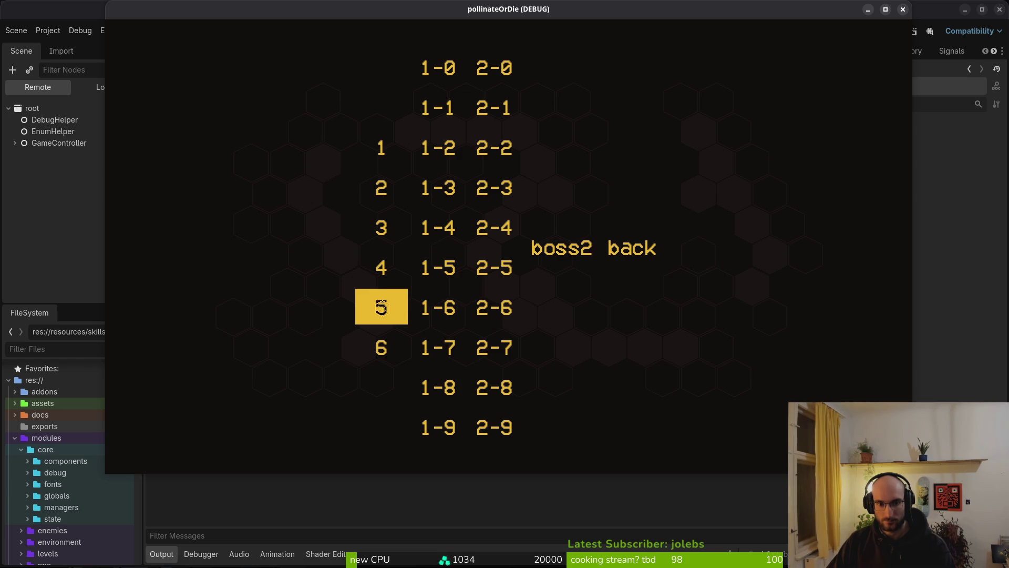
left_click(381, 308)
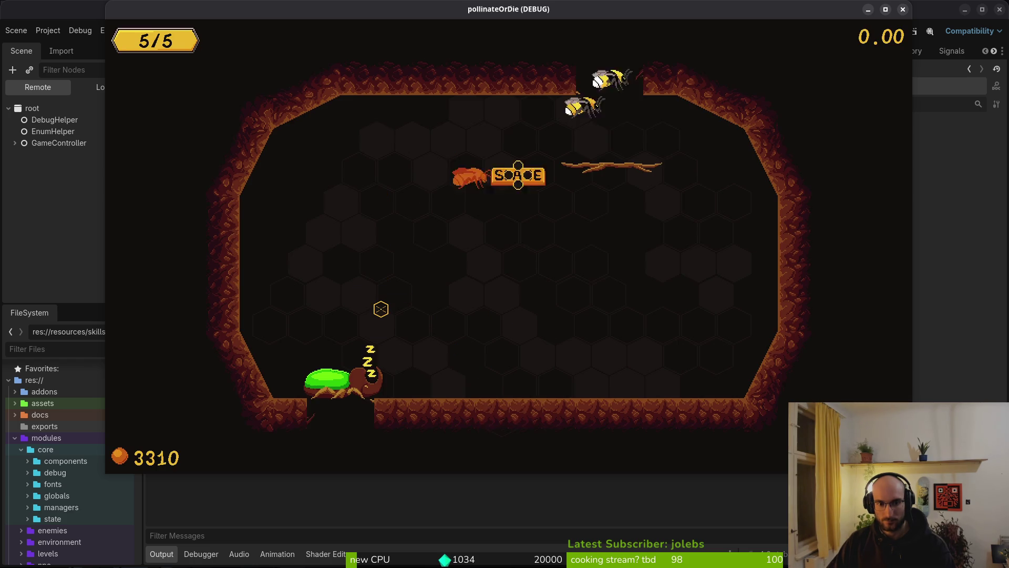
key("j")
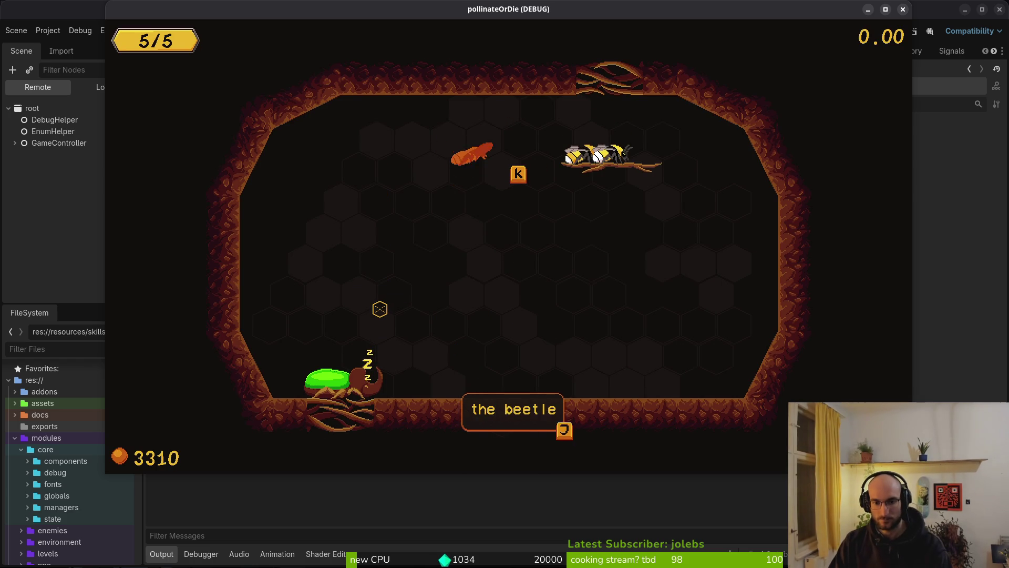
key("j")
key("j")
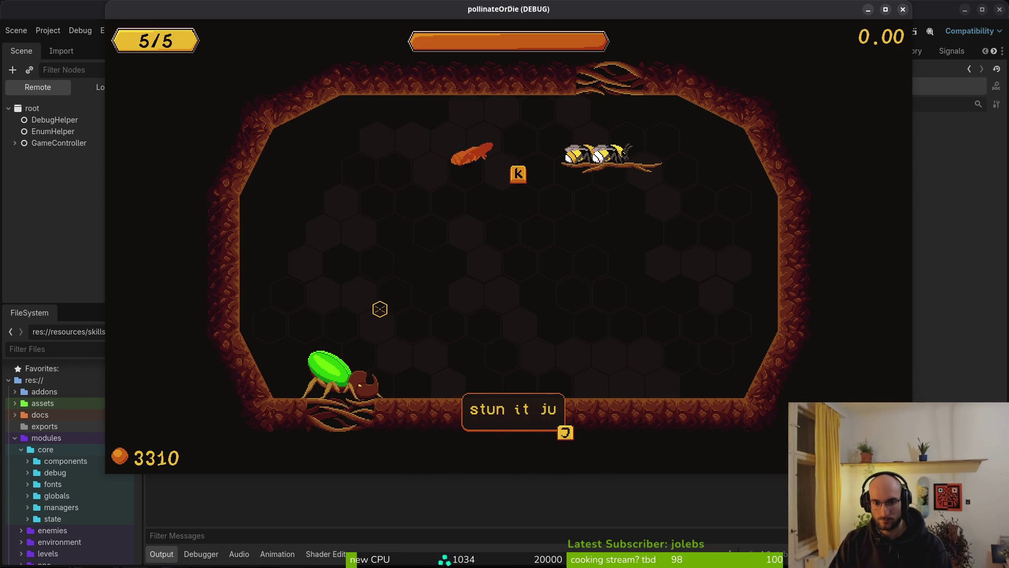
key("j")
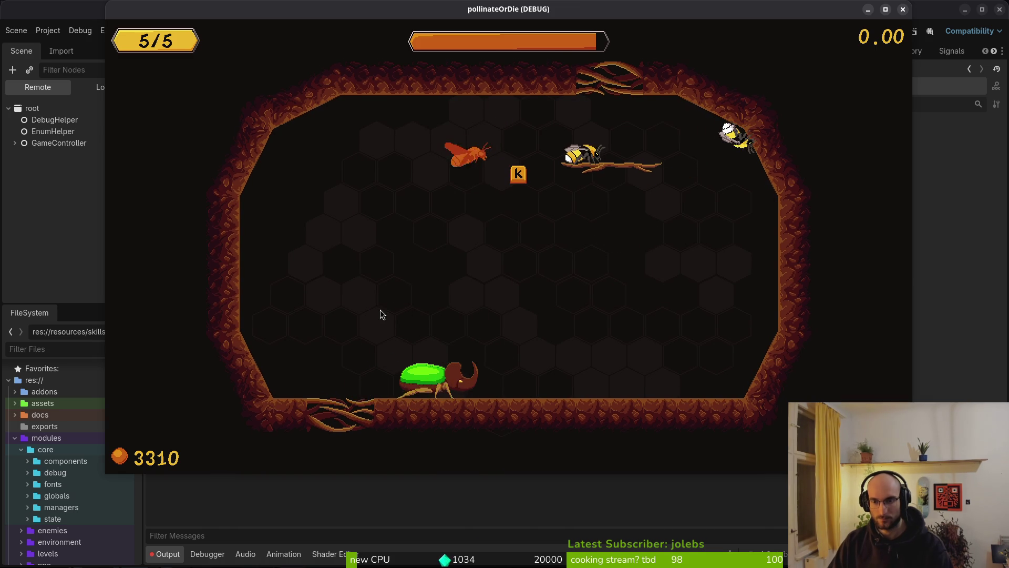
Switch back to the code editor and close the split view with :q.
key("alt+Tab")
type(":q")
key("Return")
Quit Neovim to the shell and reopen rhino_beetle.gd through a 'beetle' file search.
type(":q")
key("Return")
key("Return")
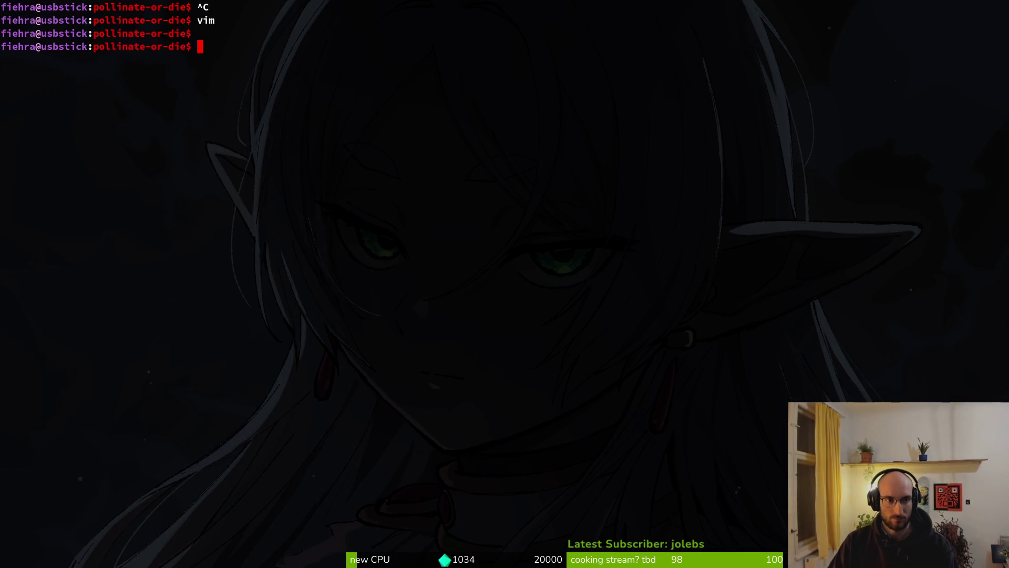
key("Return")
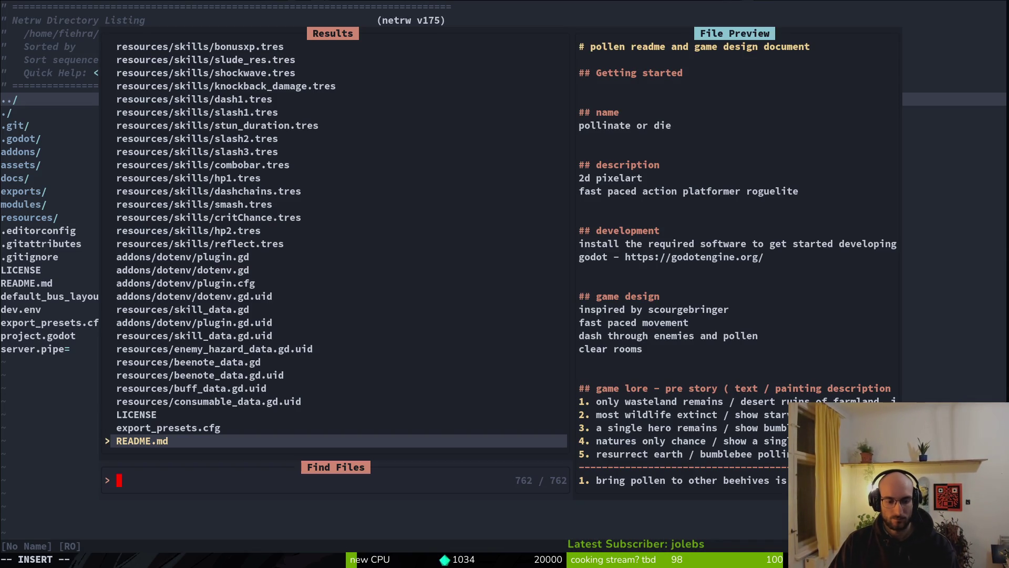
type("beetle")
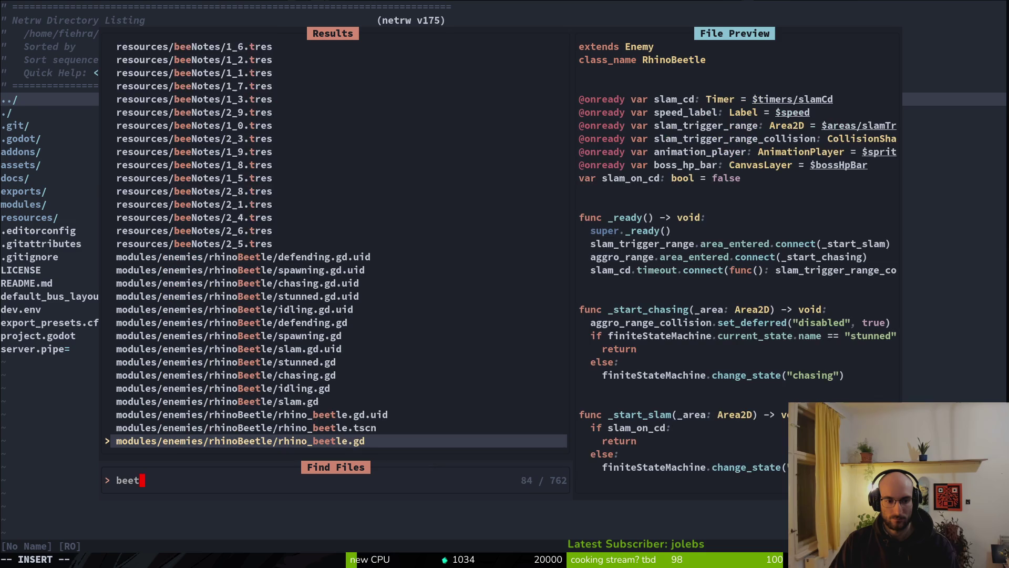
key("Return")
Duplicate the slam_trigger_range declaration as a new armor_fx_hurtbox variable and save.
key("j")
key("j")
key("j")
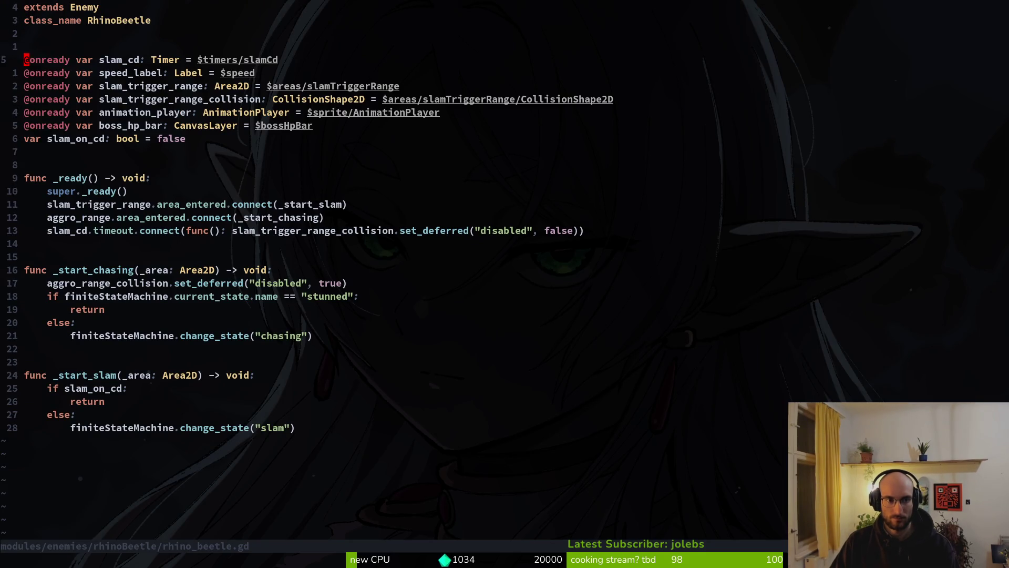
key("y")
key("y")
key("p")
key("c")
key("i")
key("w")
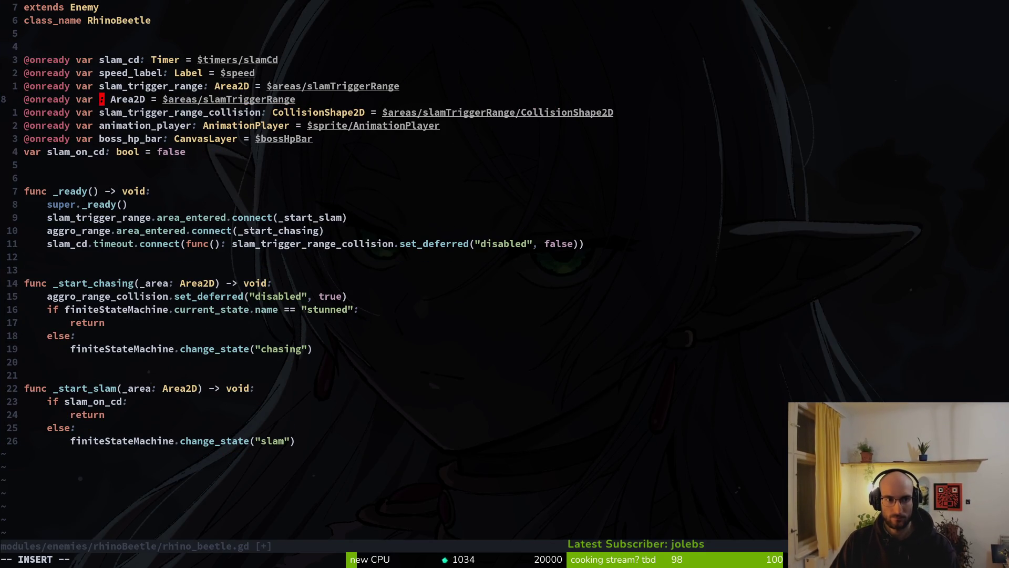
type("armor")
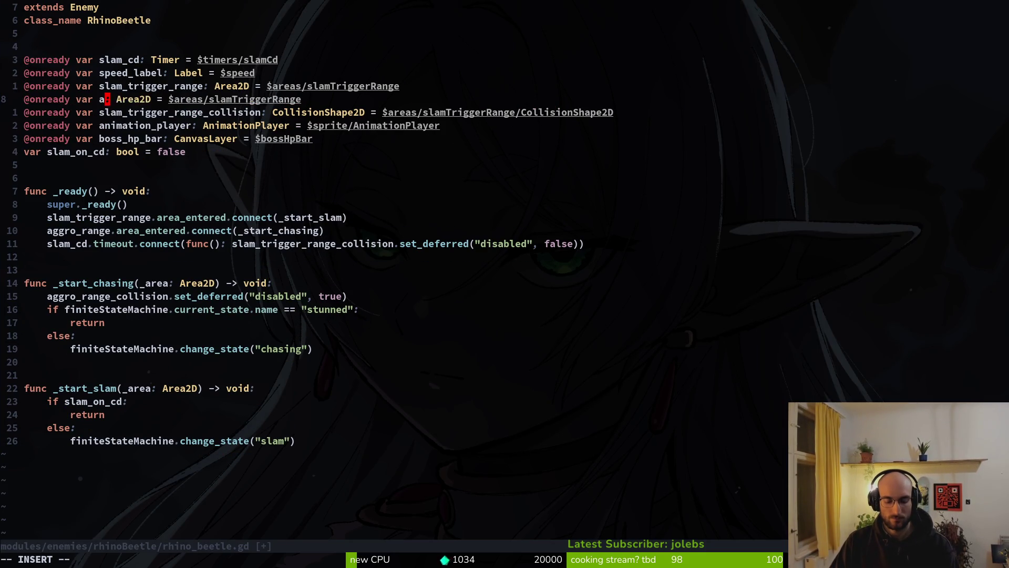
type("_fx_")
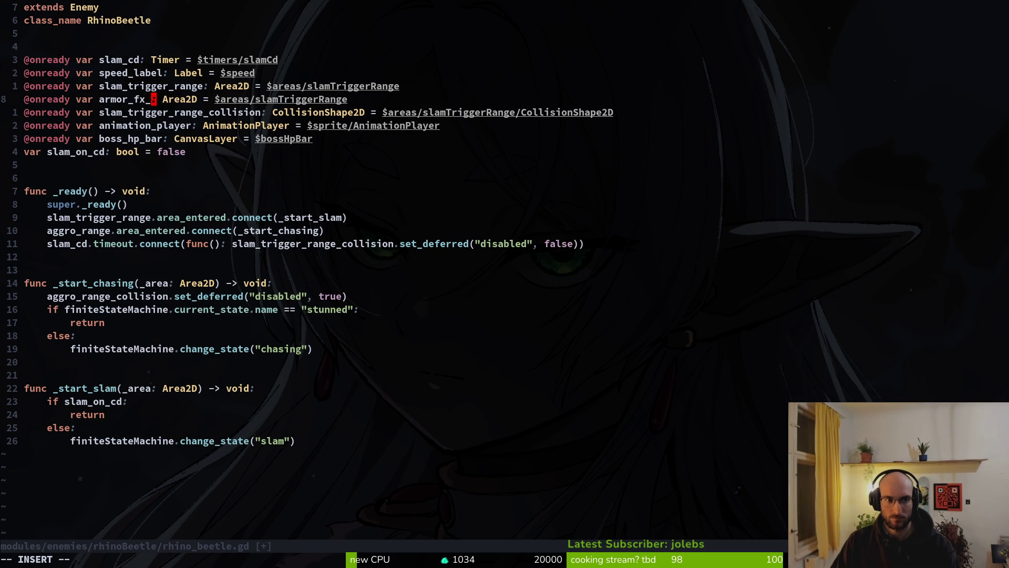
type("hurtboxc")
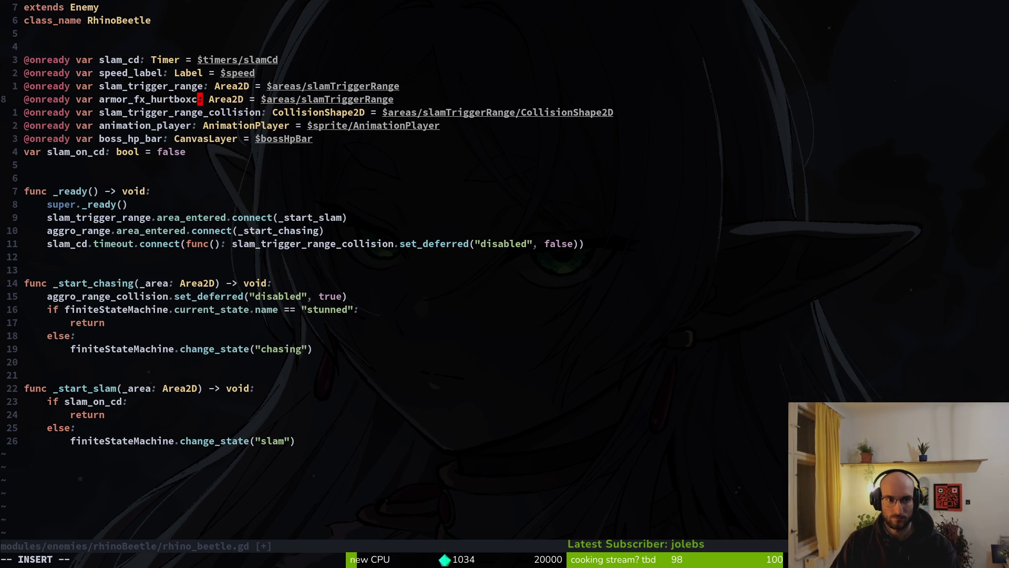
key("Escape")
type(":w")
key("Return")
type("x")
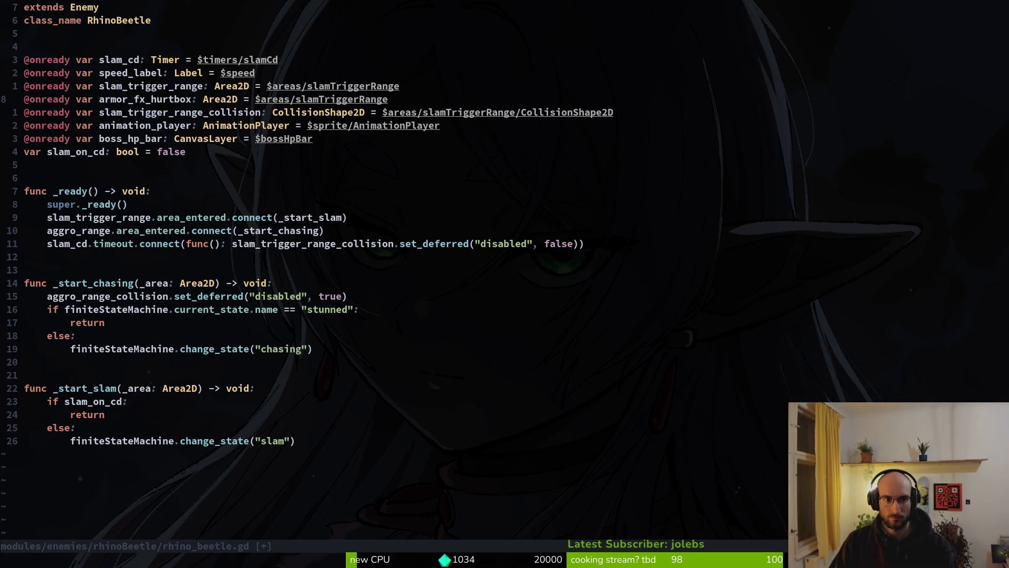
type(":w")
key("Return")
Point armor_fx_hurtbox at $areas/armorVfxHurtbox and delete the stray characters after the path.
key("A")
key("ctrl+w")
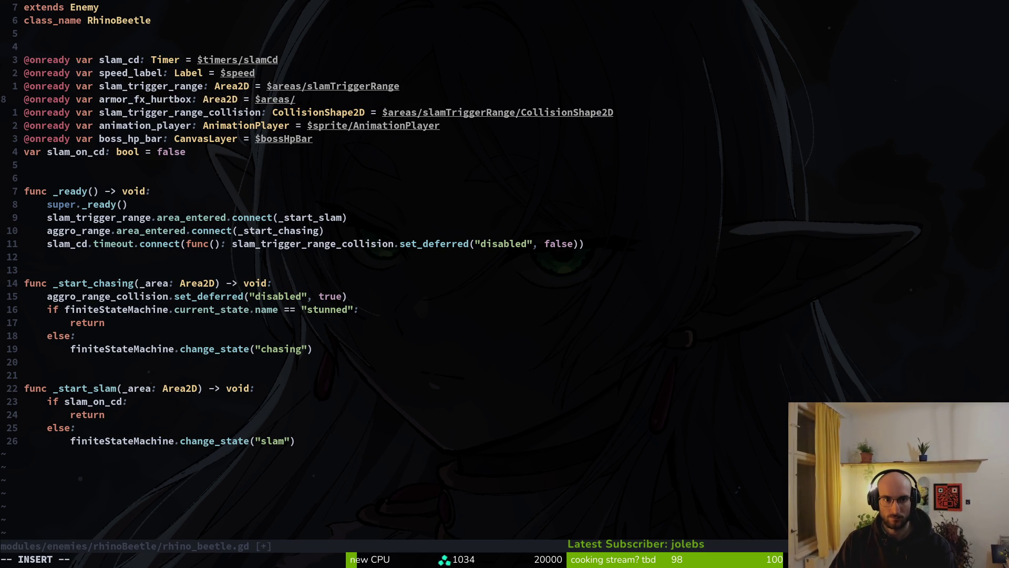
type("armo")
key("Return")
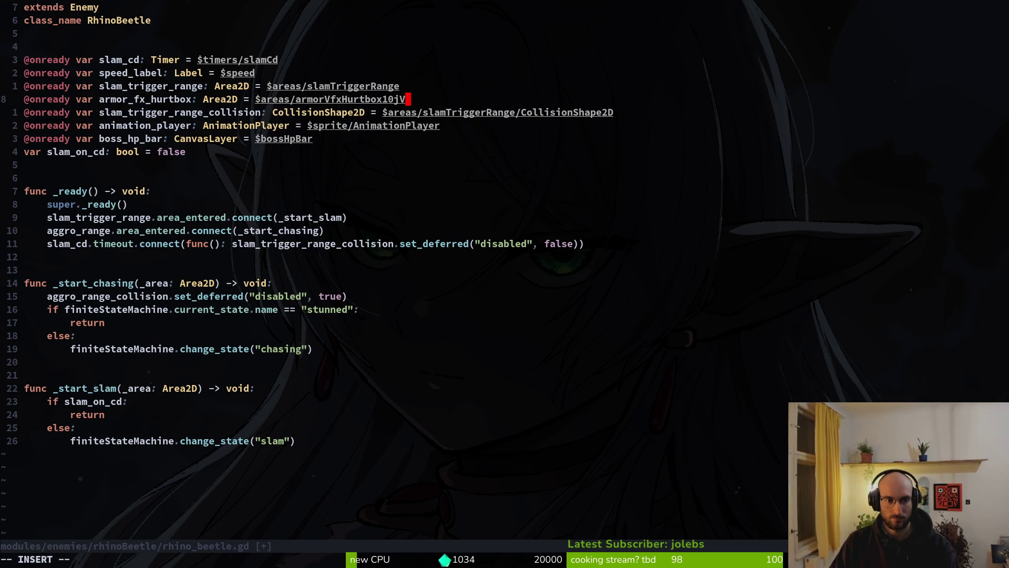
key("BackSpace")
key("BackSpace")
key("BackSpace")
key("Escape")
key("1")
key("0")
Duplicate the aggro_range connect line for armor_fx_hurtbox's area_entered signal and save.
key("j")
key("shift+v")
type("yp")
type("cwarm")
key("Return")
key("Escape")
type(":w")
key("Return")
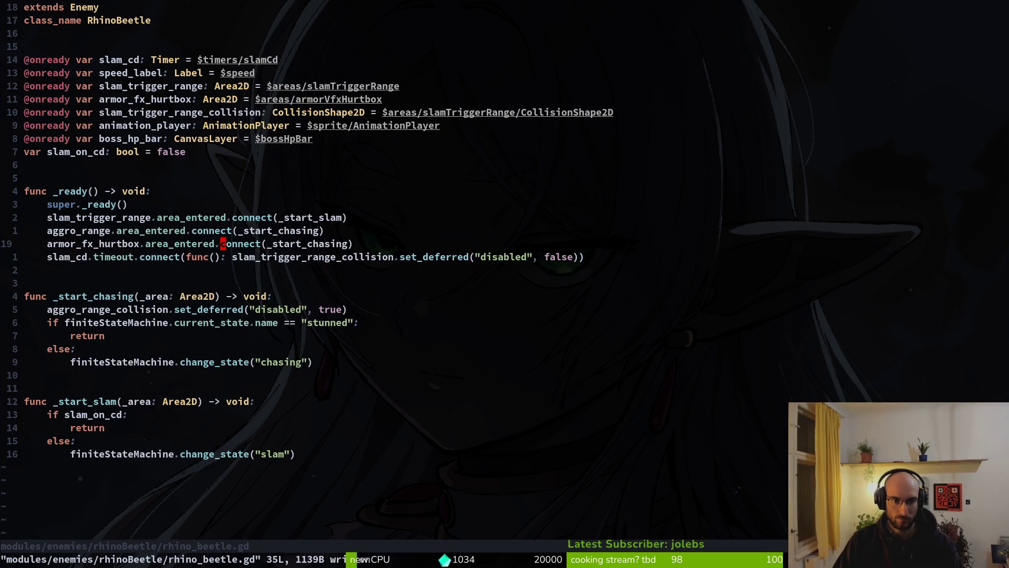
Change the armor hurtbox connect target to _spawn_armor_fx and save.
type("cw")
type("_")
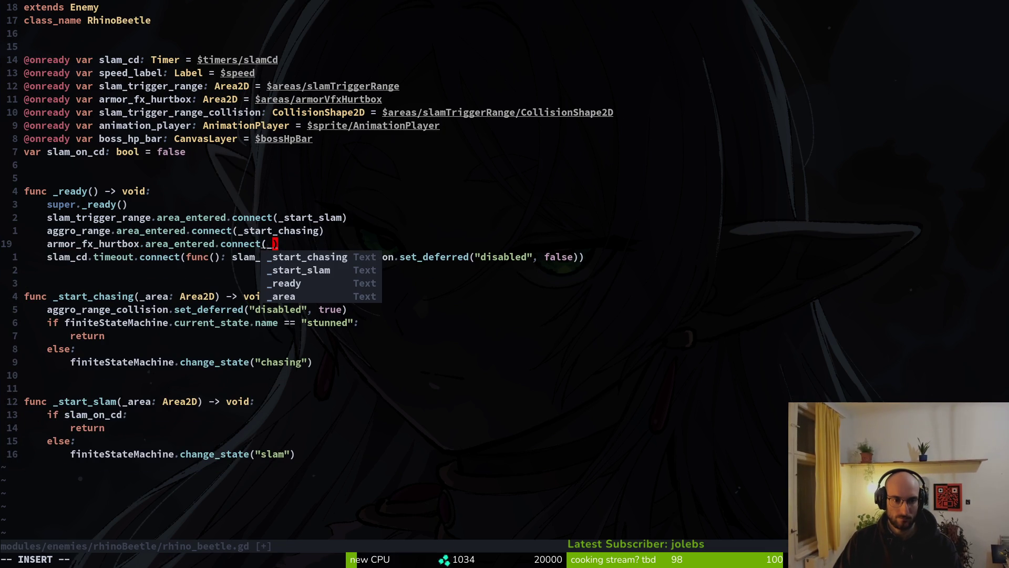
type("spawn_armor_fx")
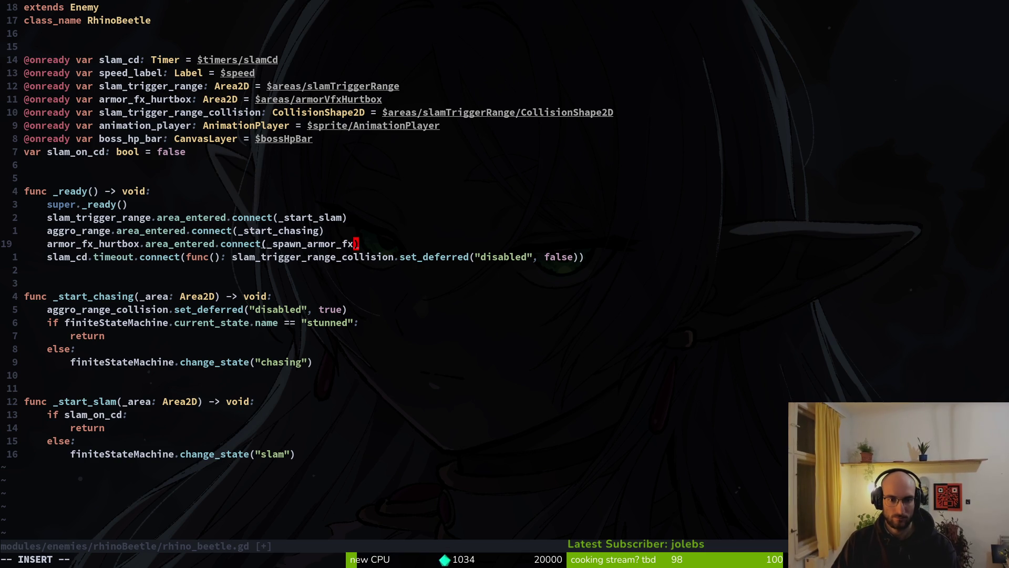
key("Escape")
type(":w")
key("Return")
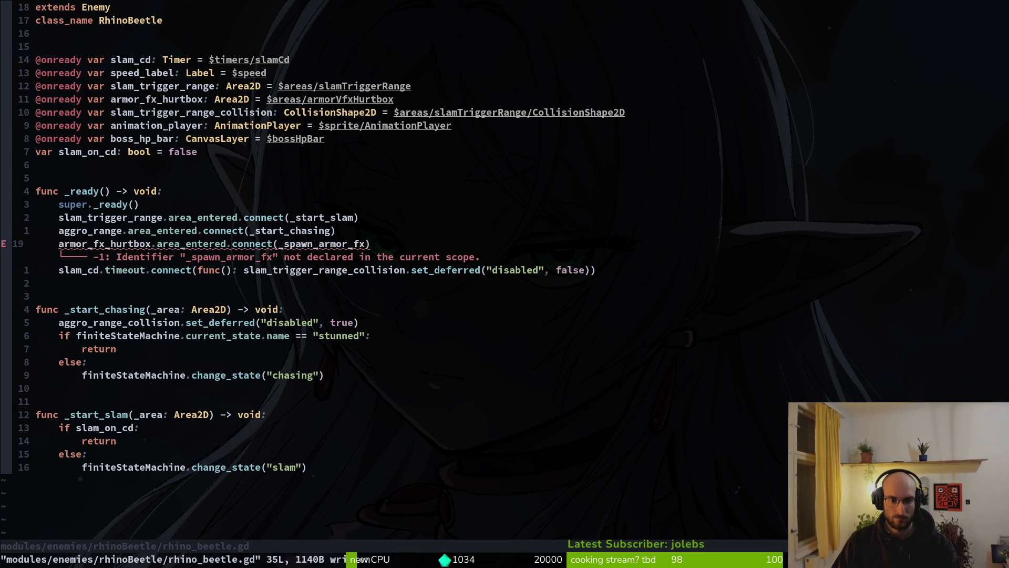
Declare _spawn_armor_fx(_area: Area2D) by copying the _start_chasing line, save, and start its body.
key("}")
key("j")
key("j")
key("y")
key("y")
key("k")
key("P")
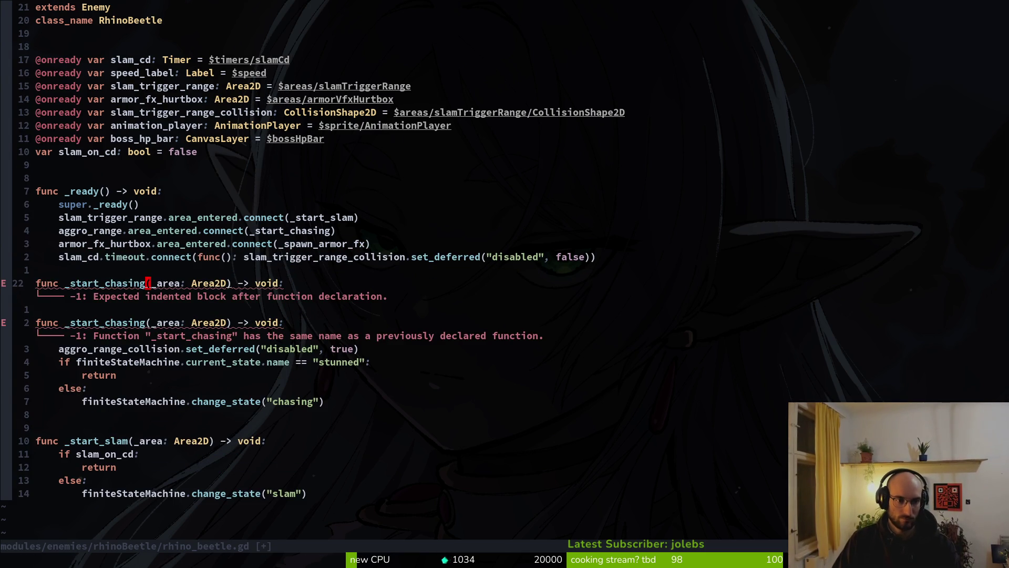
type("cb_spaw")
key("Tab")
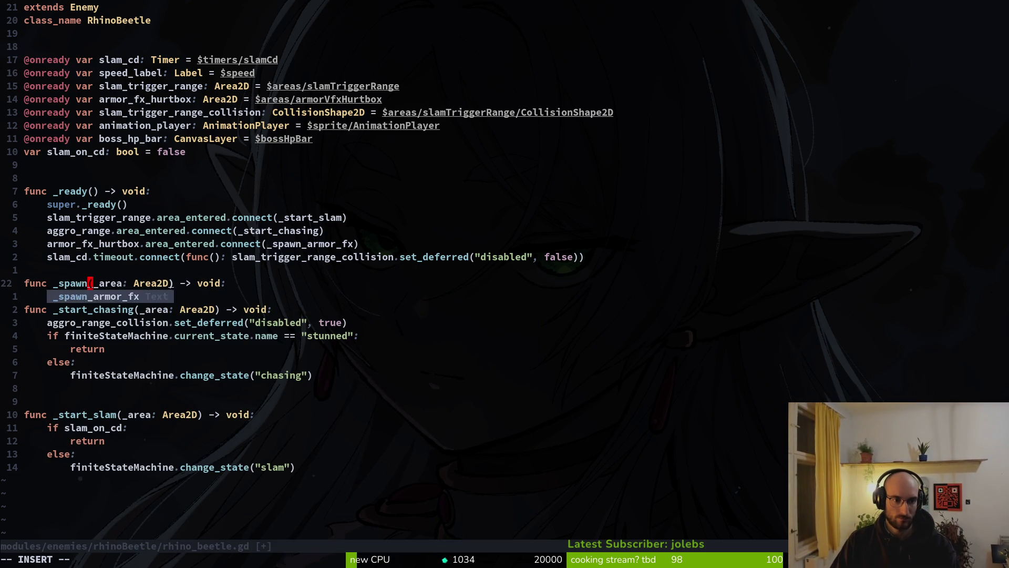
key("Return")
key("Escape")
type(":w")
key("Return")
key("o")
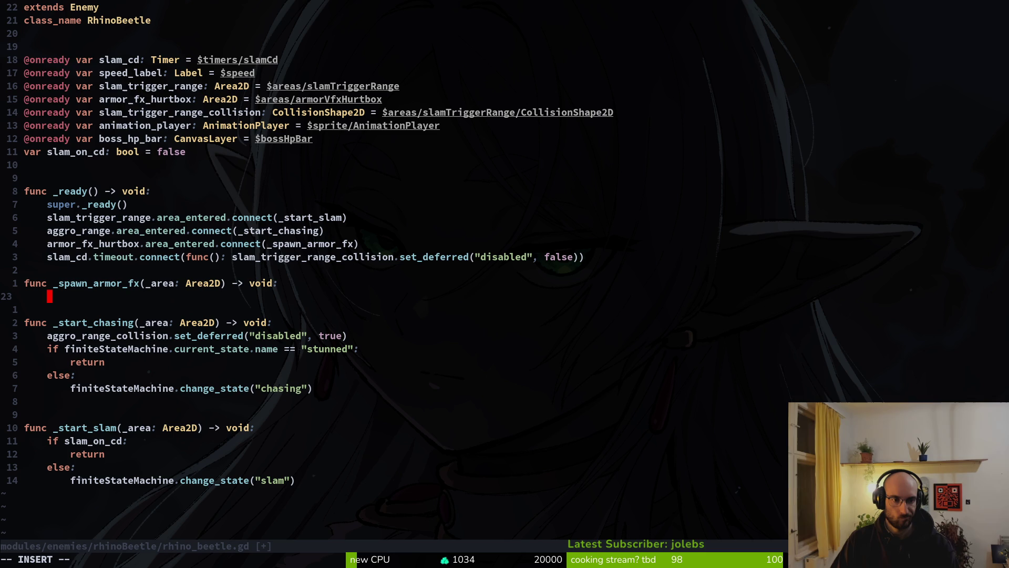
key("super+v")
Paste the saved create_sfx ENEMY_HIT call into _spawn_armor_fx and shift it left.
type("create_")
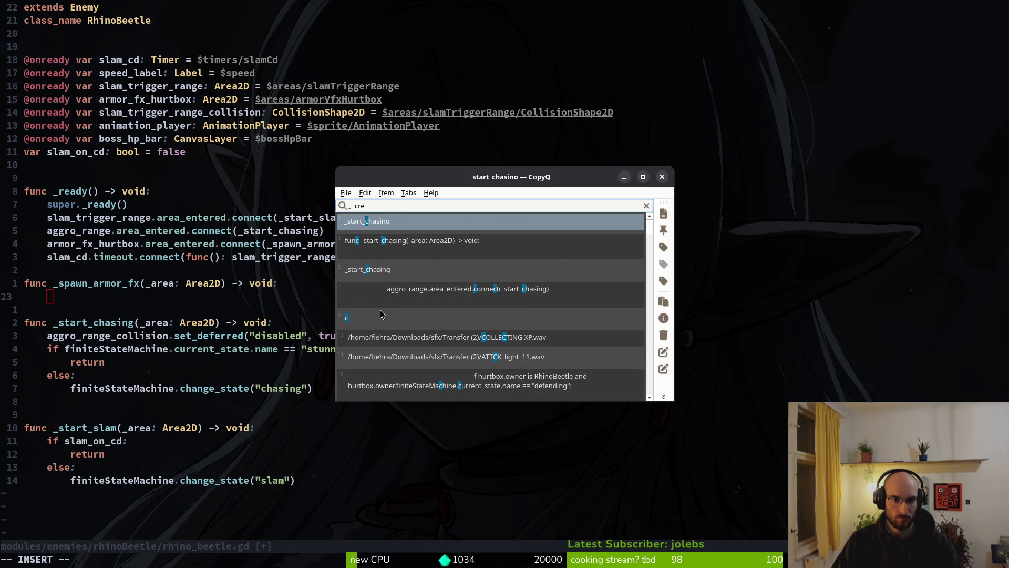
key("Return")
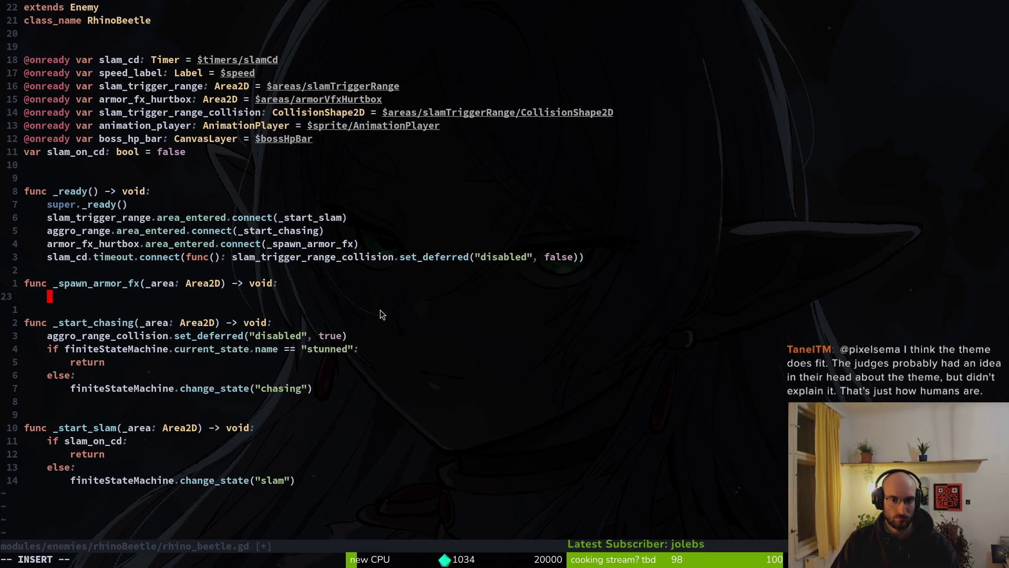
key("V")
key("j")
key("less")
key("g")
key("v")
key("less")
Remove the empty line above the sound call and save.
key("V")
key("less")
key("k")
key("V")
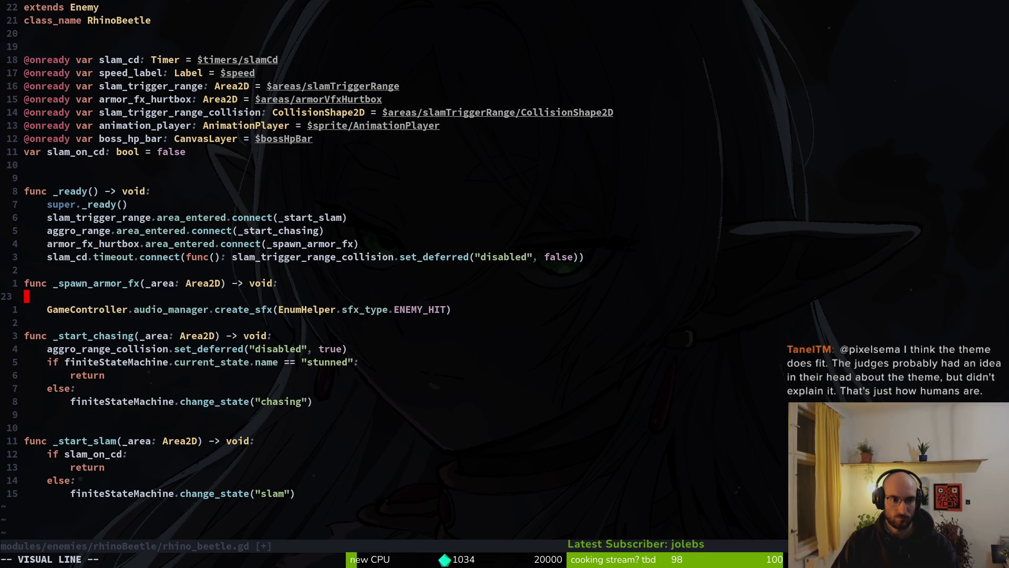
key("d")
key("d")
type(":w")
key("Return")
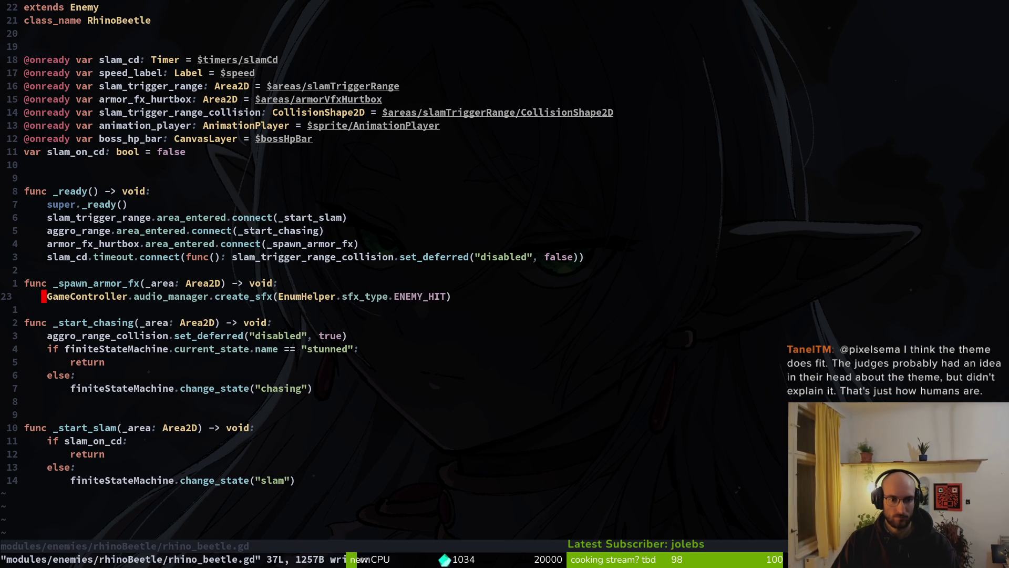
Change the sound effect type to UI_FAILED and save.
type("ciwE")
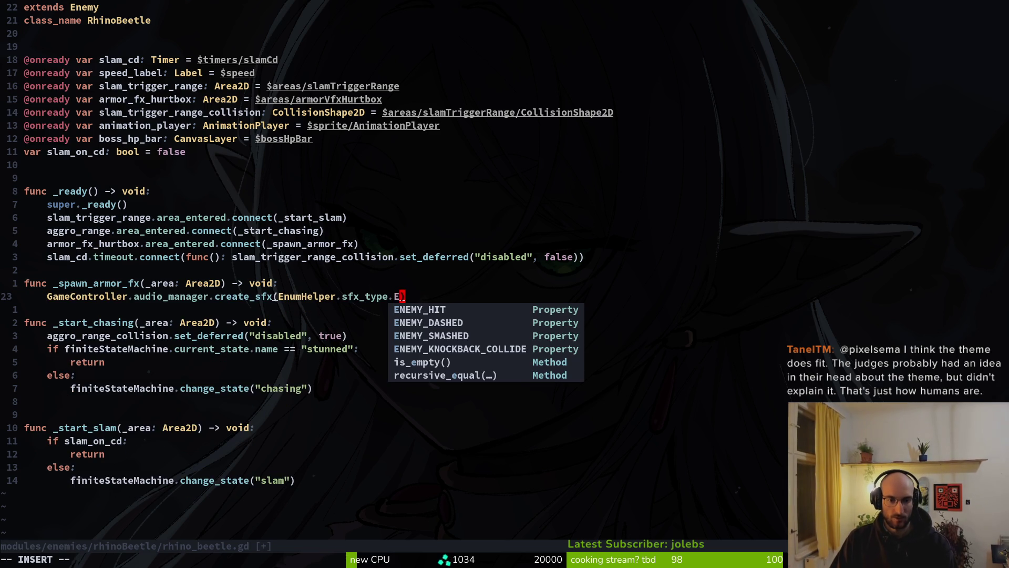
key("BackSpace")
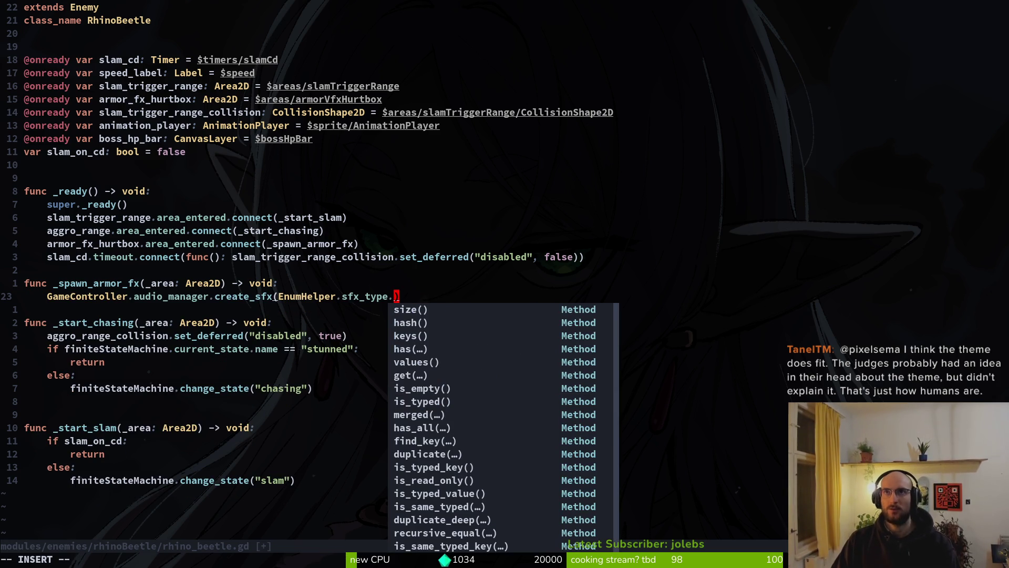
type("UI_FAILED")
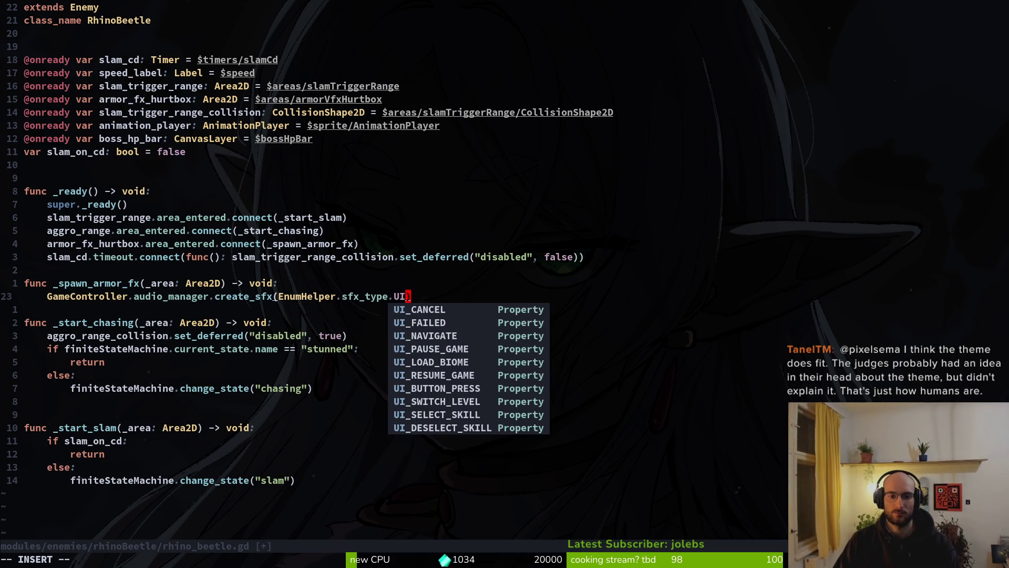
key("Escape")
type(":w")
key("Return")
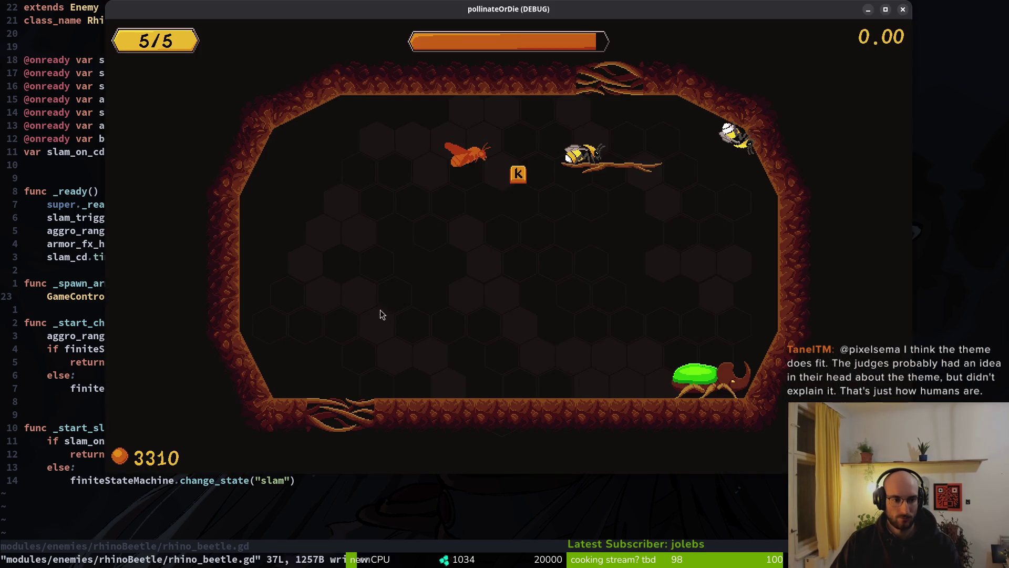
Tidy the blank lines around the sound call and save.
key("k")
key("O")
key("Escape")
key("j")
key("j")
key("o")
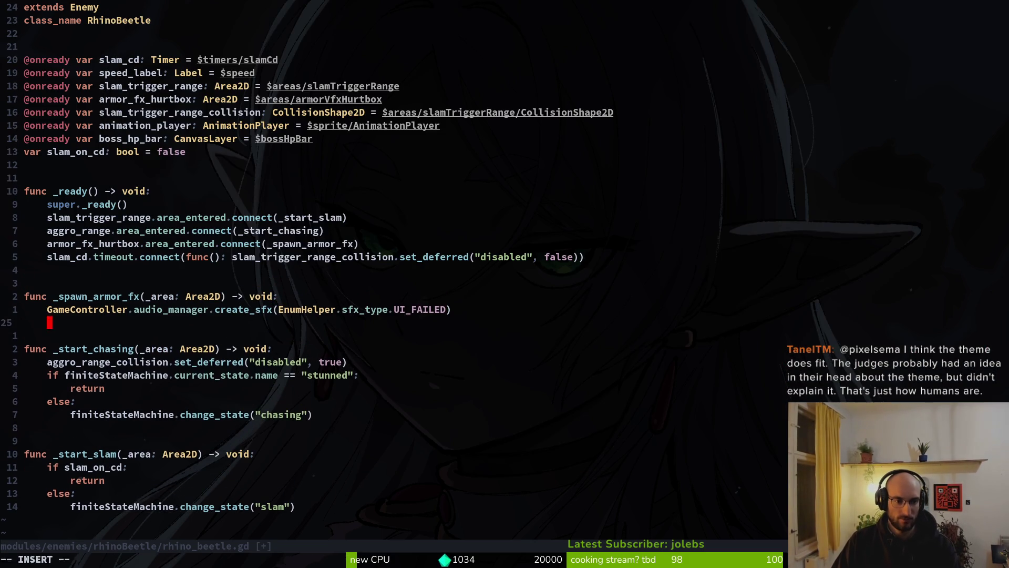
key("Escape")
type(":w")
key("Return")
Add print_debug(_area.owner.name) to _spawn_armor_fx, save, and switch to the game.
type("kkoprint_debug(")
type("_area.owner")
type(".name")
type(")")
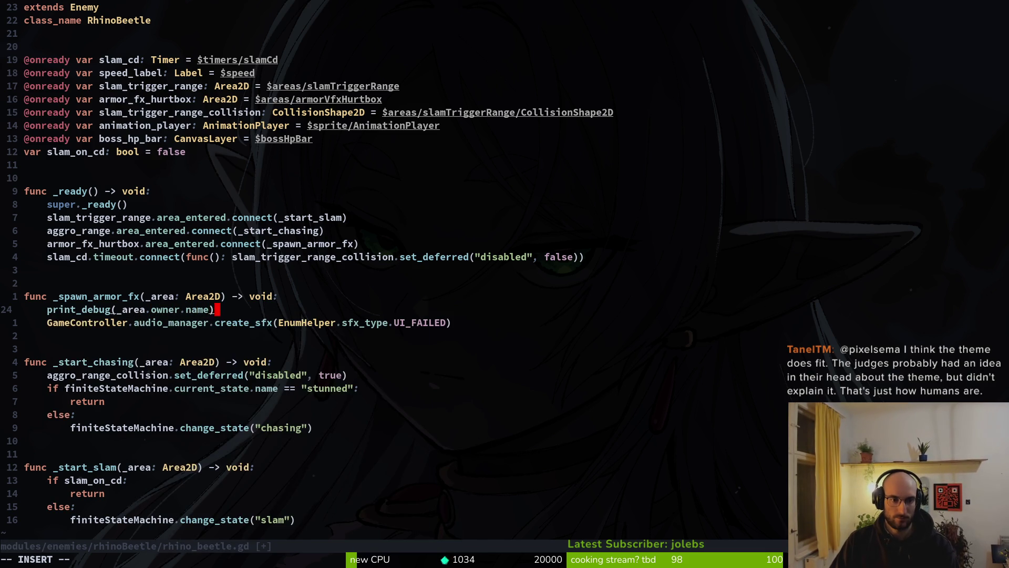
key("Escape")
type(":w")
key("Return")
key("alt+Tab")
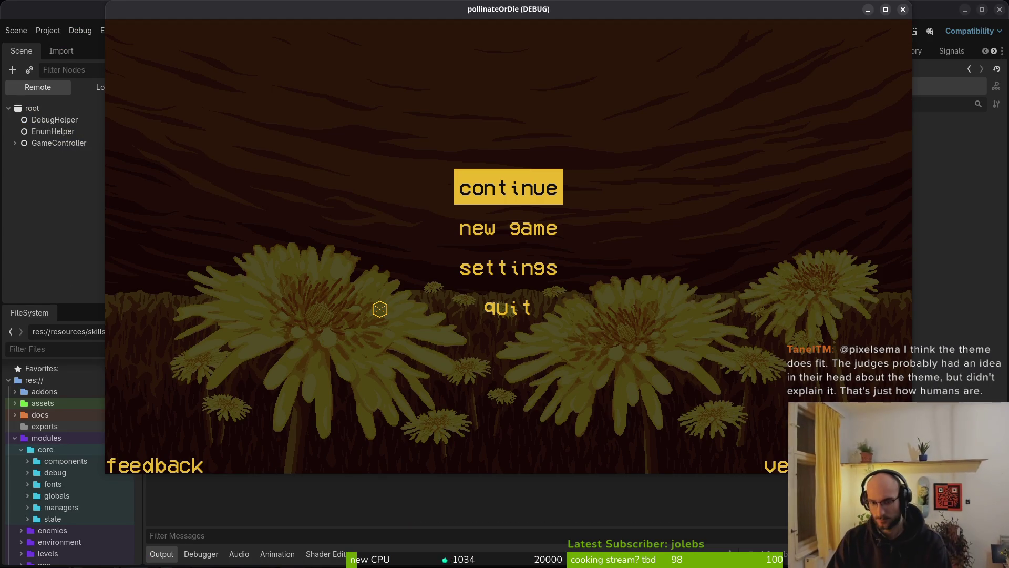
Continue the saved game, start level 5, and attack the beetle's armor.
key("Return")
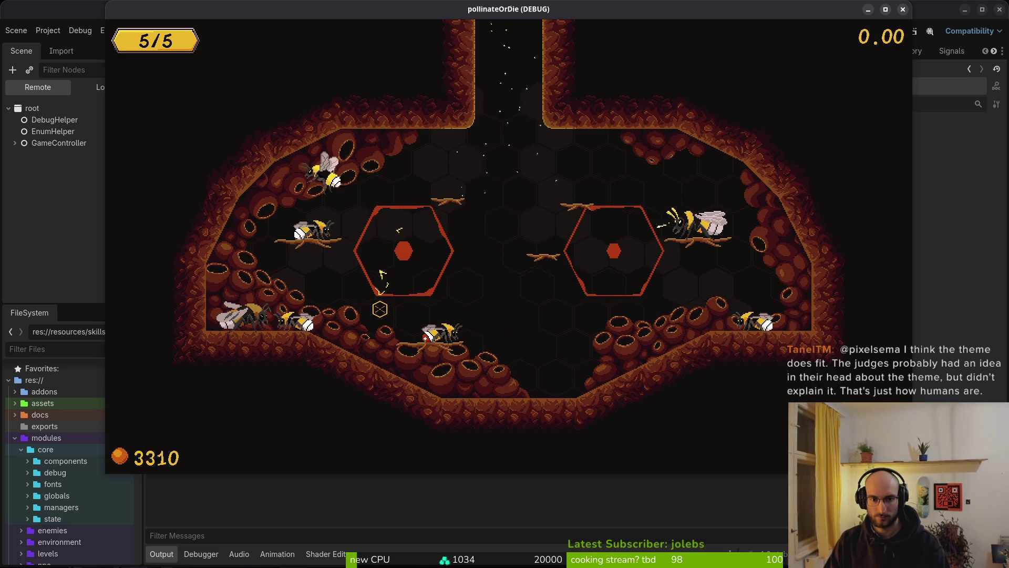
key("alt+Tab")
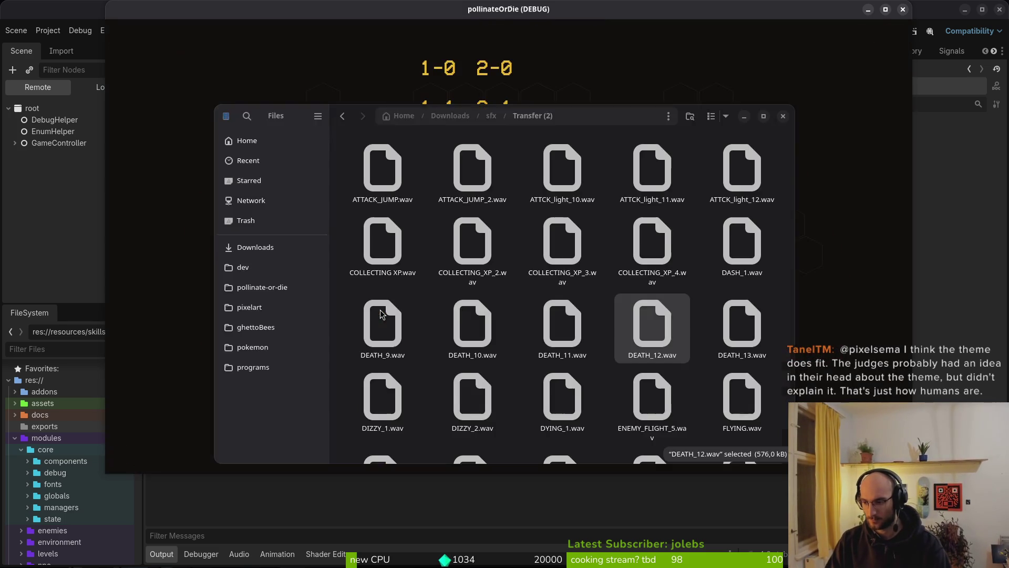
key("alt+Tab")
left_click(380, 308)
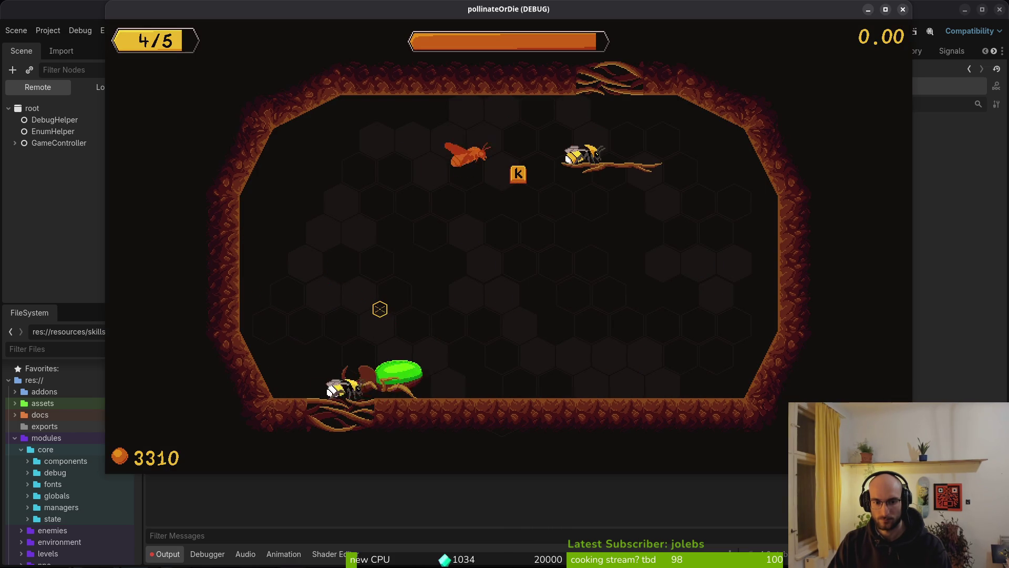
key("k")
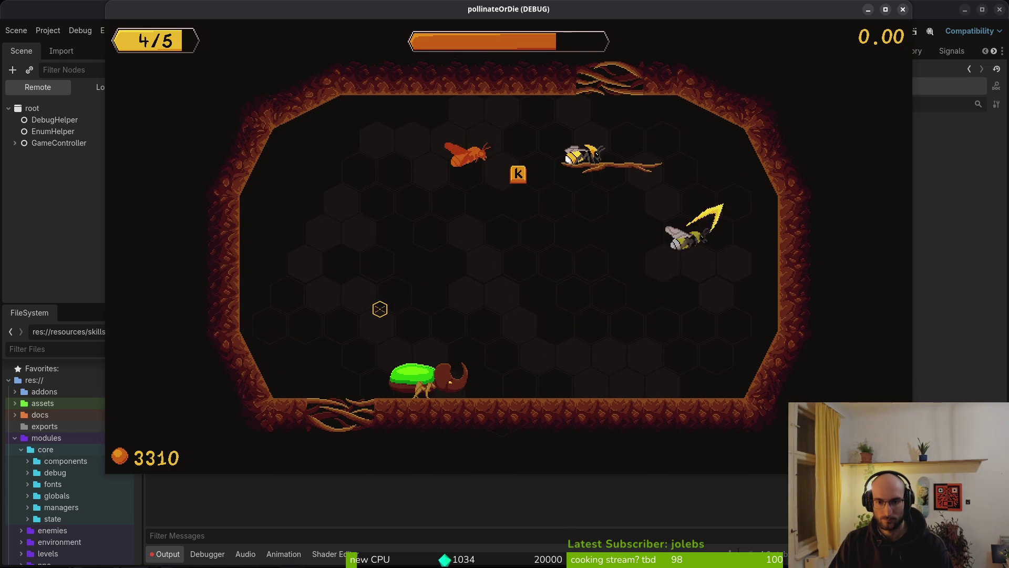
Return to Neovim and open the project file finder.
key("alt+Tab")
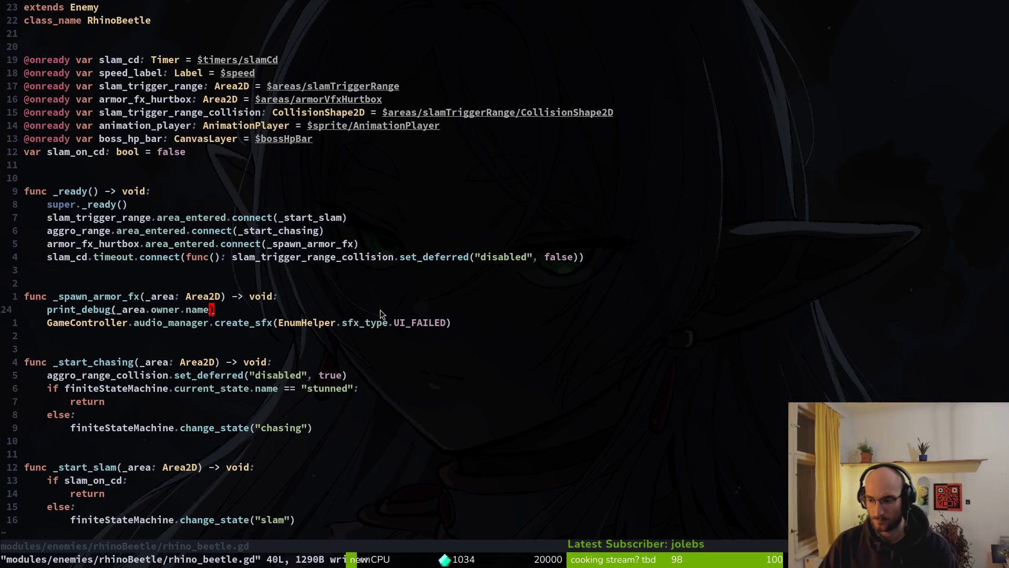
key("space")
key("f")
key("f")
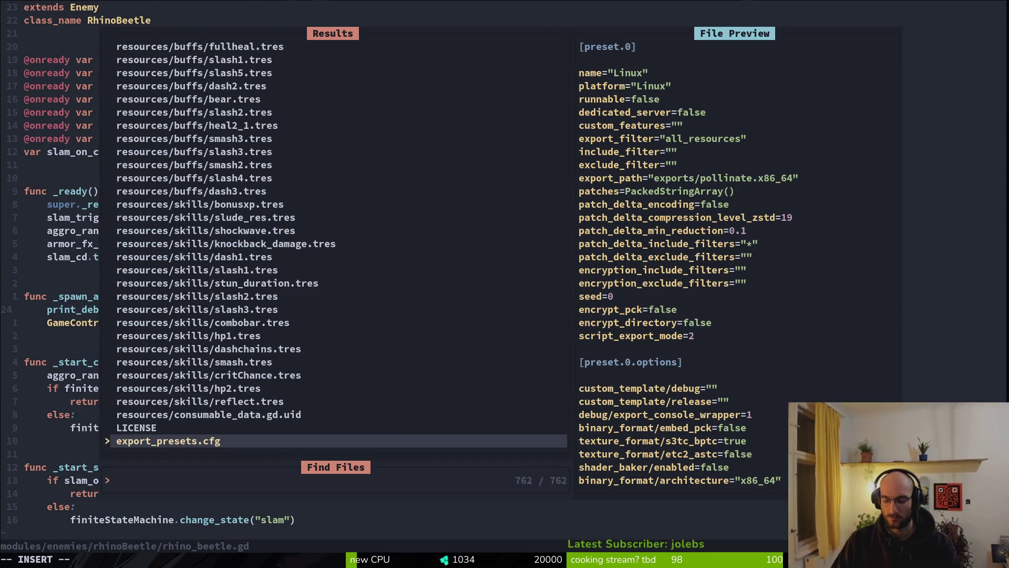
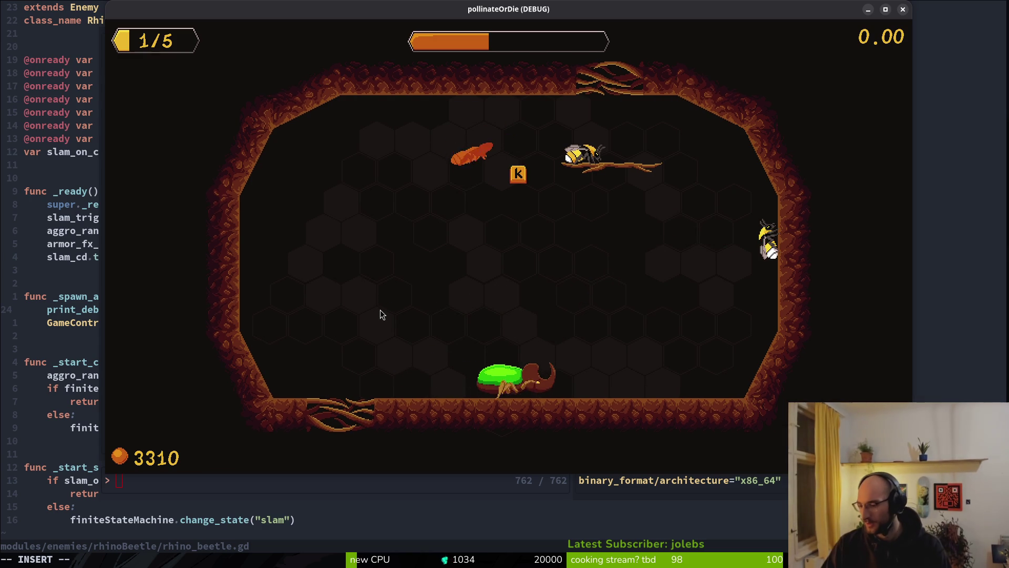
Close the running game and open rhino_beetle.gd through the file finder.
key("Escape")
key("Escape")
key("space")
key("f")
key("f")
type("rhibe")
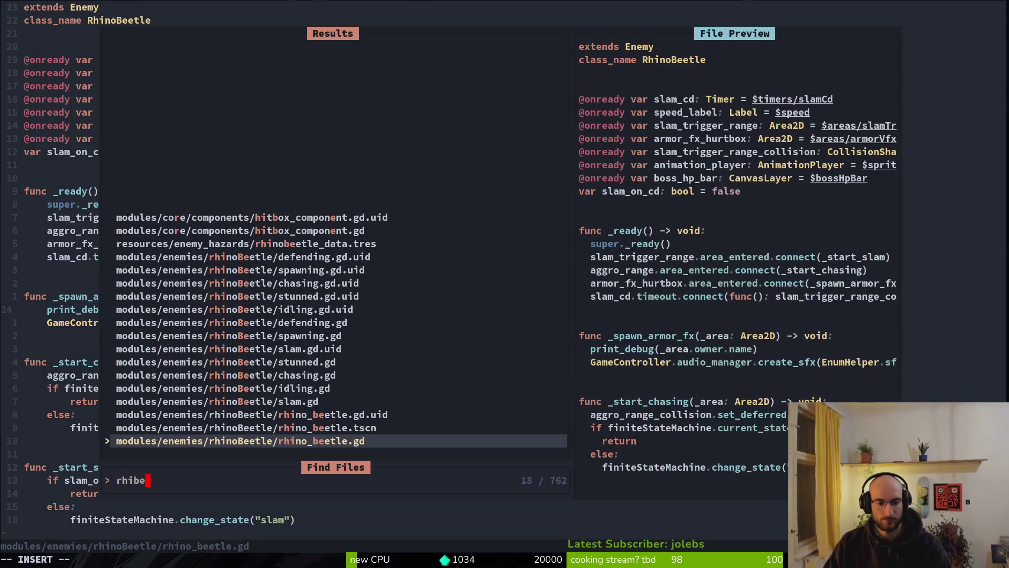
key("Return")
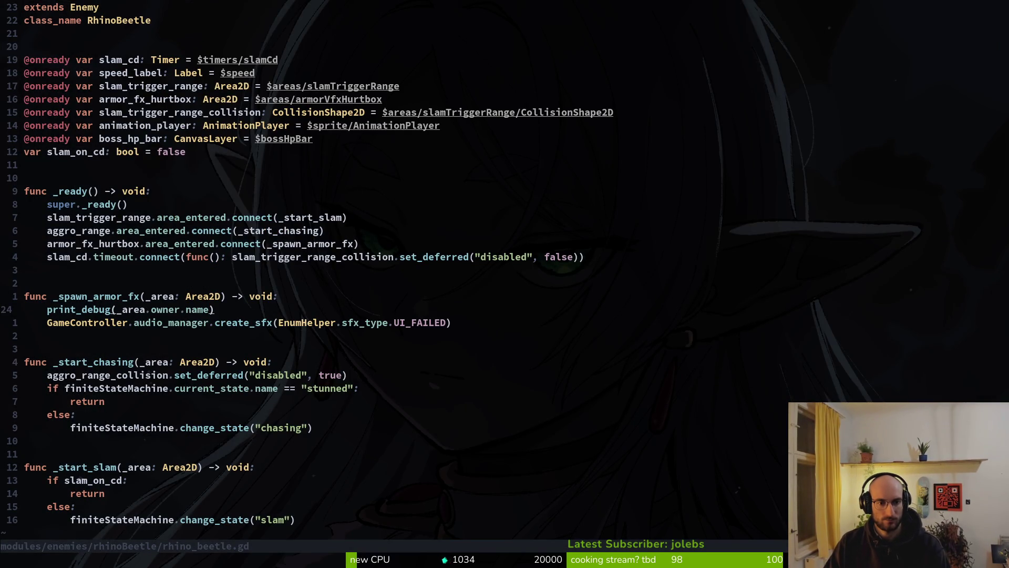
Select the slam_cd.timeout connection line, then move to the _start_chasing function header.
key("k")
key("k")
key("k")
key("shift+v")
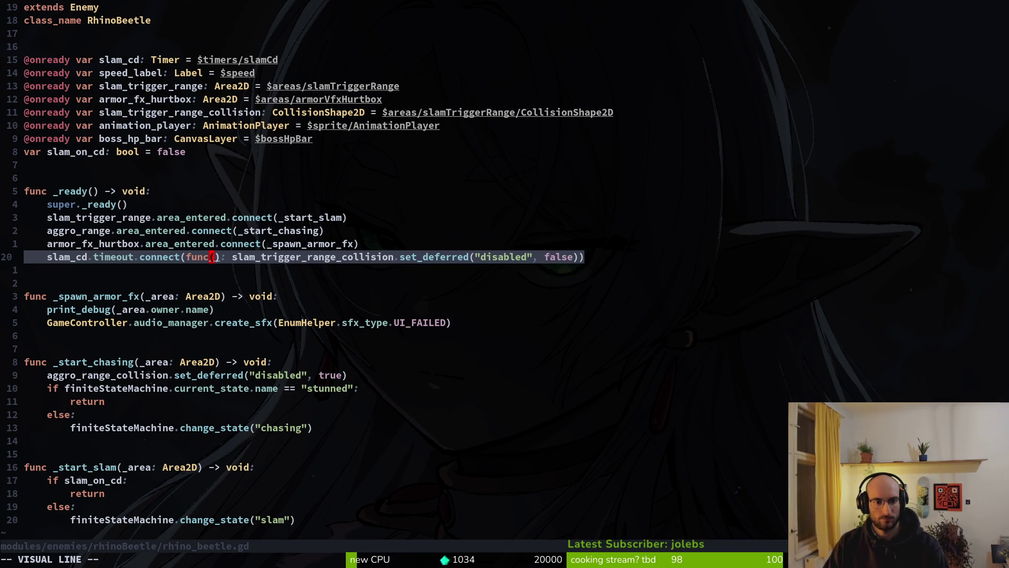
key("y")
key("j")
key("j")
key("j")
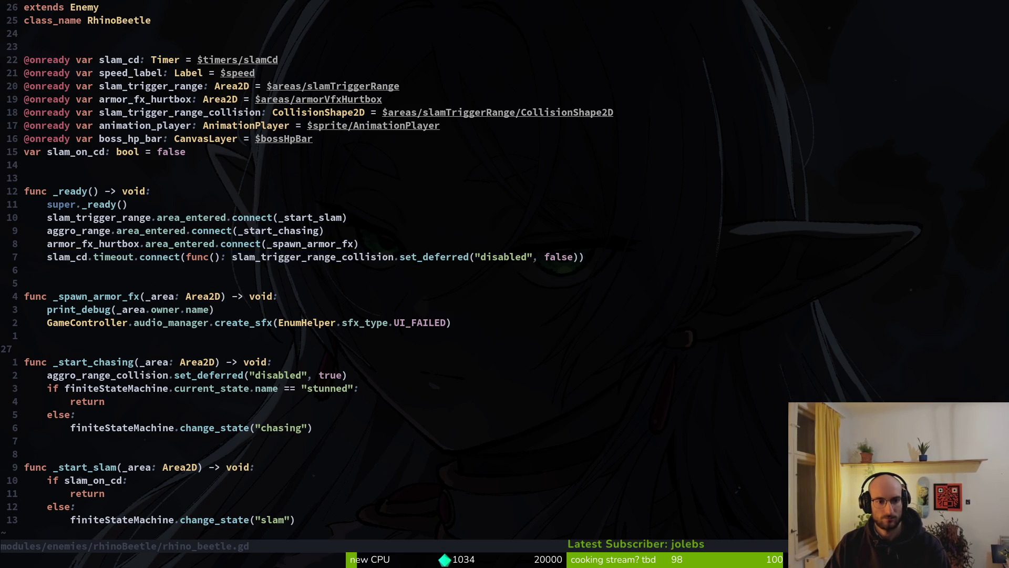
key("j")
key("j")
key("j")
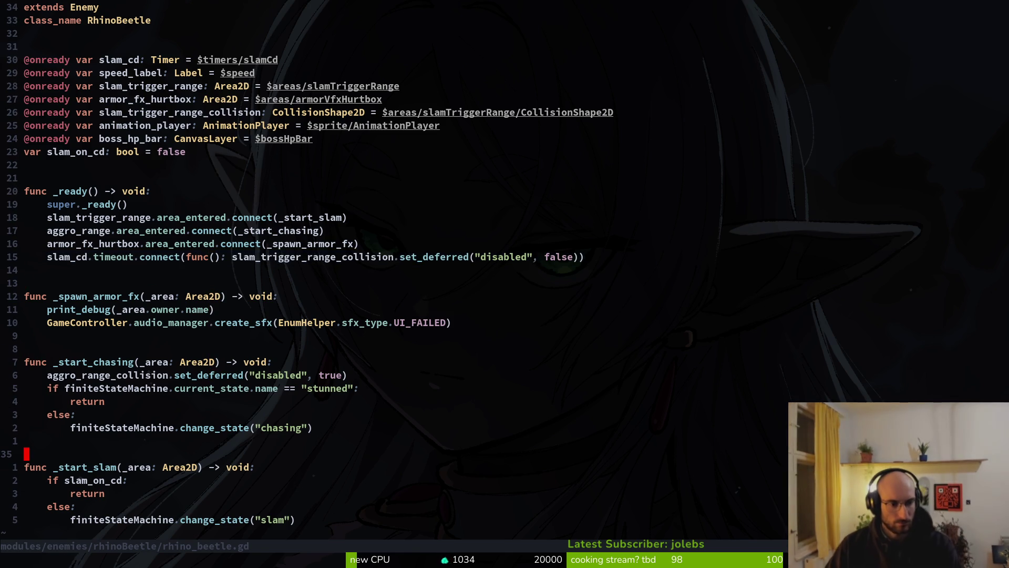
key("k")
key("k")
key("k")
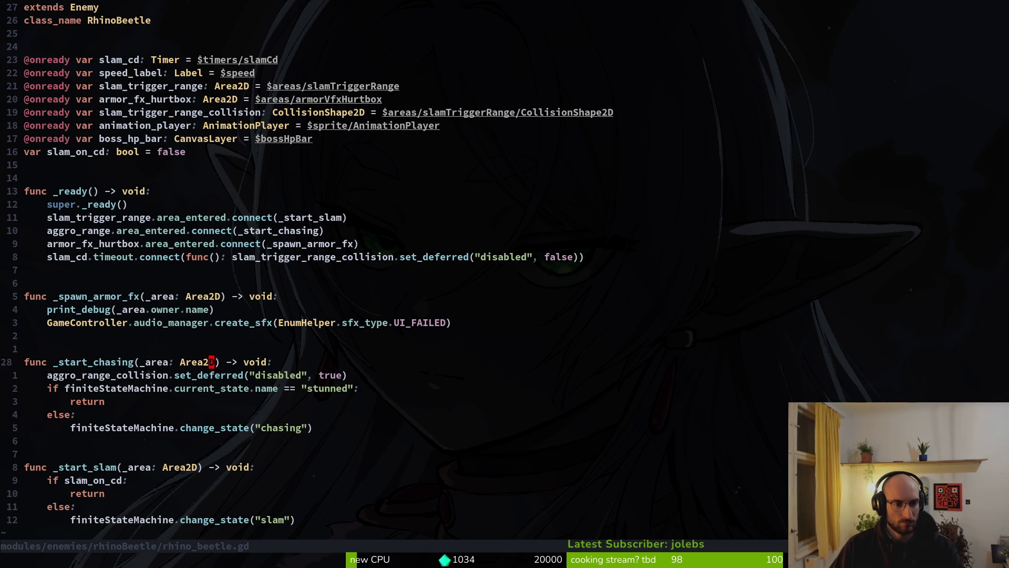
Grep the project for _start_chasing and jump to its aggro_range connection.
key("v")
key("i")
key("w")
key("Escape")
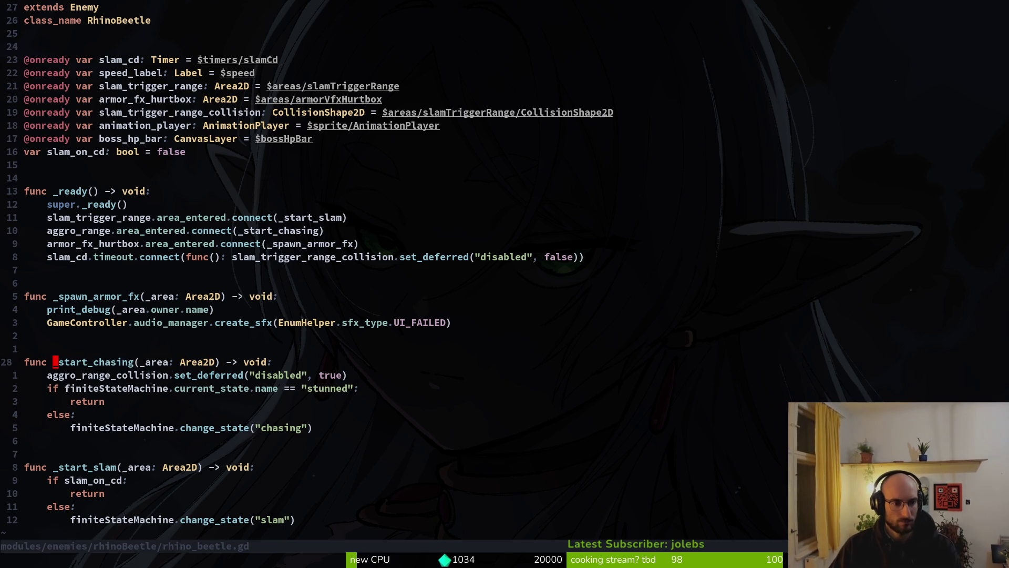
key("space")
key("s")
key("w")
key("Up")
key("Down")
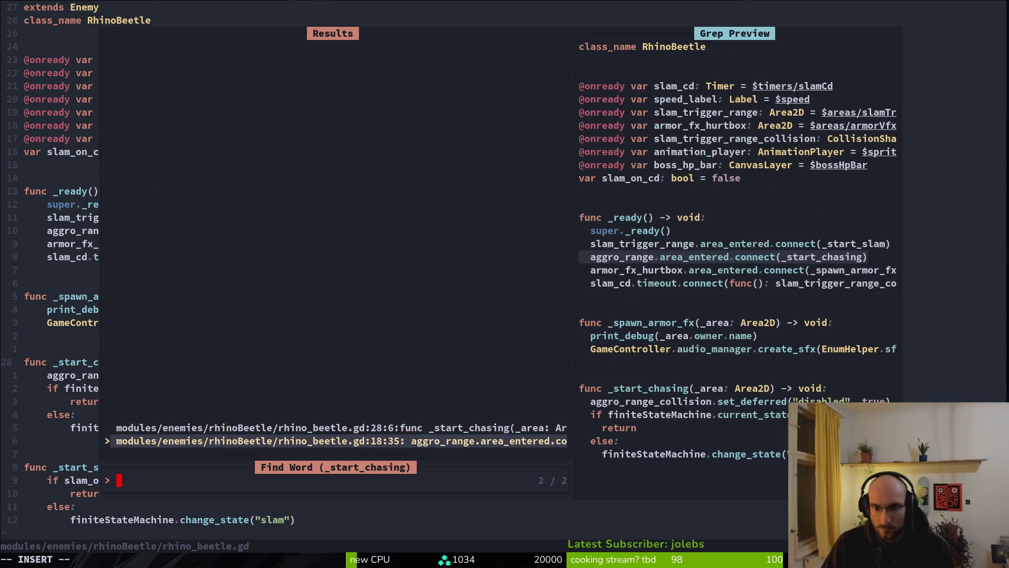
key("Return")
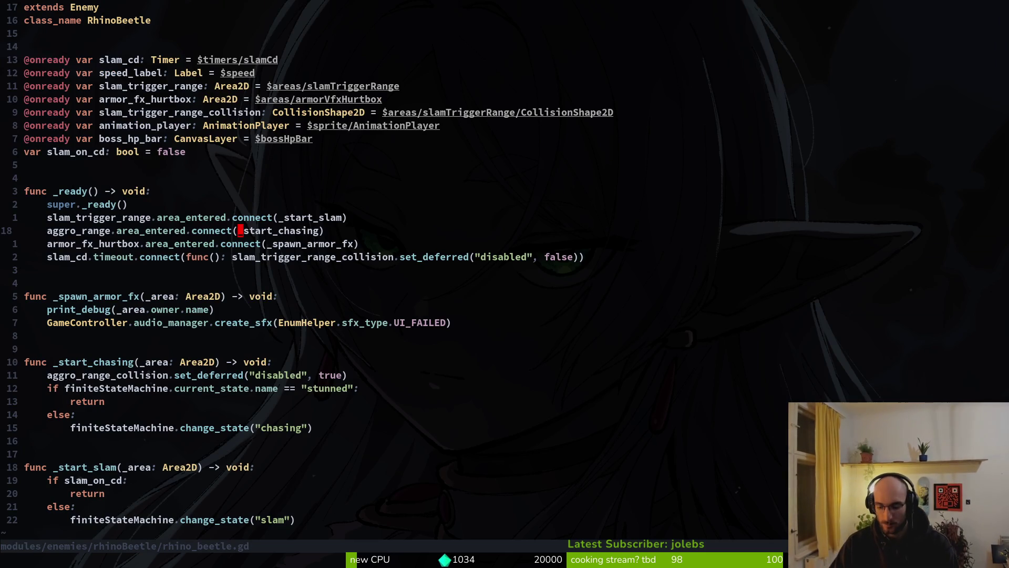
key("space")
Open the rhino beetle's slam.gd and place the cursor above func transition.
key("f")
key("f")
type("slam")
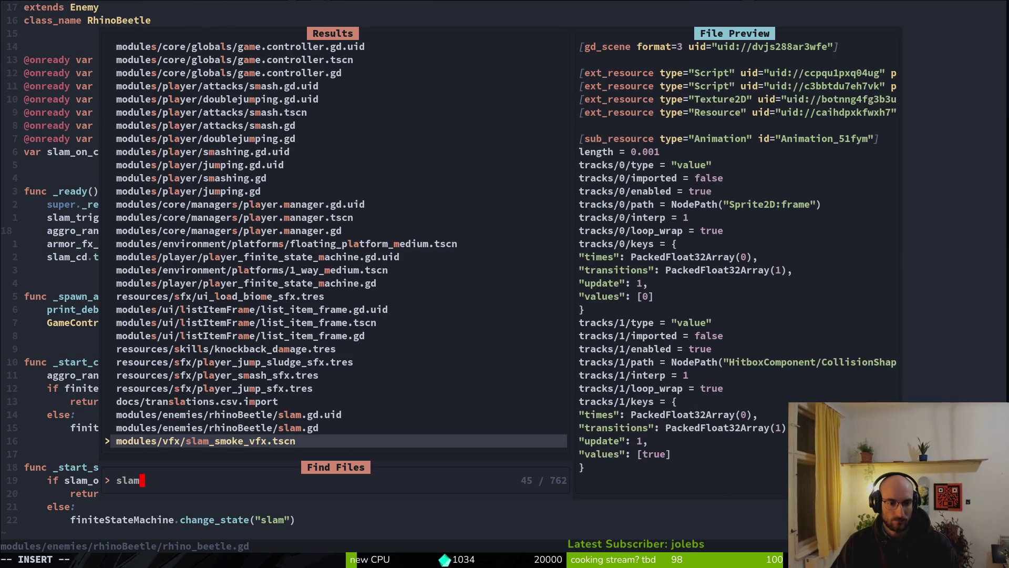
key("Up")
key("Return")
left_click(27, 335)
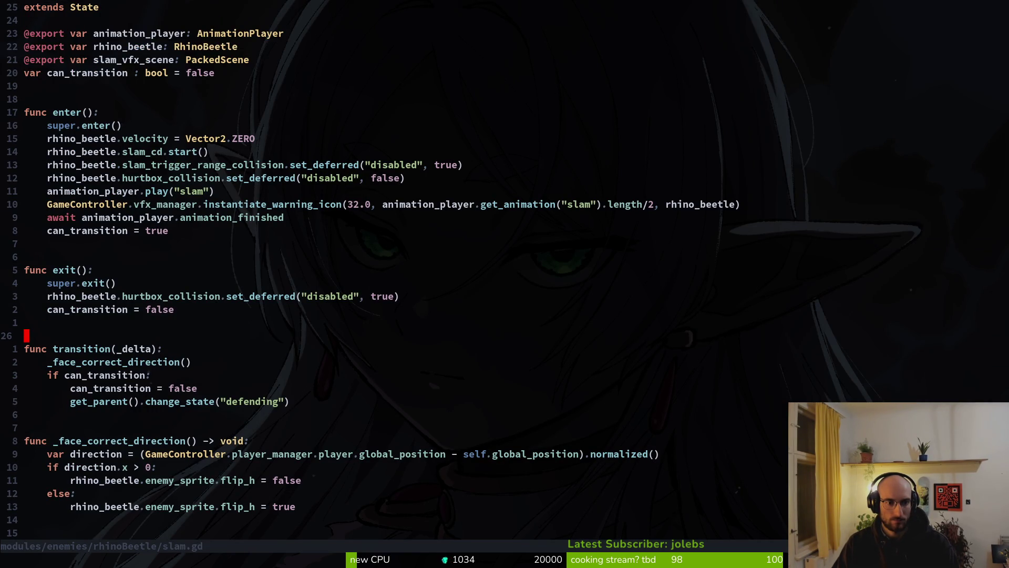
Open the rhino beetle's stunned.gd after correcting a misspelled search.
key("space")
key("f")
key("f")
type("stuned")
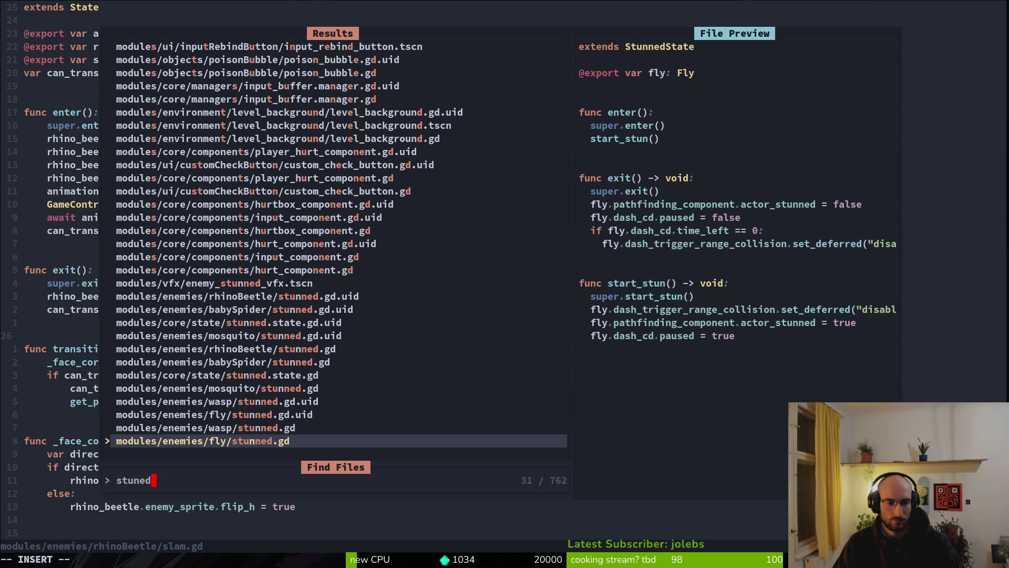
key("BackSpace")
key("BackSpace")
key("BackSpace")
type("rhstu")
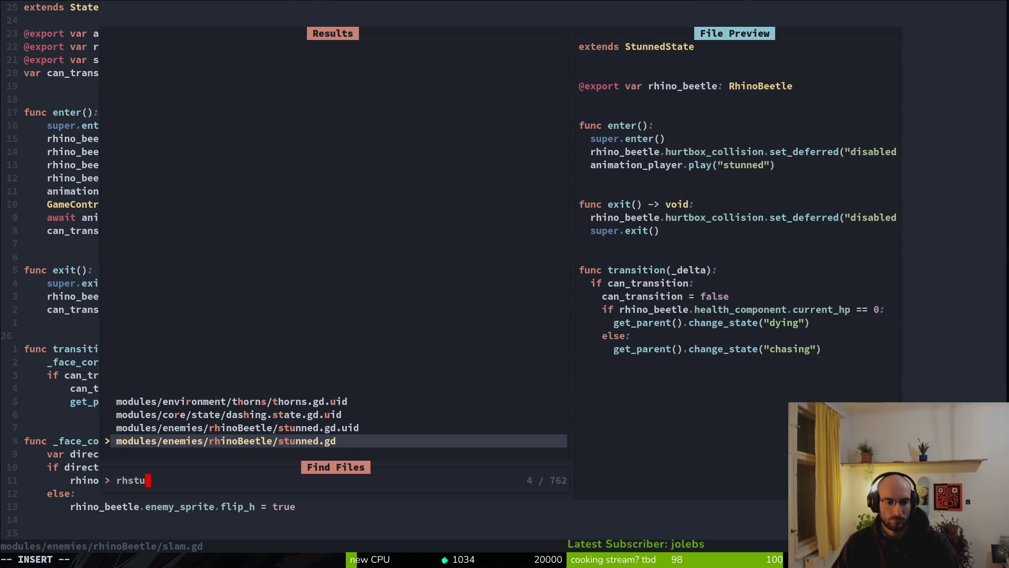
key("Return")
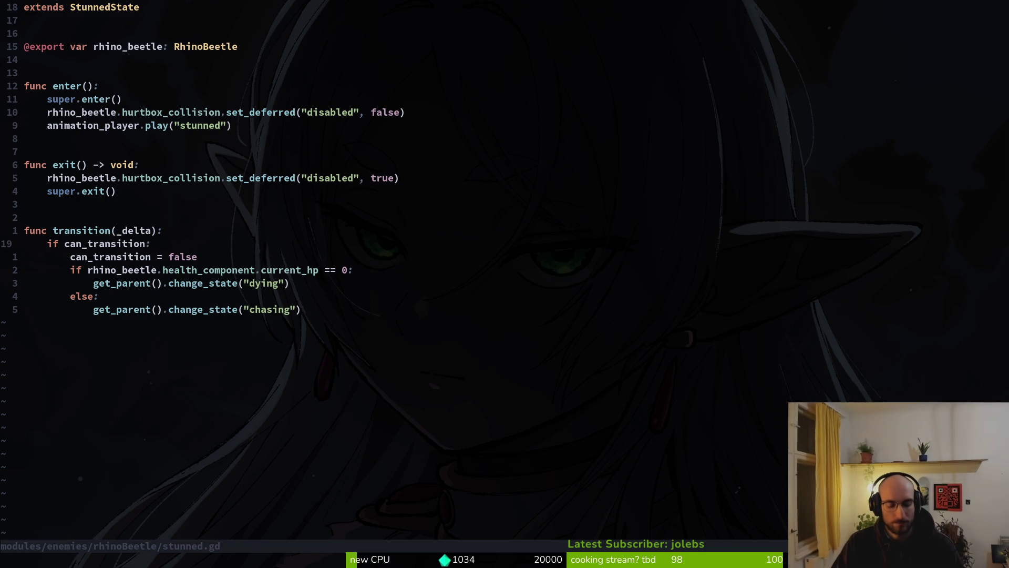
Open chasing.gd and then defending.gd from the rhinoBeetle folder listing.
key("minus")
key("j")
key("j")
key("Return")
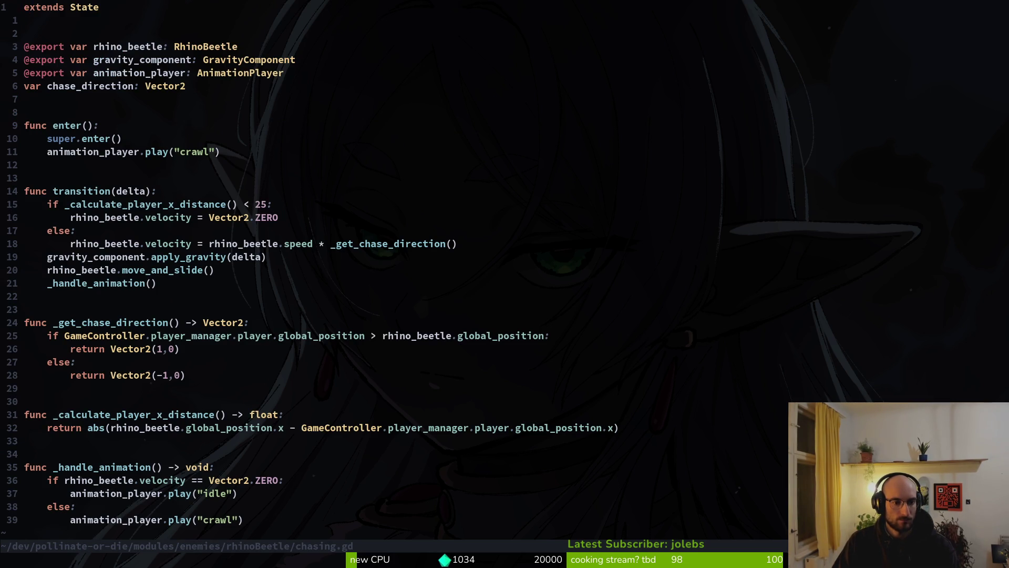
key("minus")
key("j")
Open idling.gd and then slam.gd from the rhinoBeetle folder listing.
key("j")
key("Return")
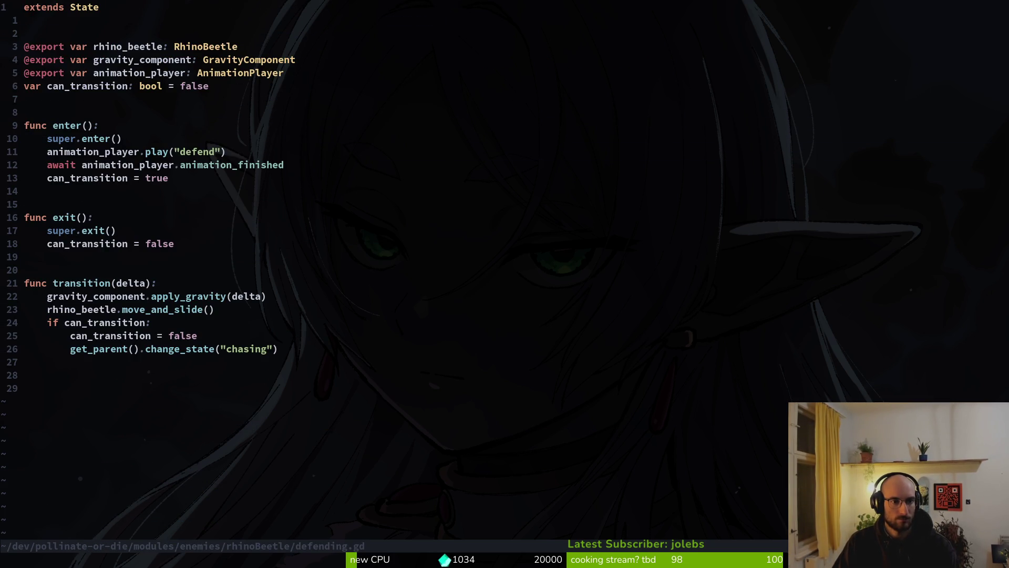
key("minus")
key("j")
key("j")
key("j")
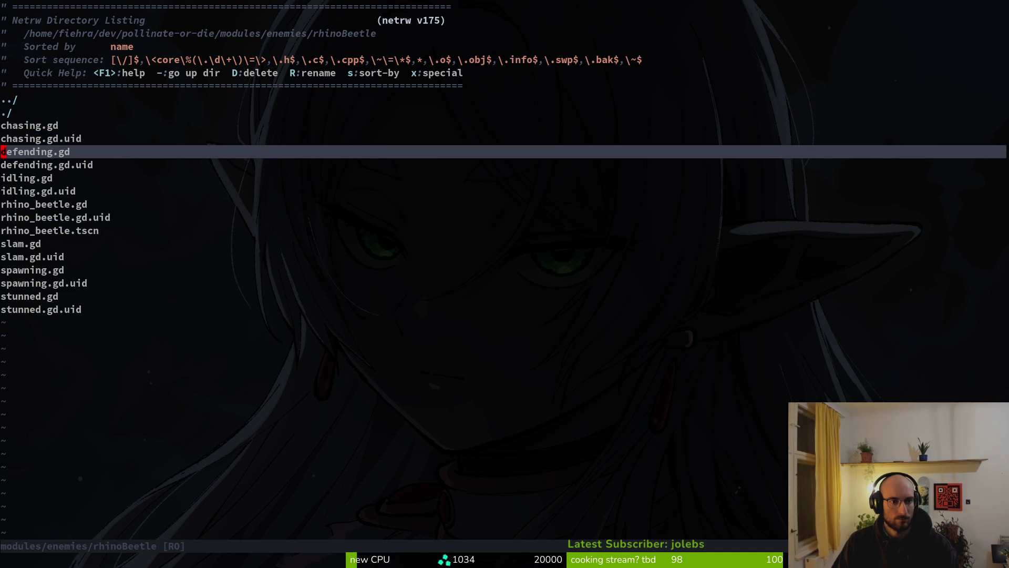
key("Return")
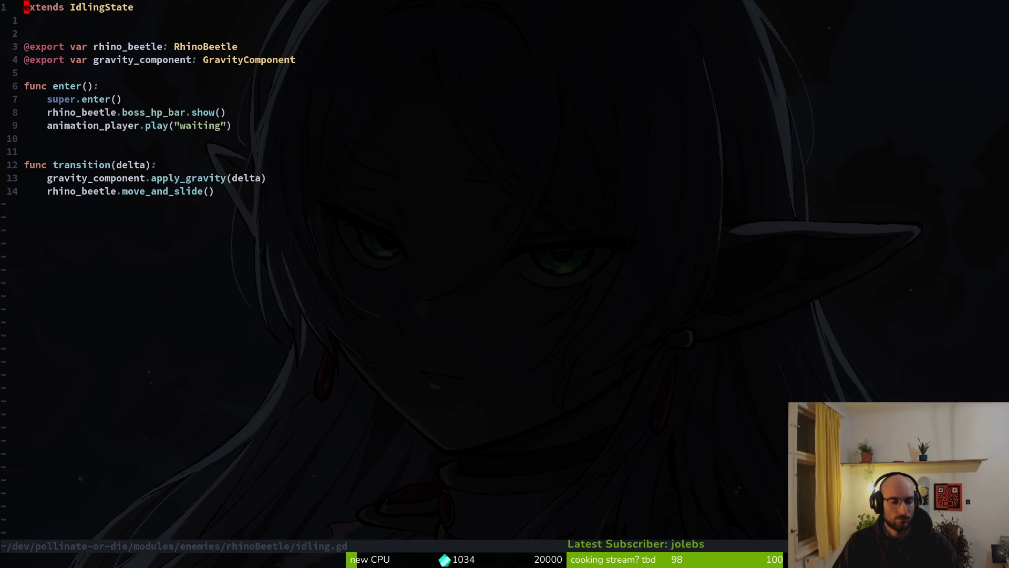
key("minus")
key("j")
key("j")
key("j")
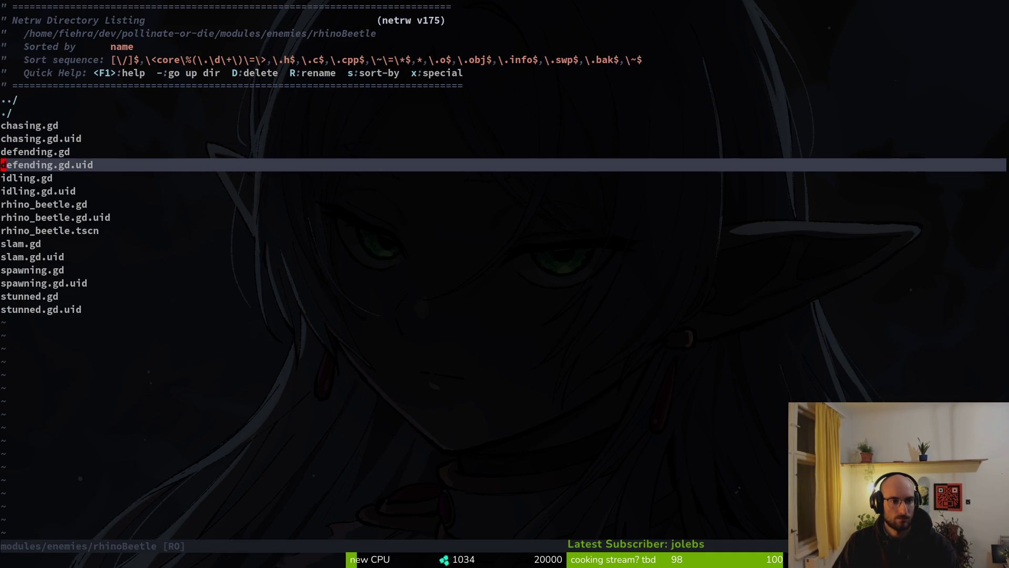
key("Return")
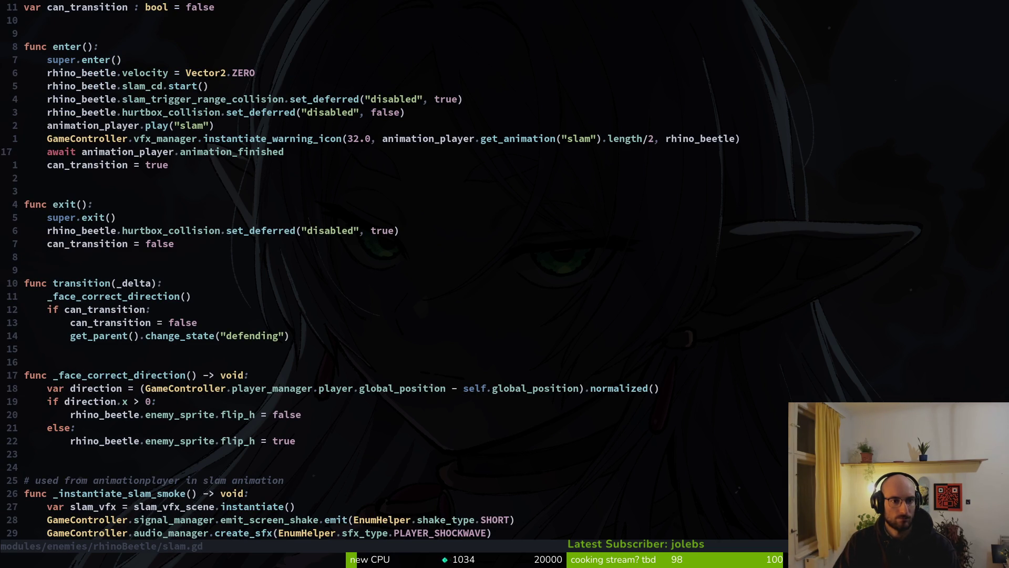
Add a slam_cd.stop() call to slam.gd's exit() function and save.
key("k")
key("k")
key("k")
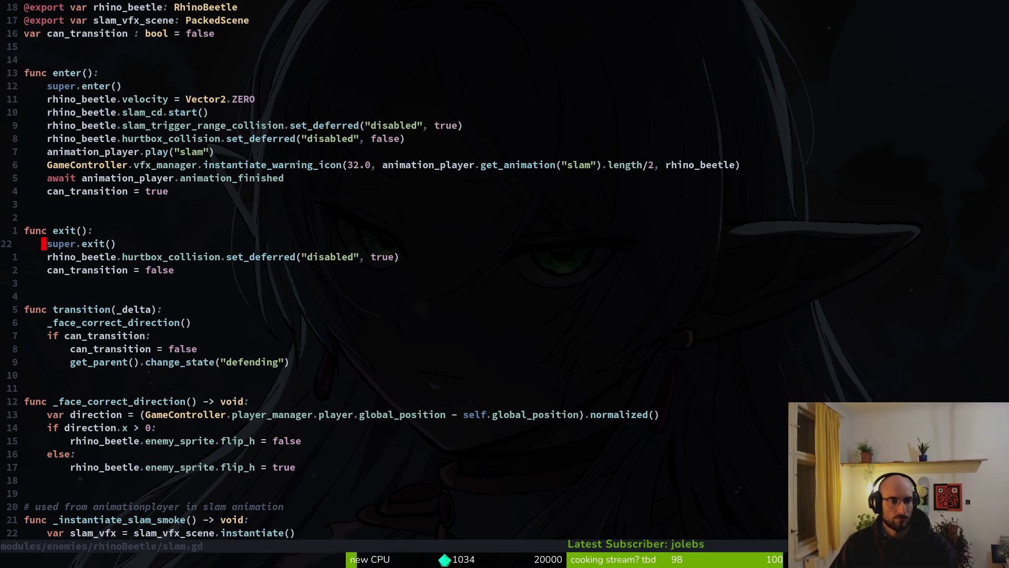
key("p")
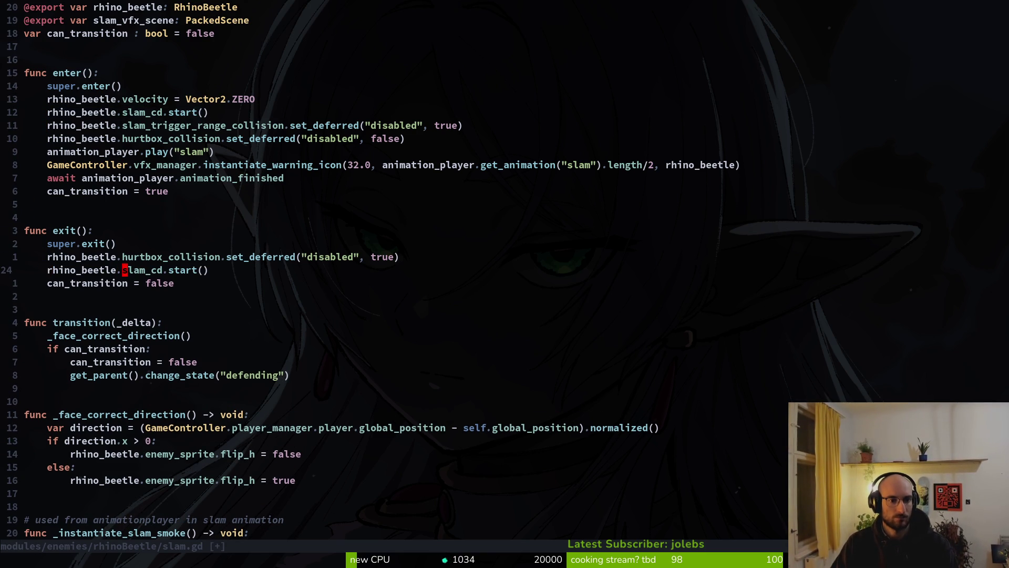
key("Escape")
type("u")
type("cwstop")
key("Escape")
type(":w")
key("Return")
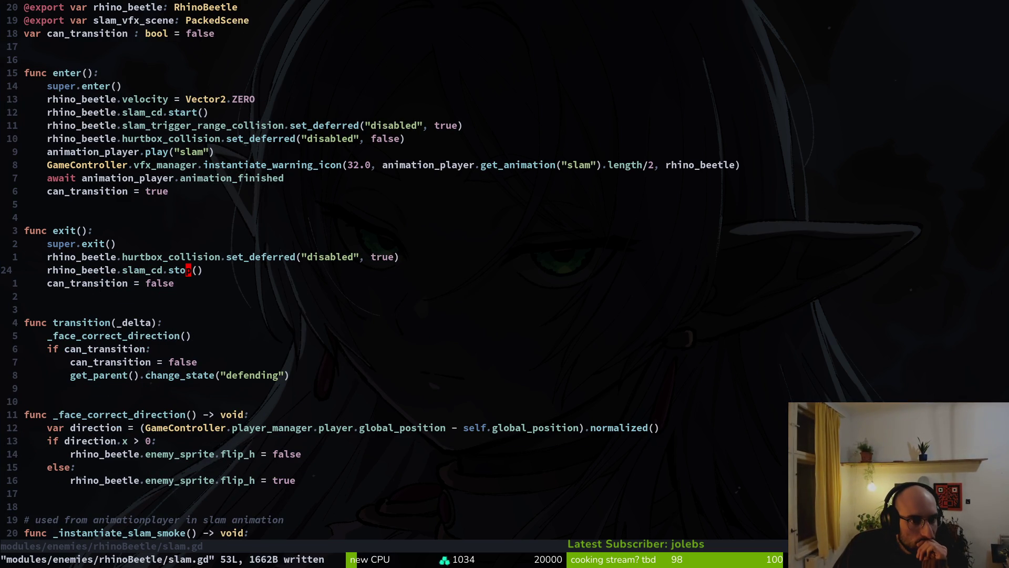
Remove the slam_cd.stop() line from exit() and save slam.gd again.
key("u")
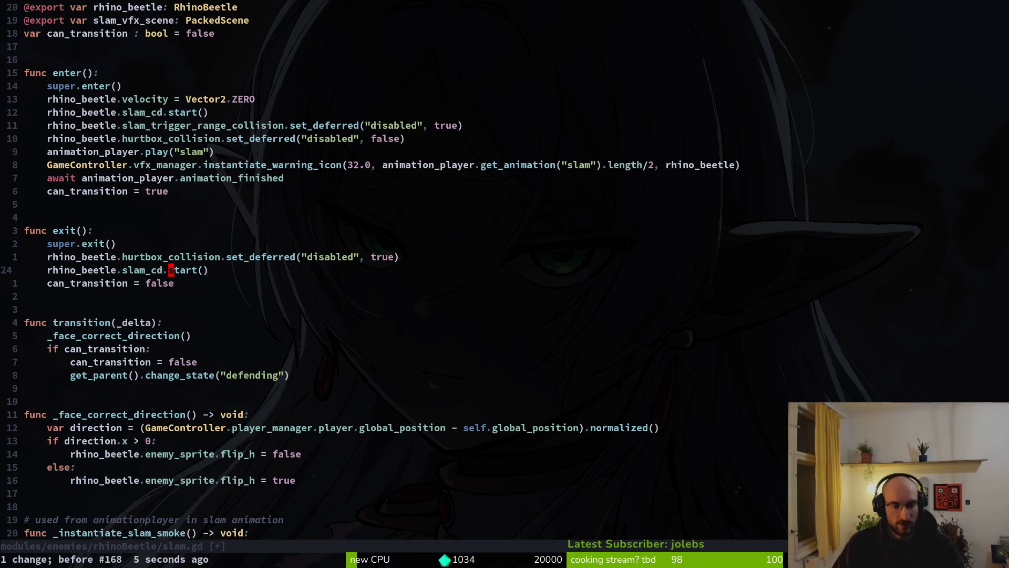
key("d")
key("d")
type(":w")
key("Return")
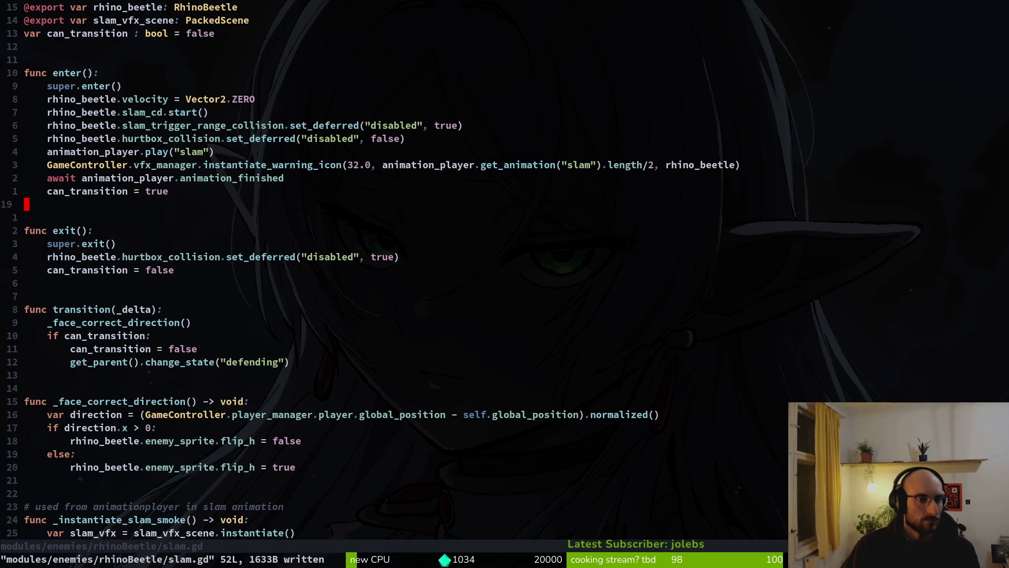
key("k")
key("k")
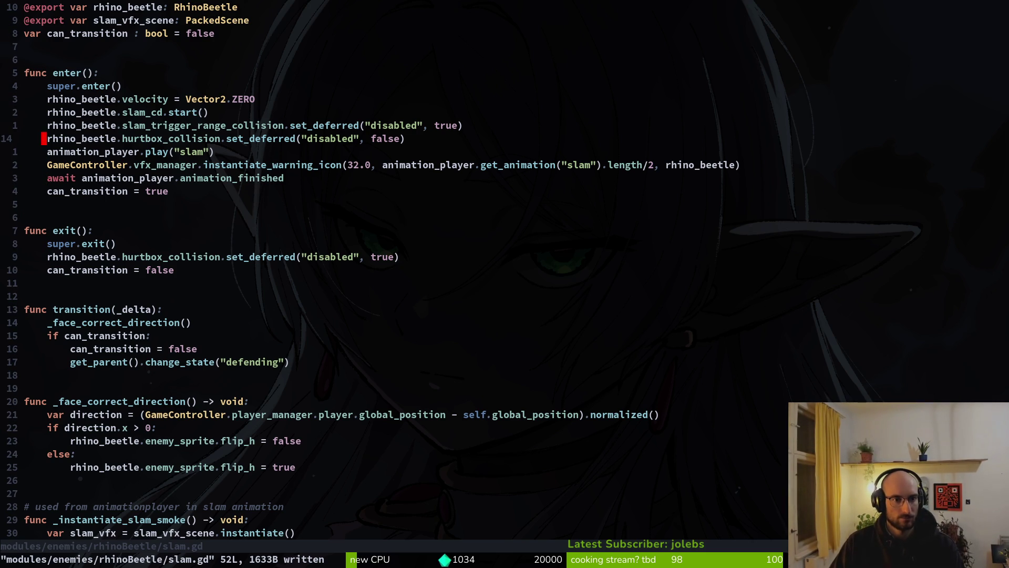
key("ctrl+d")
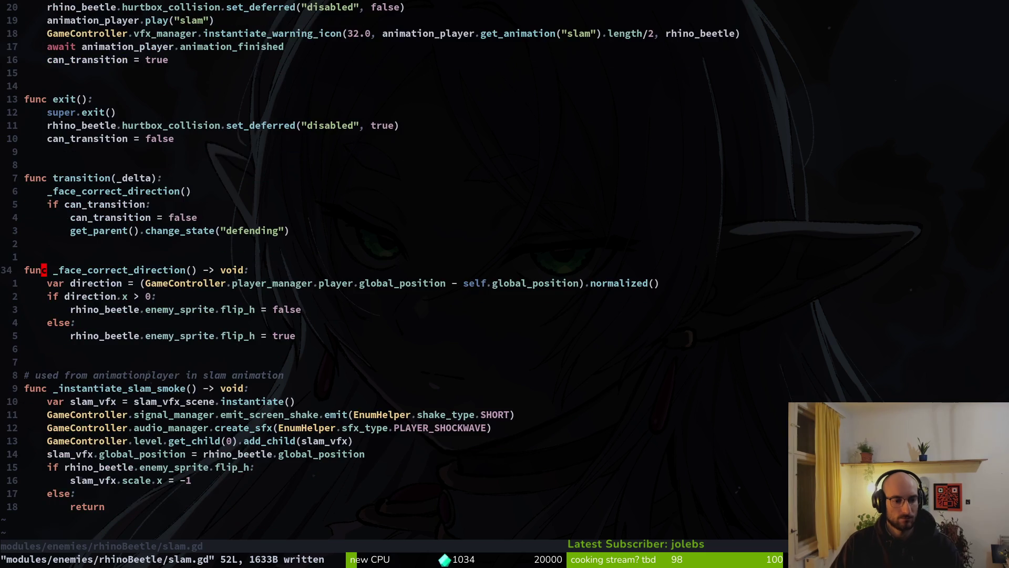
Open the rhino beetle's stunned.gd from the rhinoBeetle folder listing.
key("space")
key("p")
key("v")
key("G")
key("k")
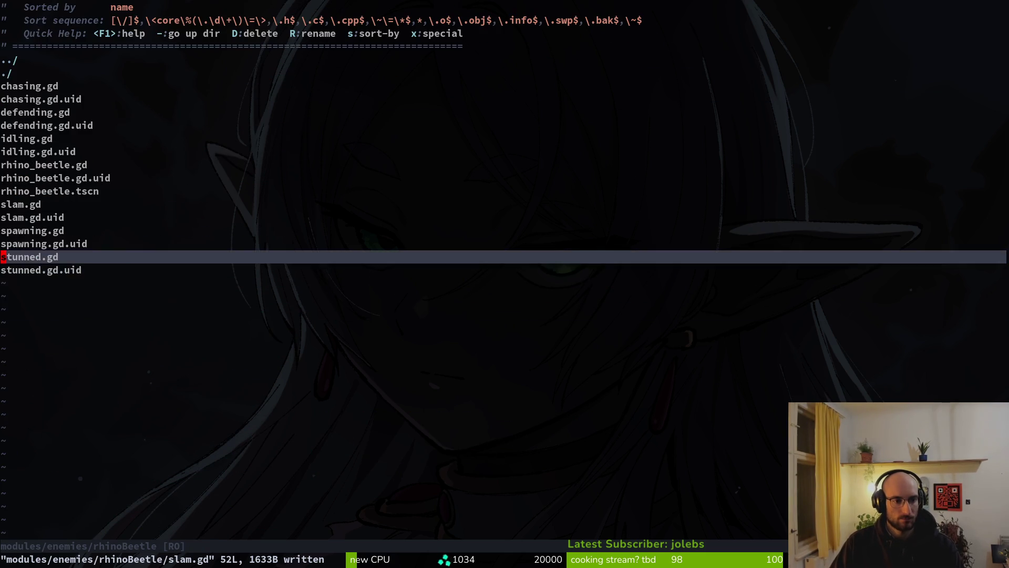
key("Return")
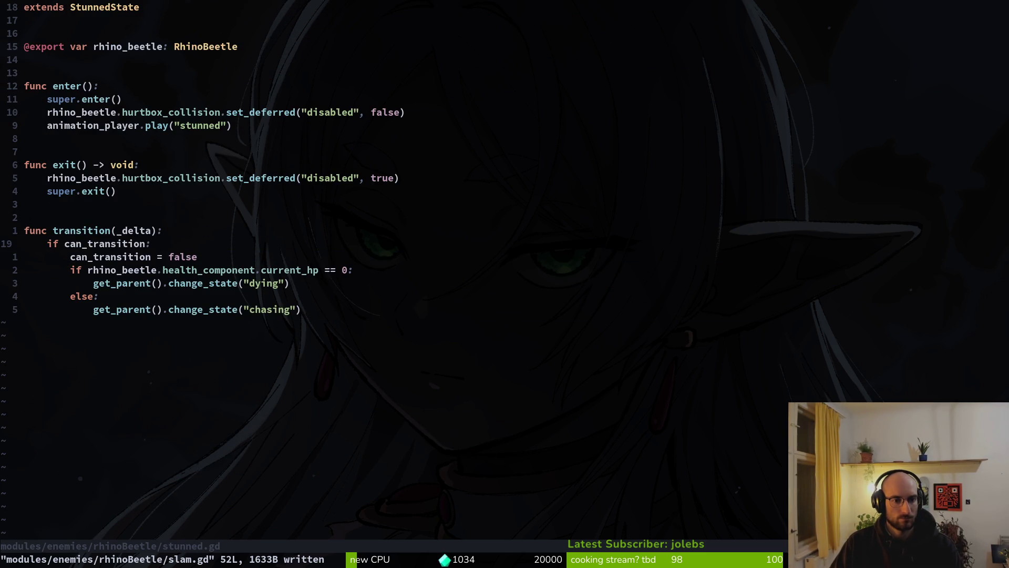
Save stunned.gd and briefly check the running game.
type(":write")
key("Return")
key("alt+Tab")
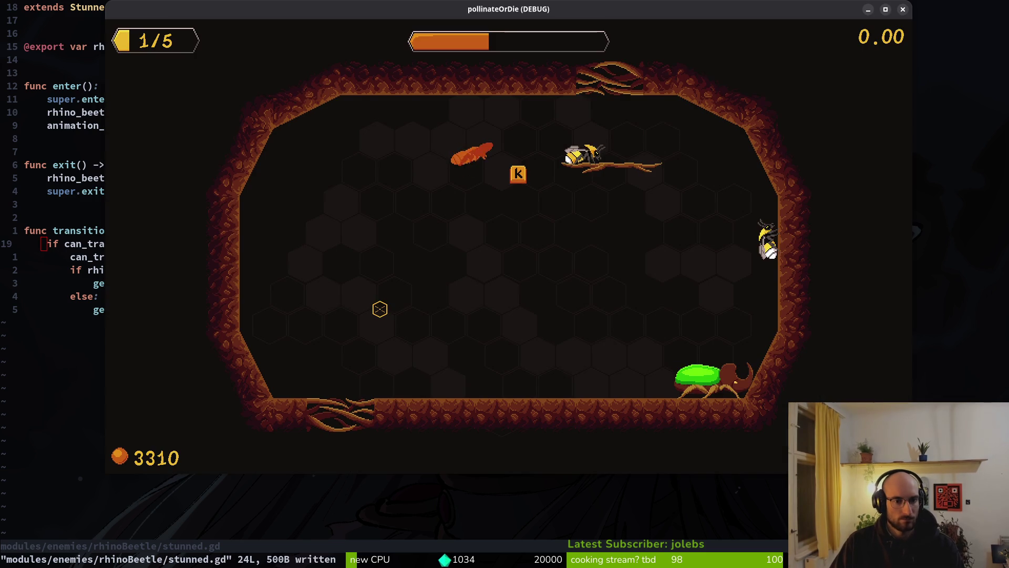
key("alt+Tab")
Open debug.helper.gd with the project file finder.
key("space")
key("f")
key("f")
type("debug.helper")
key("Return")
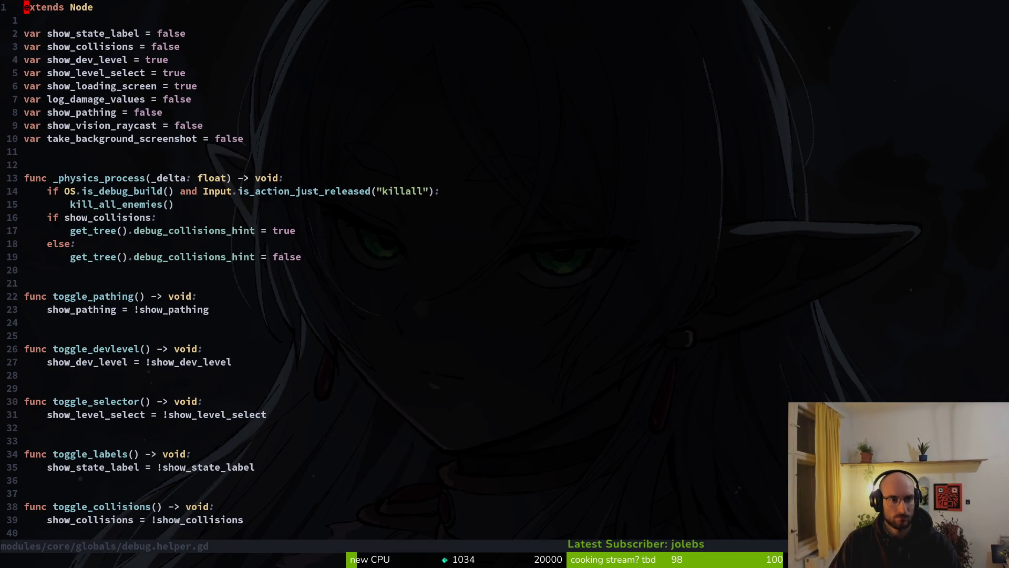
Set show_state_label and show_collisions to true and save debug.helper.gd.
type("true")
key("Escape")
type(":w")
key("Return")
type("jciwtrue")
key("Escape")
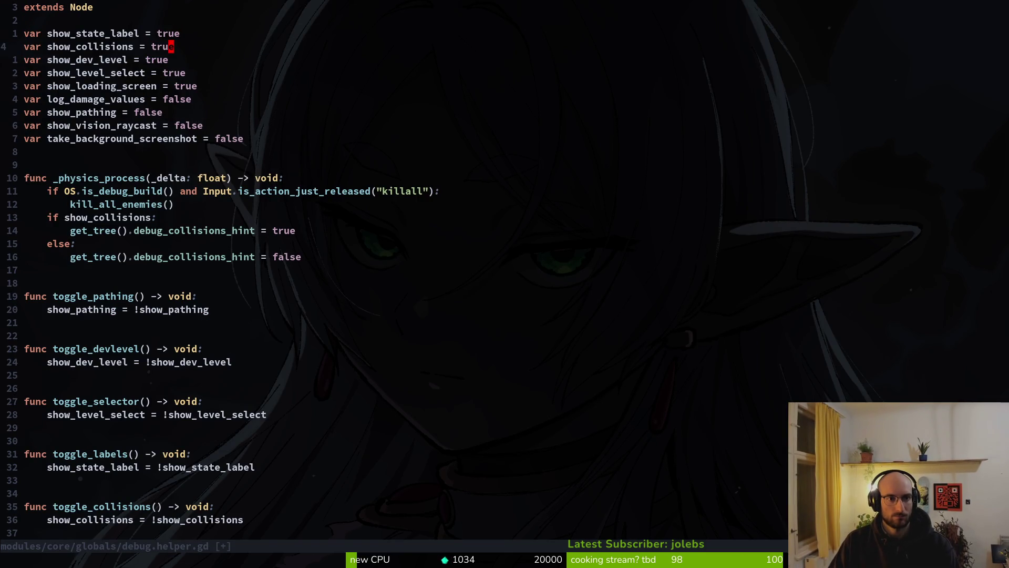
type(":w")
key("Return")
key("alt+Tab")
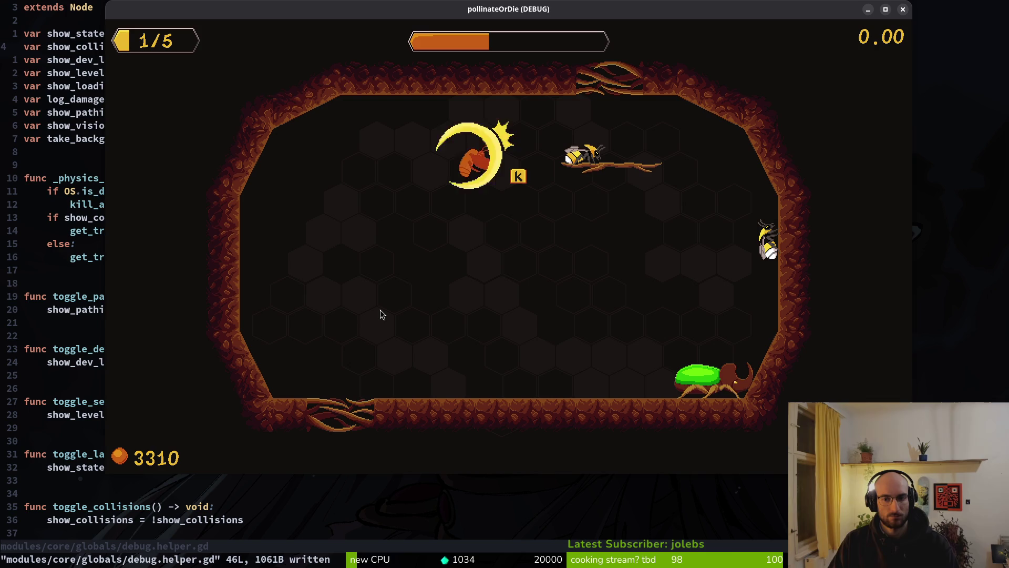
key("alt+Tab")
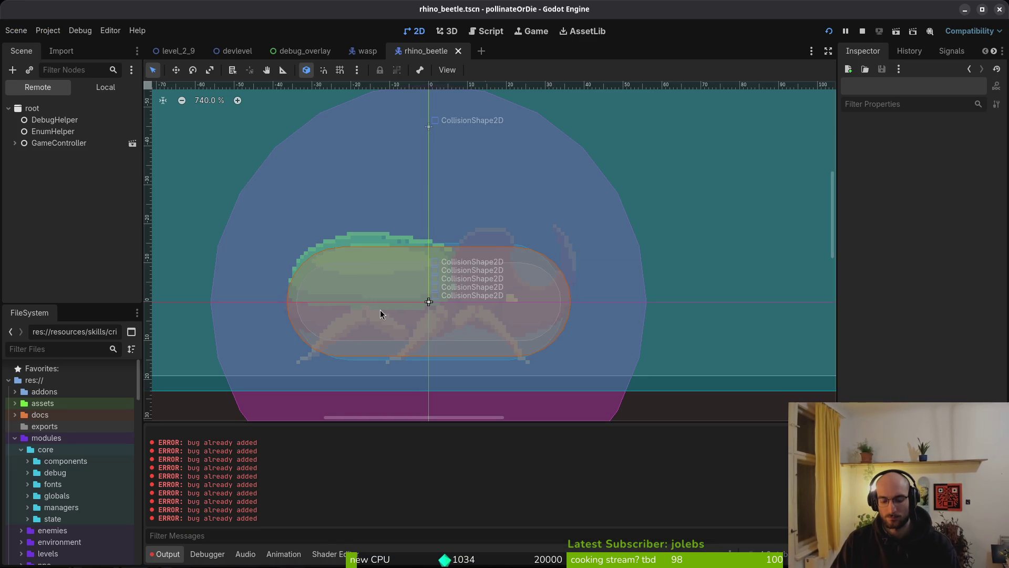
Restart the game and move, jump and dash the player bee to test it.
key("F8")
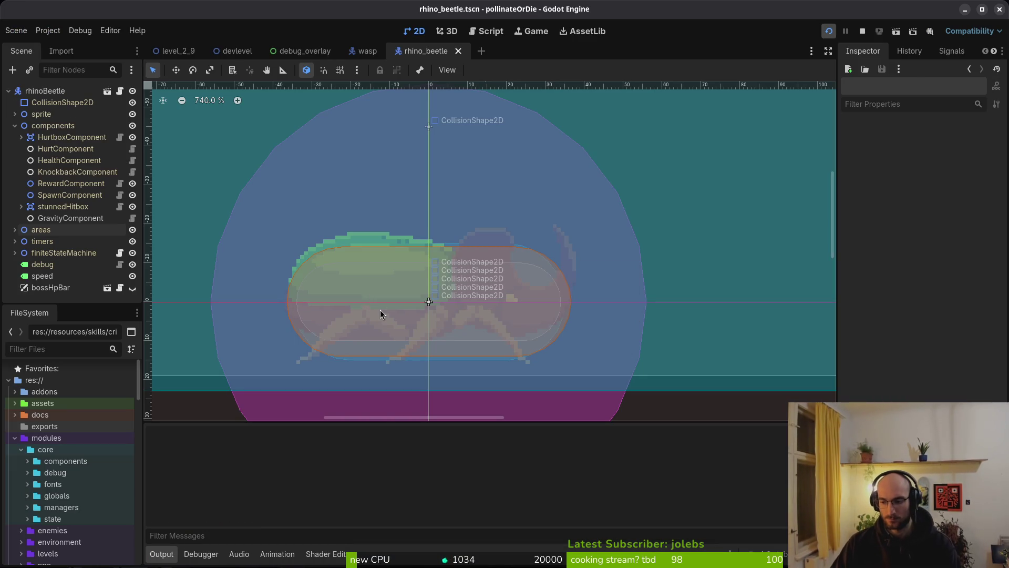
key("F5")
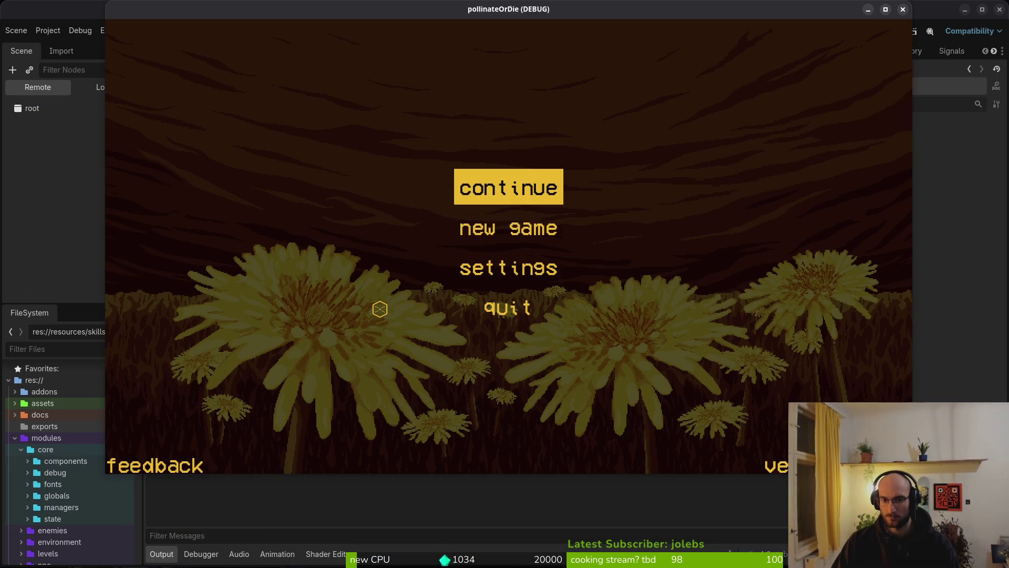
key("Return")
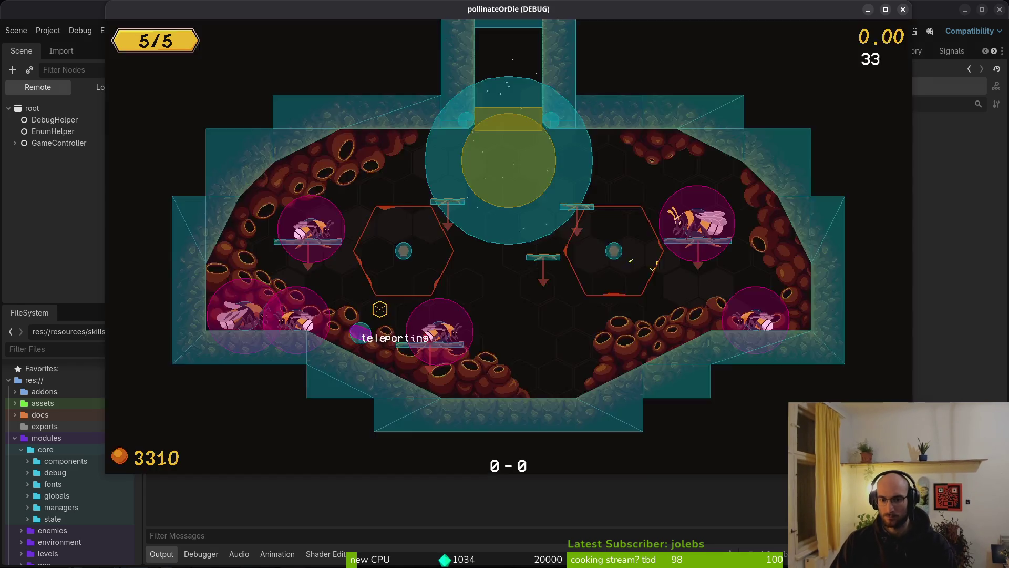
key("Right")
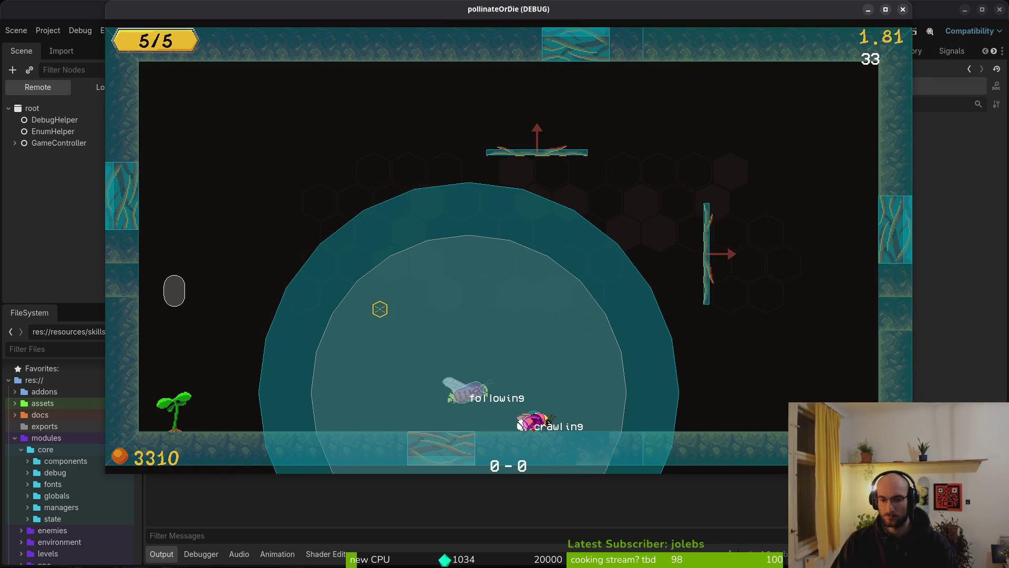
key("space")
key("Left")
key("shift")
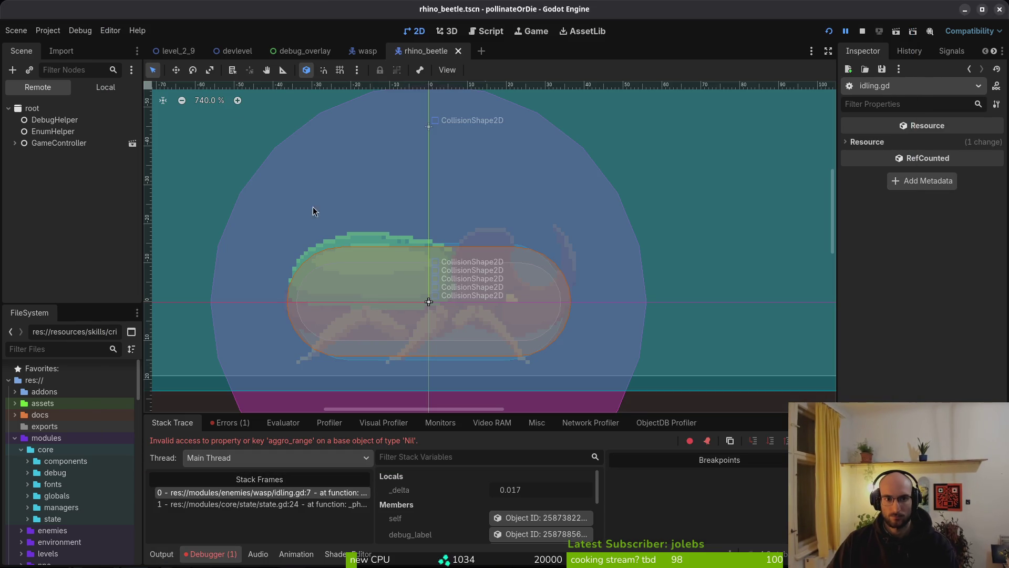
In wasp.tscn's local tree, pick a node for the idling state's Wasp property.
left_click(366, 50)
left_click(105, 87)
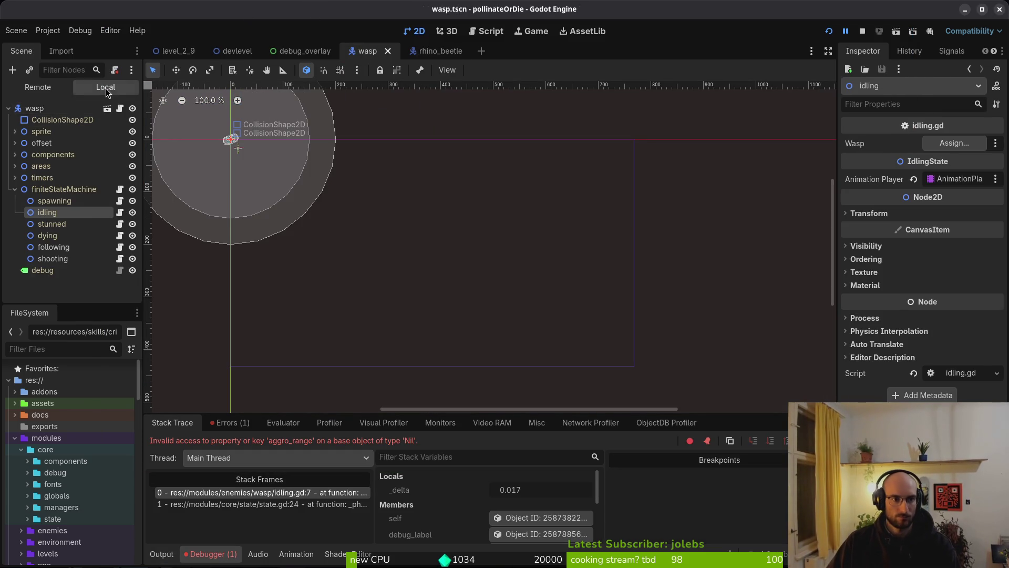
left_click(954, 143)
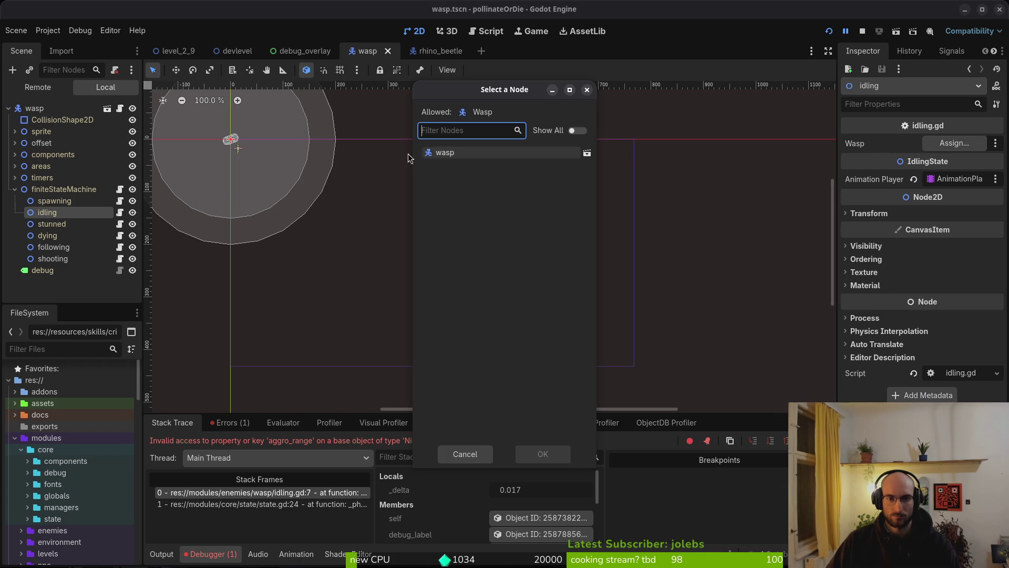
Assign the wasp node to idling's Wasp property and start a new game.
left_click(524, 449)
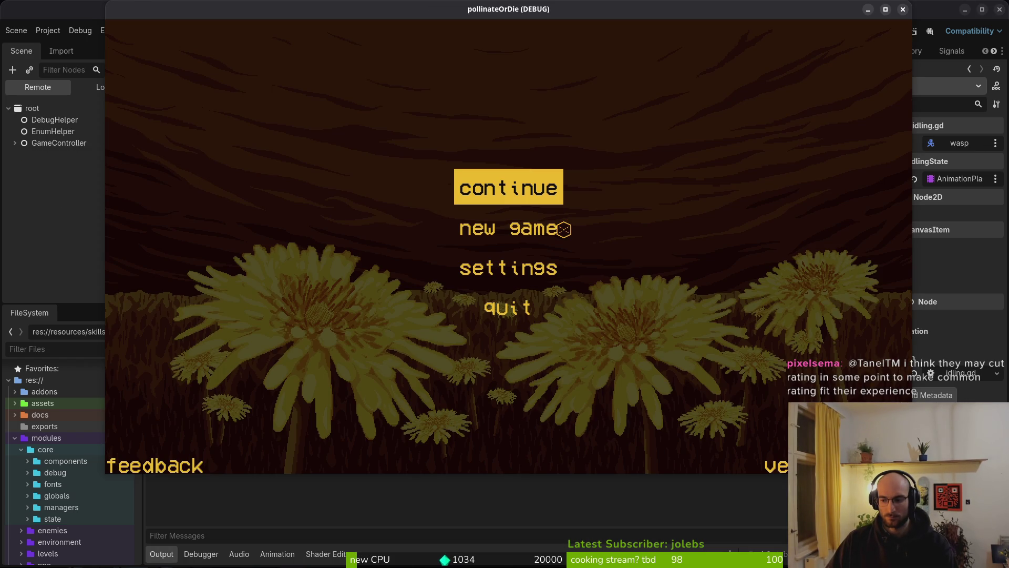
left_click(564, 229)
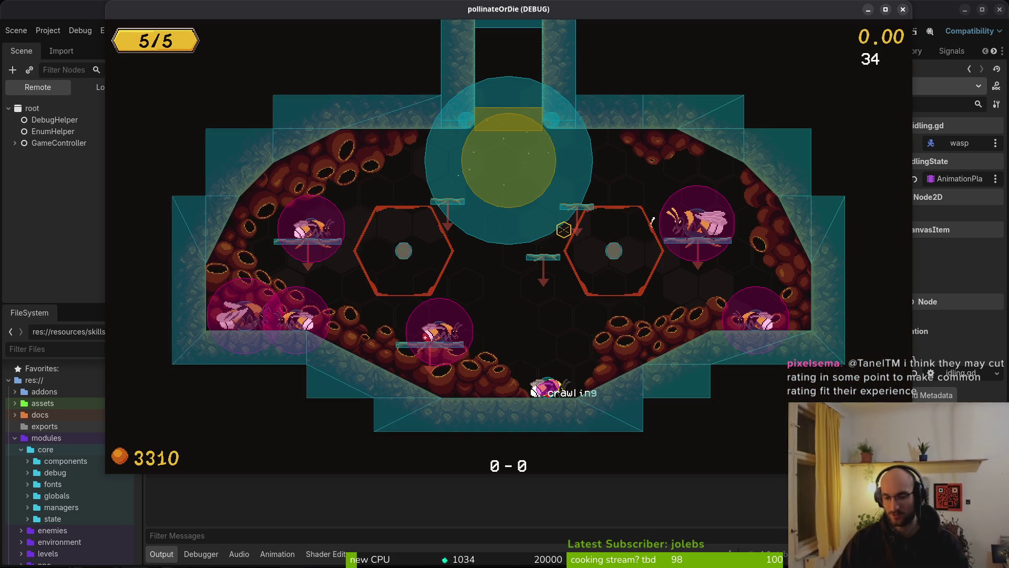
key("space")
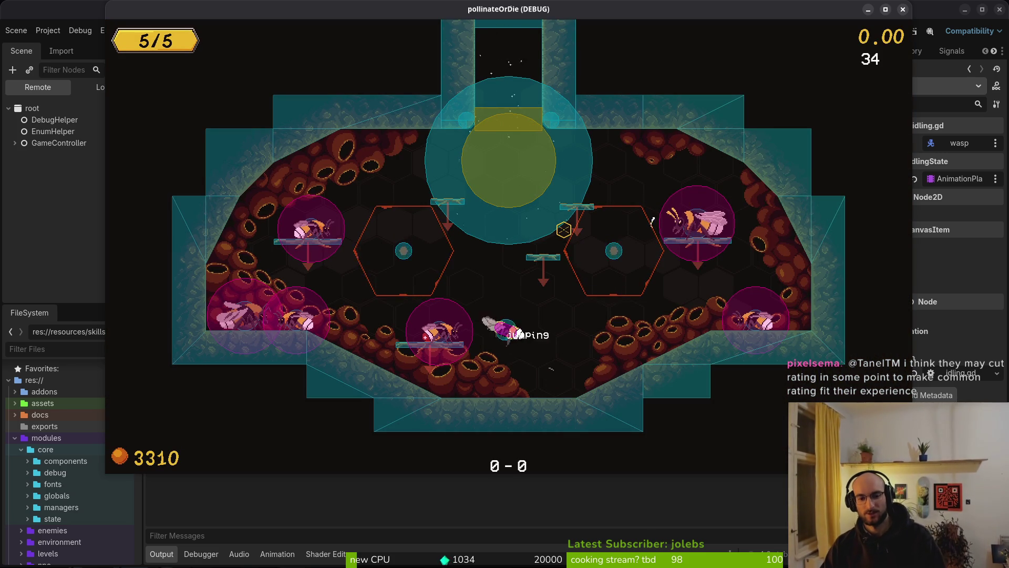
key("space")
key("space")
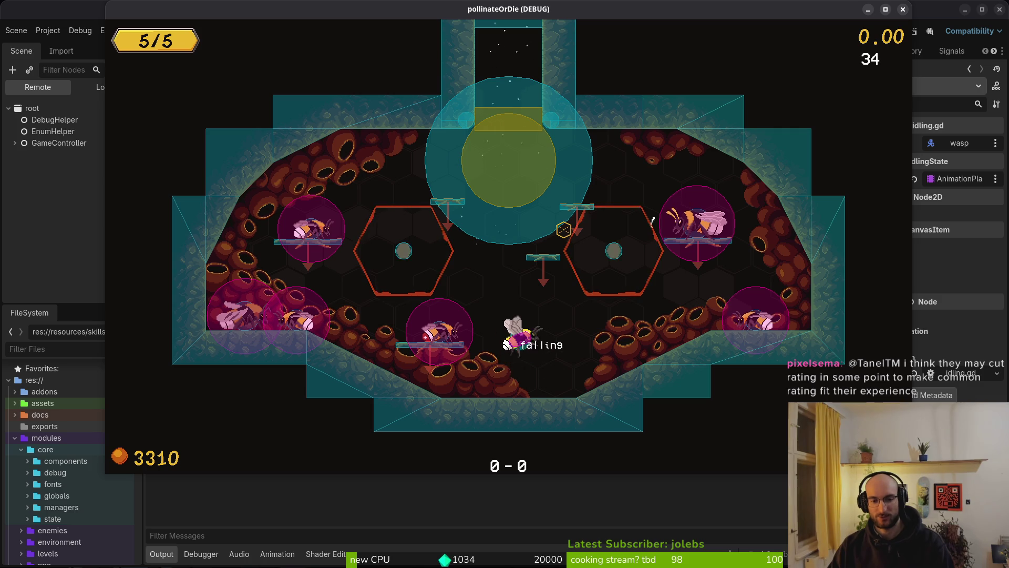
key("space")
key("space")
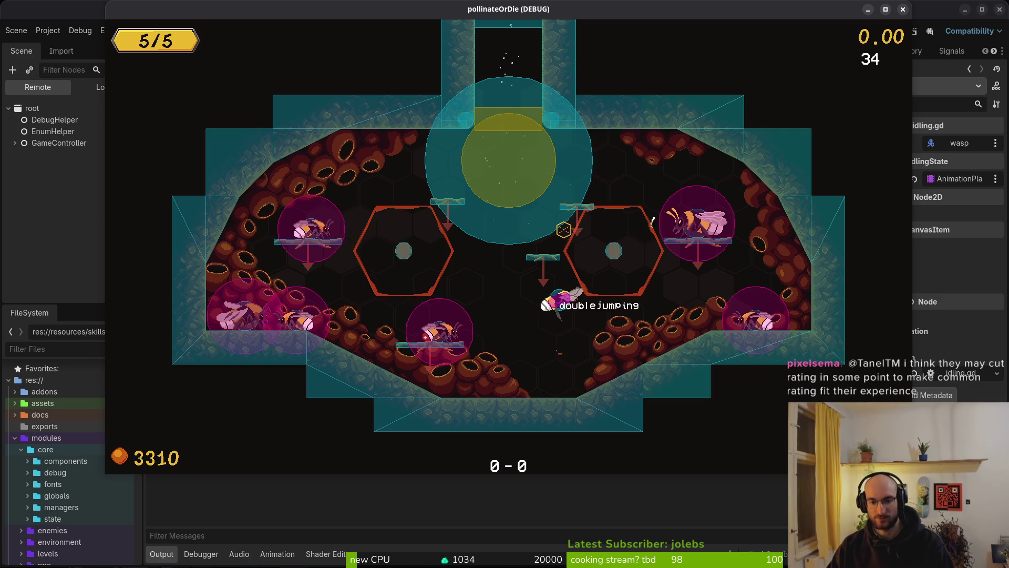
key("space")
Jump, slash and crawl around the dev level while the enemy follows.
left_click(653, 221)
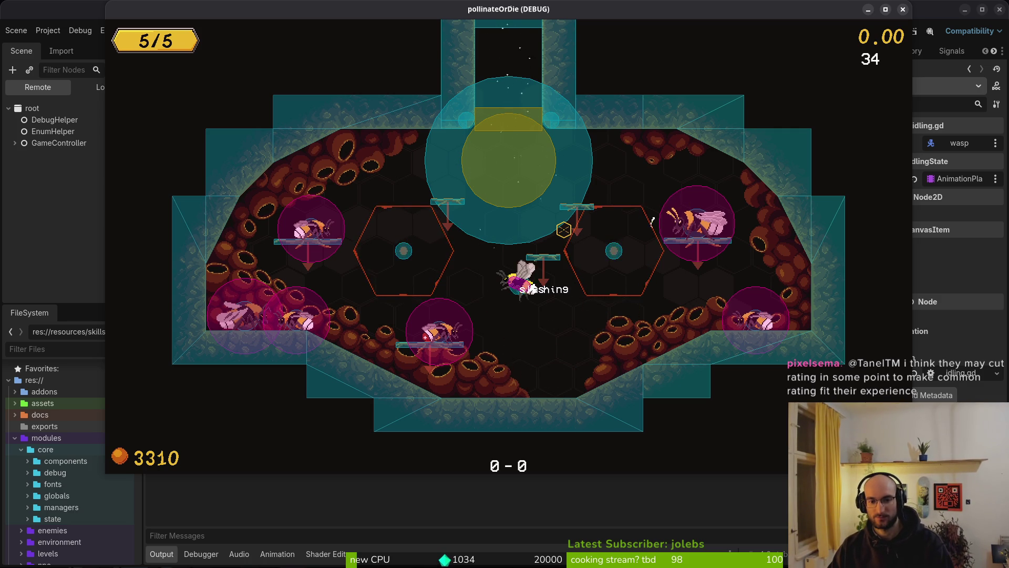
key("space")
key("space")
left_click(564, 229)
key("space")
left_click(564, 230)
key("space")
key("space")
key("space")
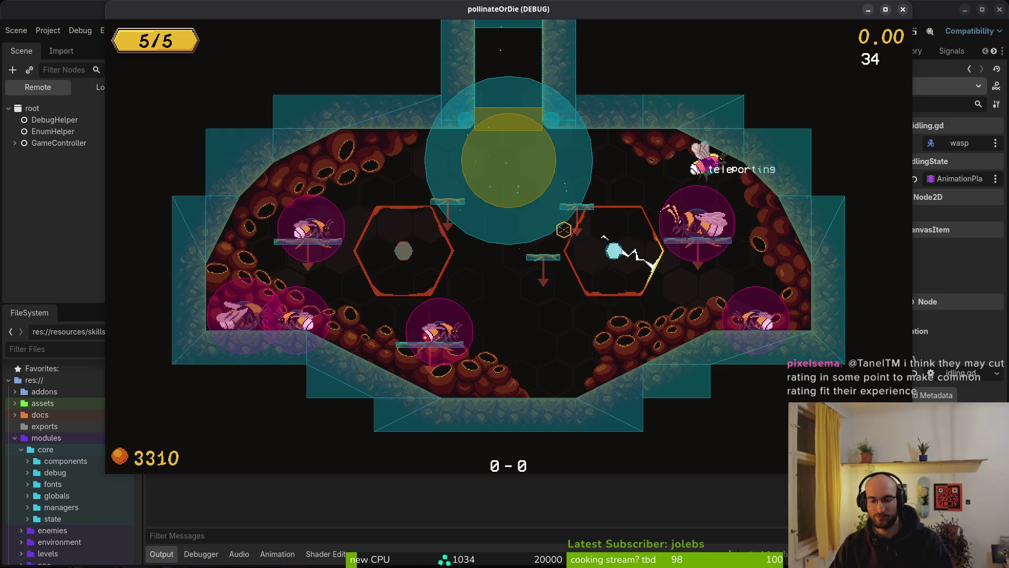
key("d")
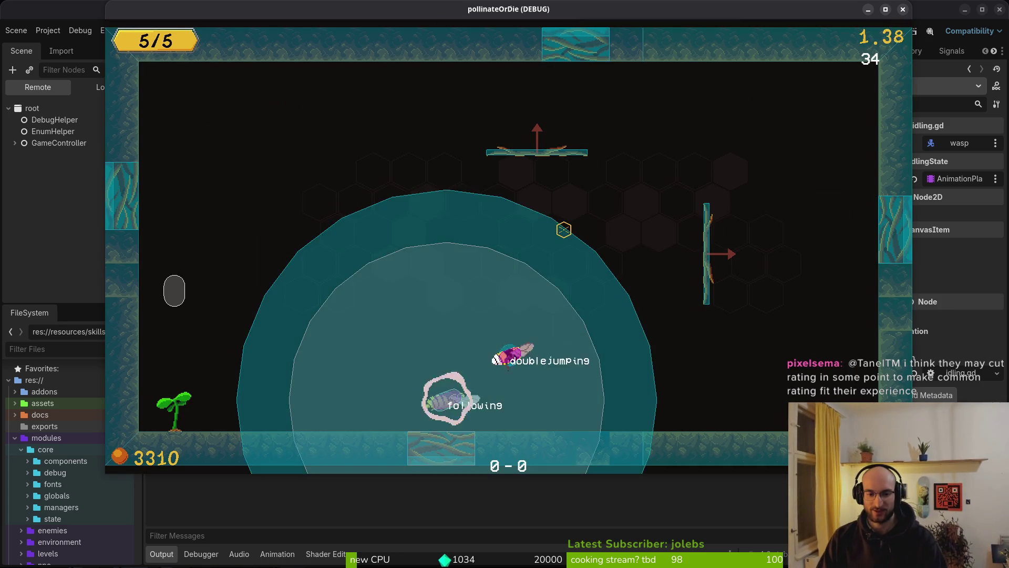
key("space")
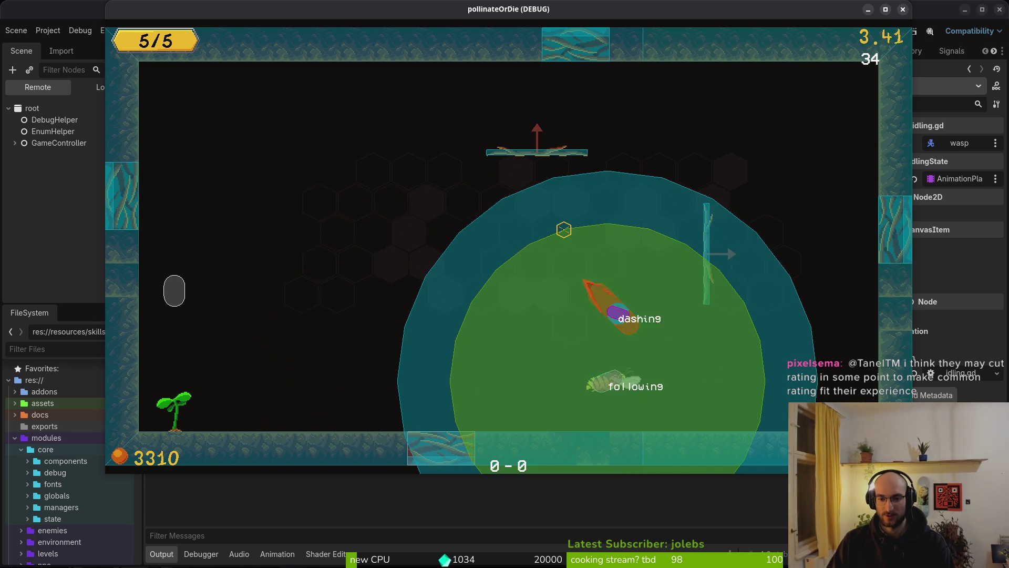
key("a")
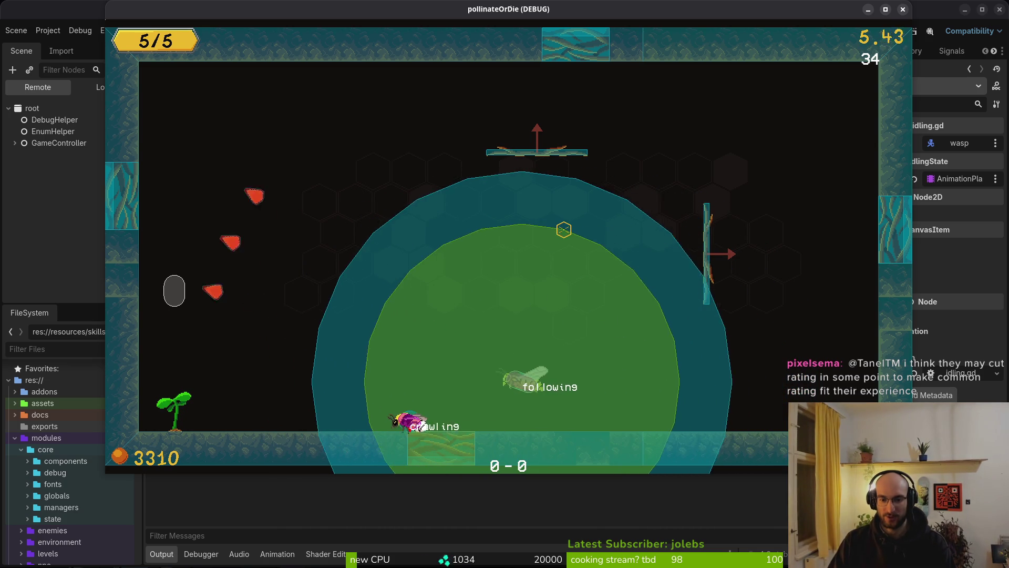
key("d")
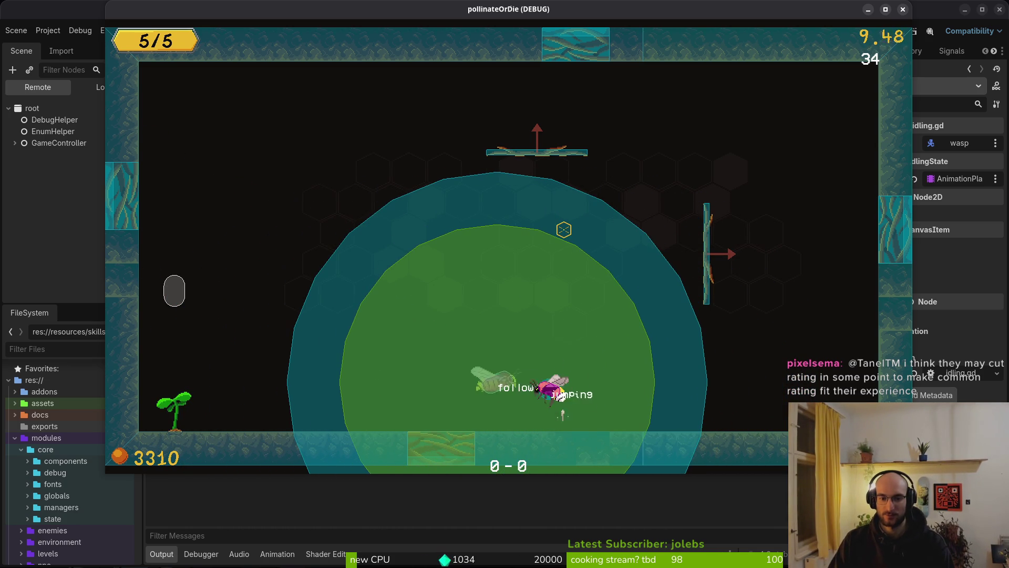
key("a")
Slash the following enemy to stun it, finish it off, and fly toward the flower.
left_click(563, 230)
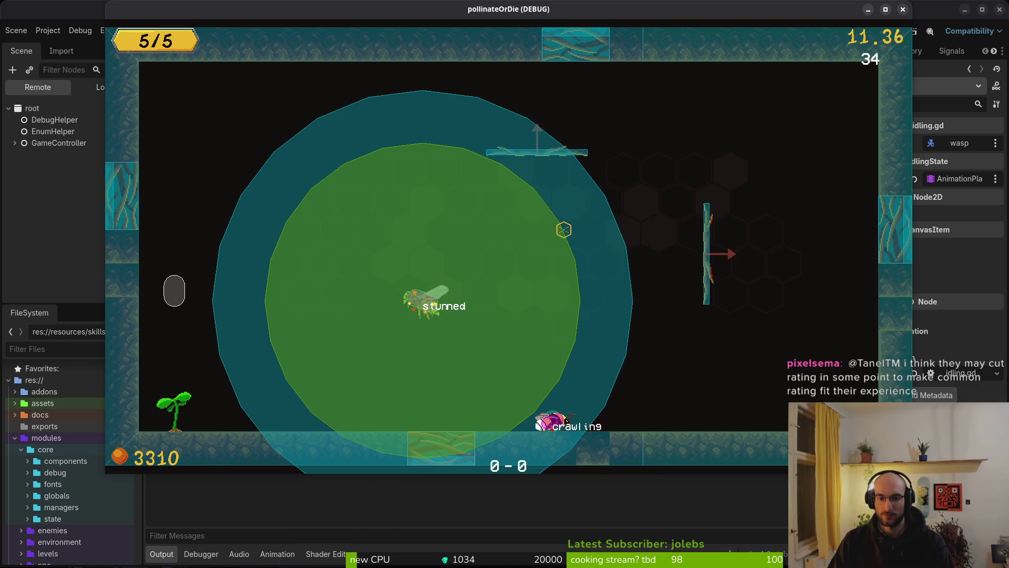
left_click(564, 230)
key("d")
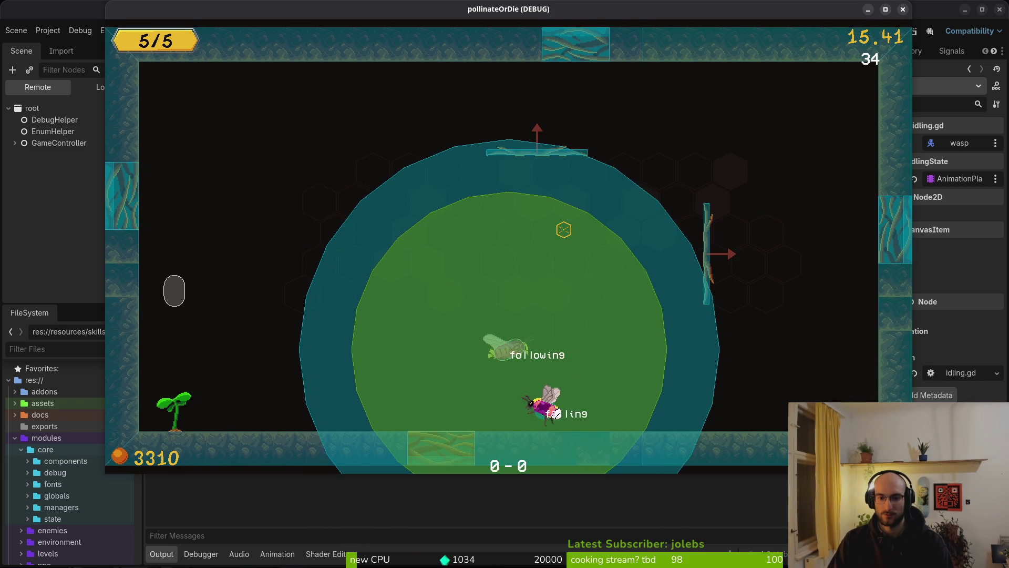
left_click(563, 230)
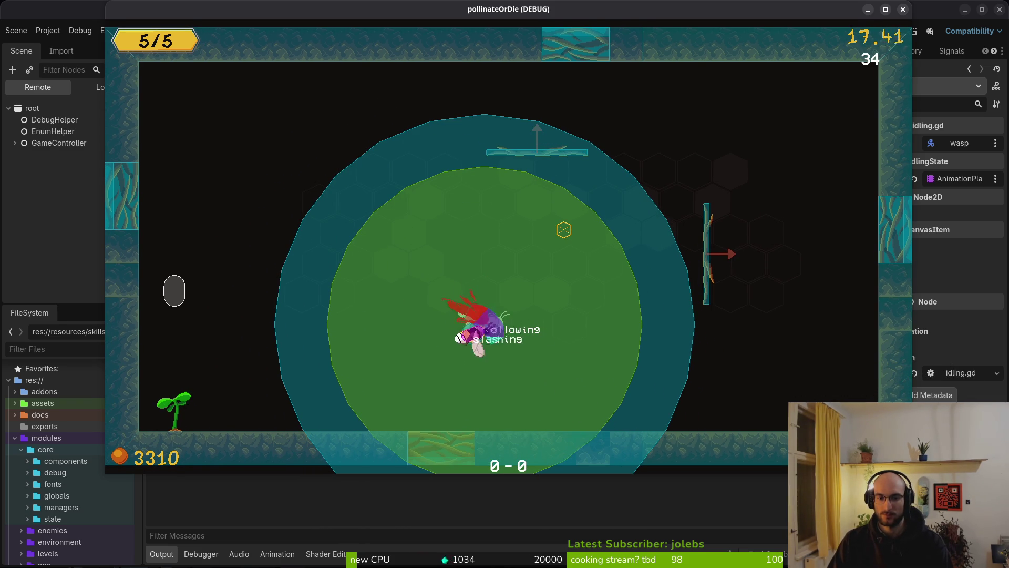
left_click(564, 230)
key("a")
key("space")
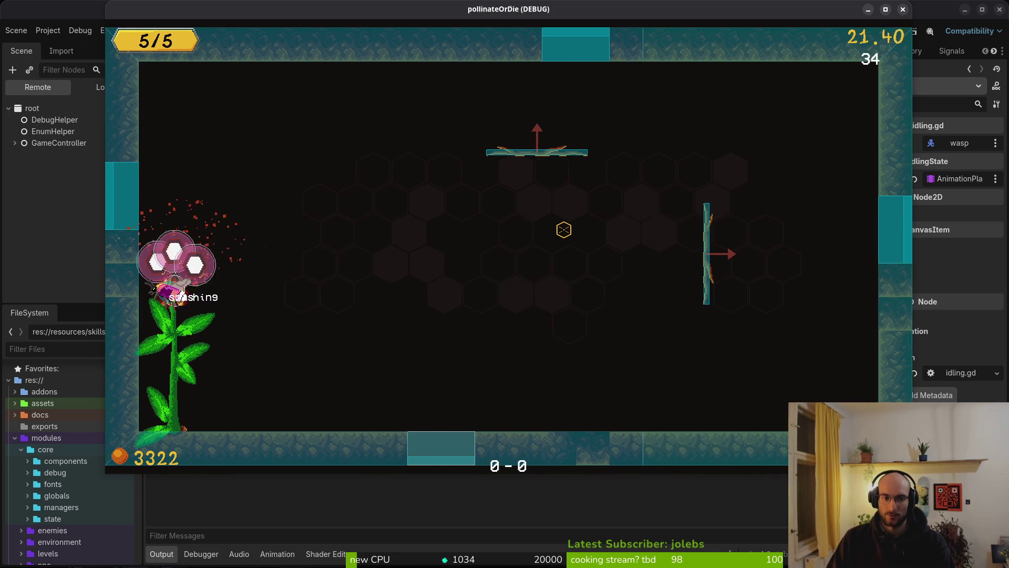
key("space")
Close the game and open the devlevel scene via quick scene search.
key("Escape")
key("Escape")
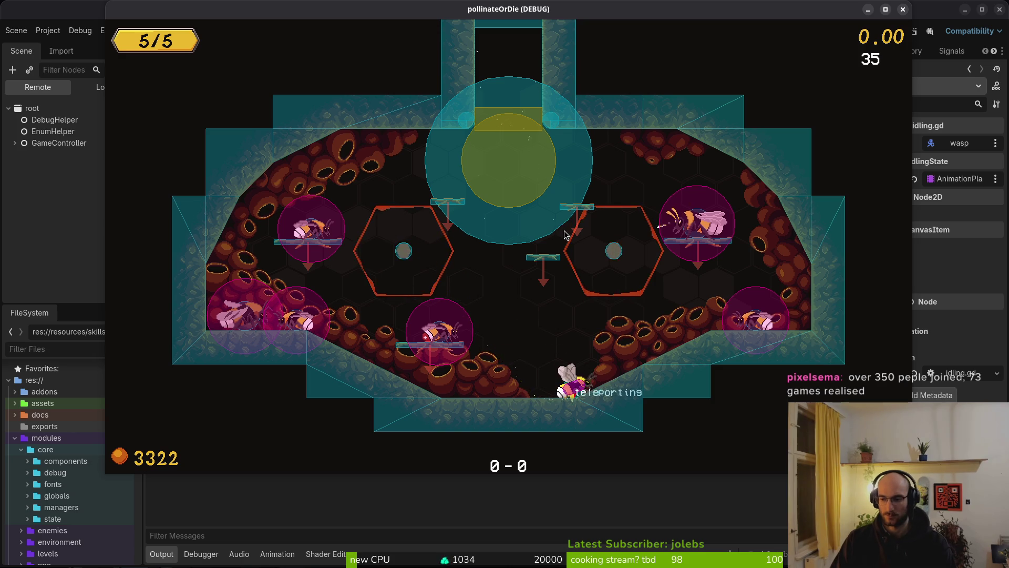
key("F8")
key("ctrl+shift+o")
type("devl")
key("Return")
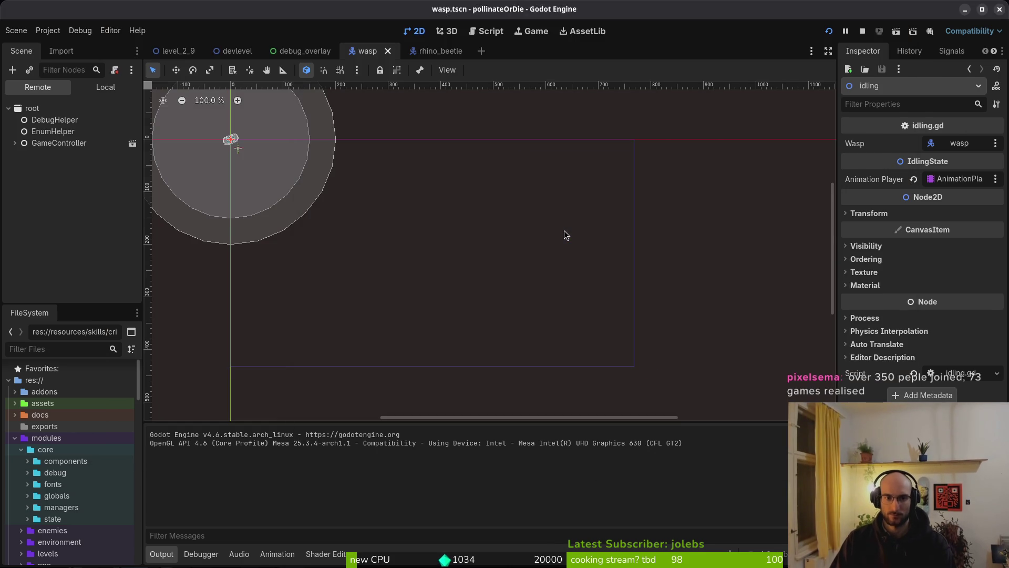
Set the spawn marker's Enemy Type to Rhinobeetle, save devlevel.tscn, and relaunch the game.
left_click(110, 90)
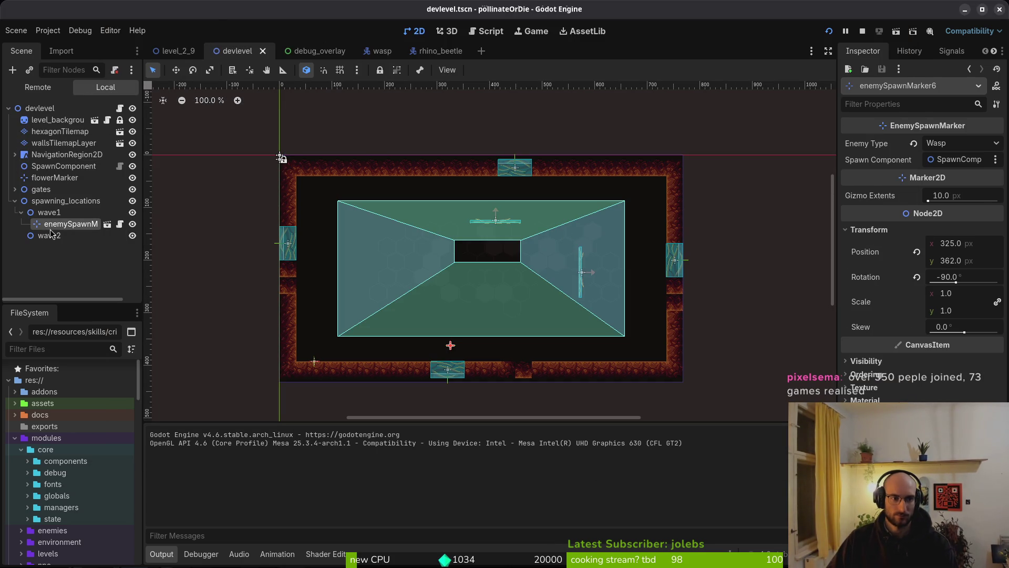
left_click(967, 143)
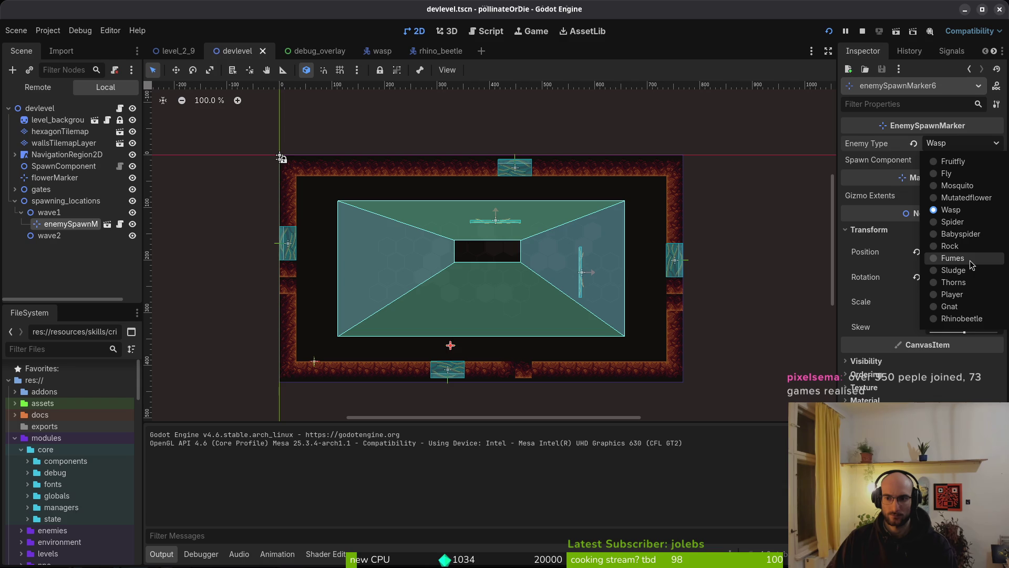
left_click(962, 318)
key("ctrl+s")
key("F8")
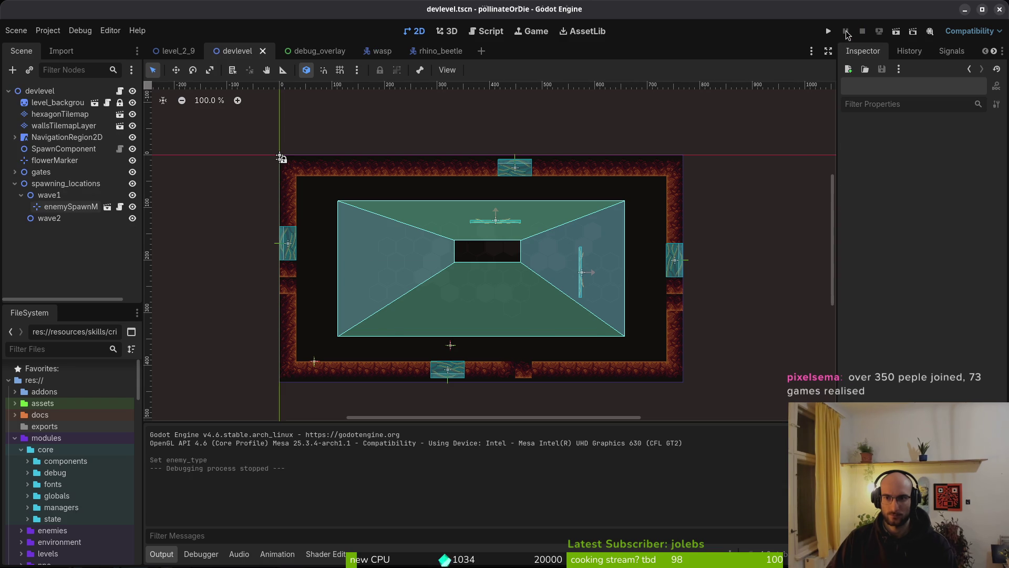
key("F5")
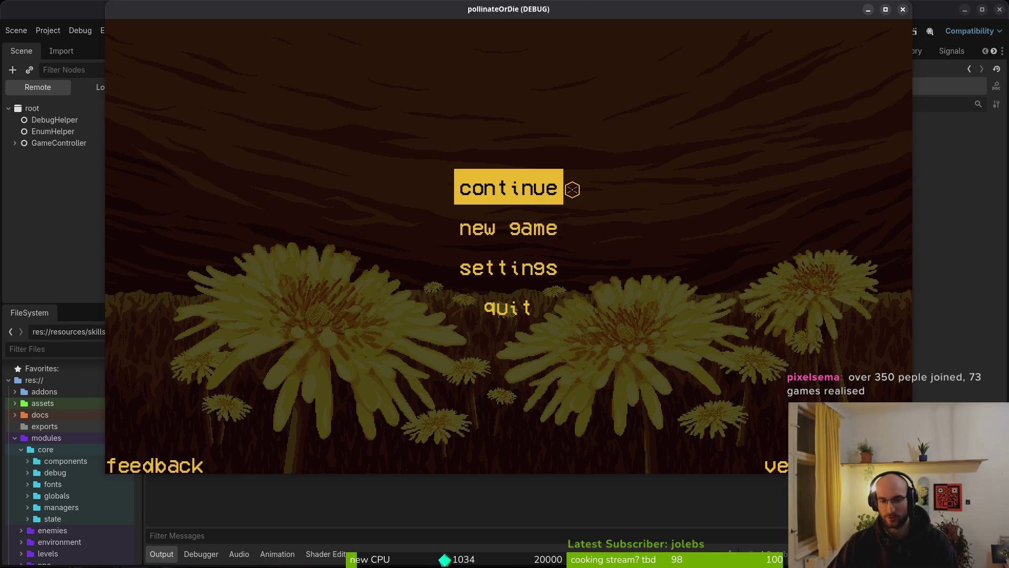
Continue the saved game and slash the rhino beetle until it's stunned and resumes chasing.
left_click(572, 190)
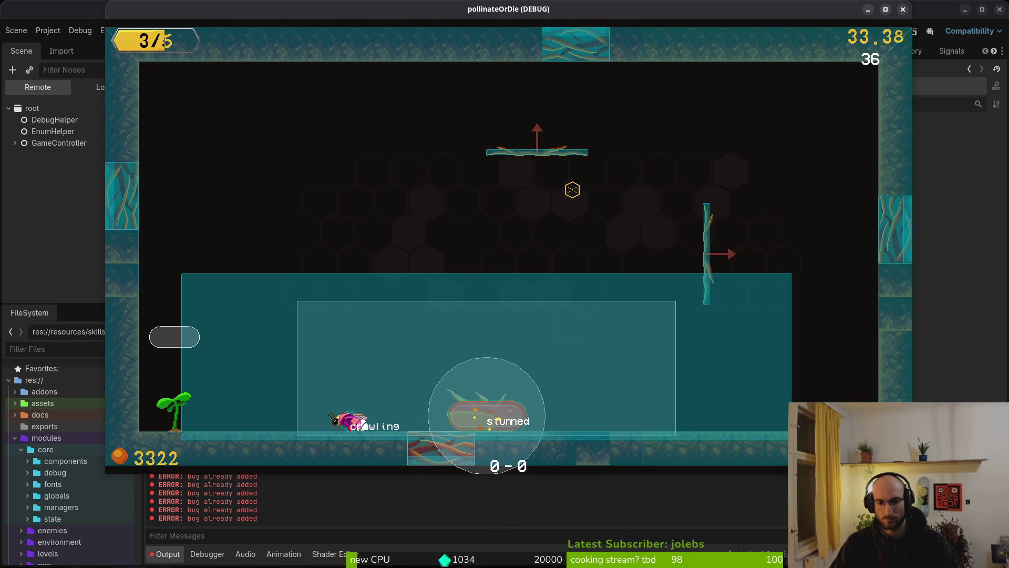
left_click(332, 225)
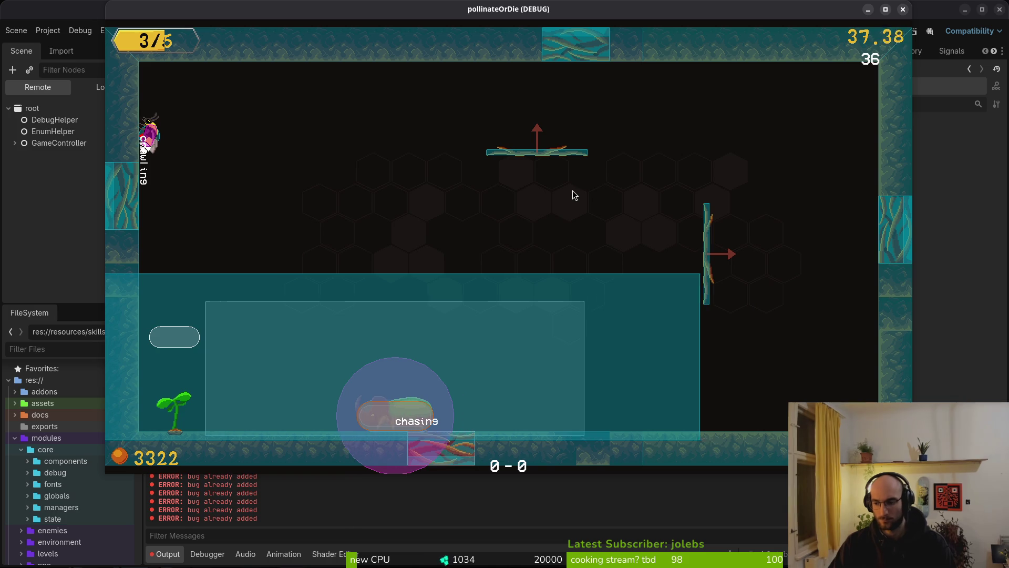
key("alt+Tab")
Search for stustate and open modules/core/state/stunned.state.gd.
type("konc")
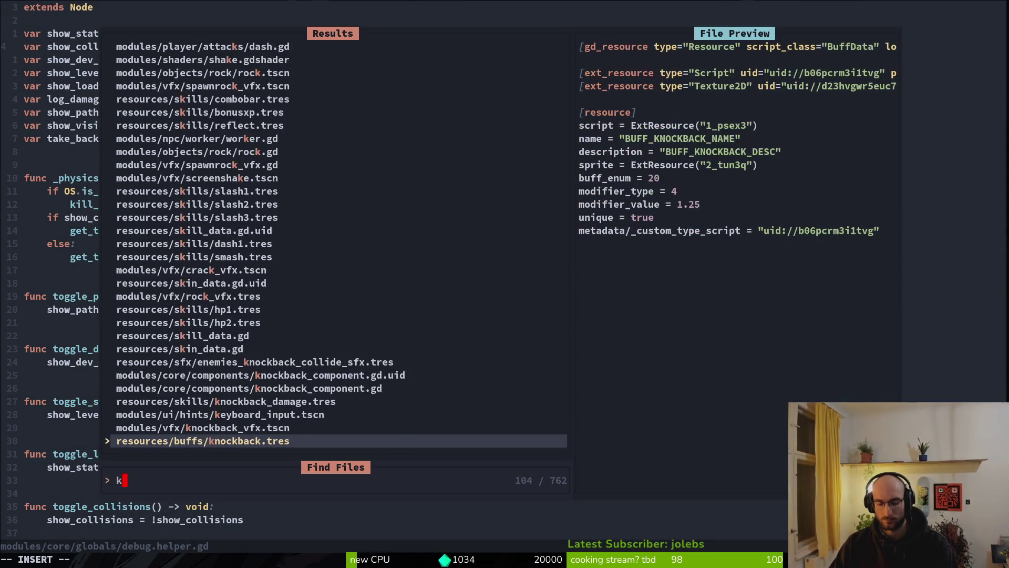
key("BackSpace")
key("BackSpace")
key("BackSpace")
type("stust")
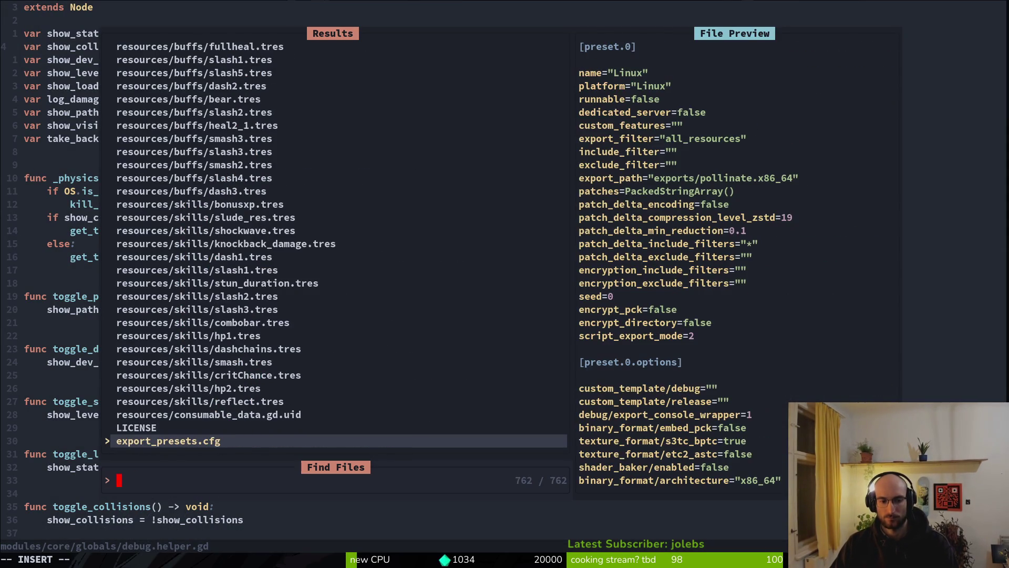
type("ate")
key("Return")
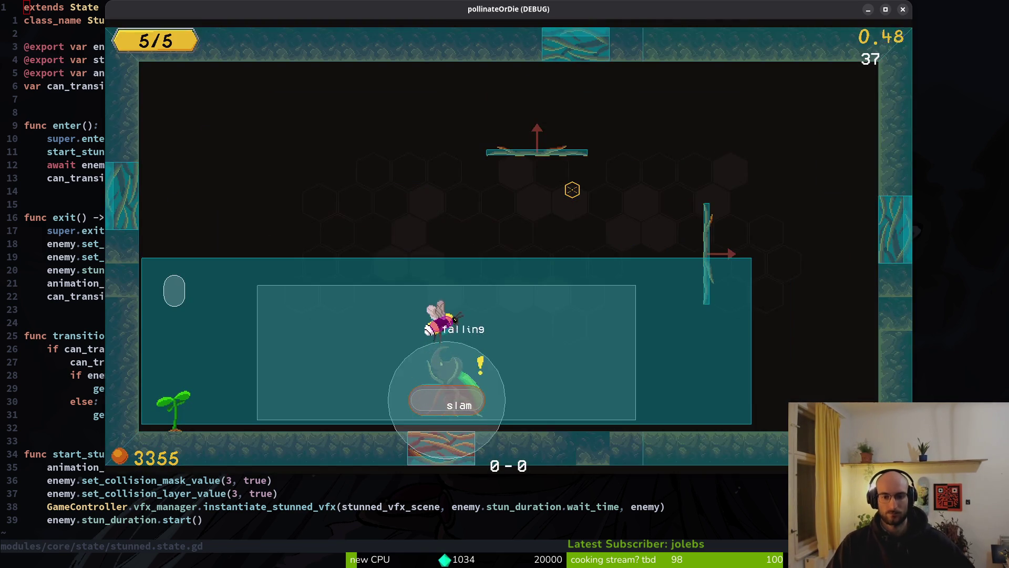
Pause the game and expand GameController and devlevel in the live Remote scene tree.
key("Escape")
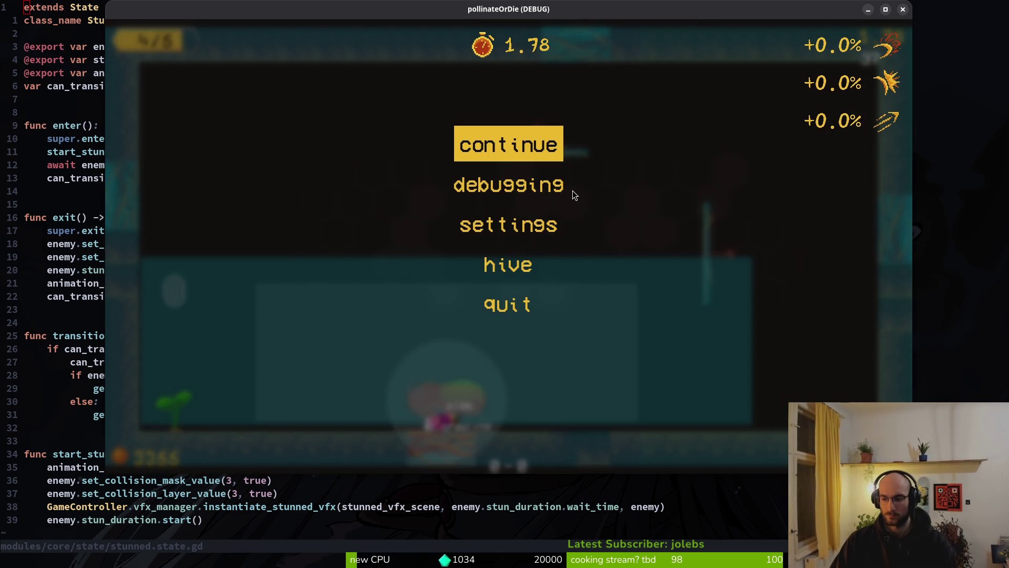
key("F8")
left_click(15, 143)
left_click(28, 202)
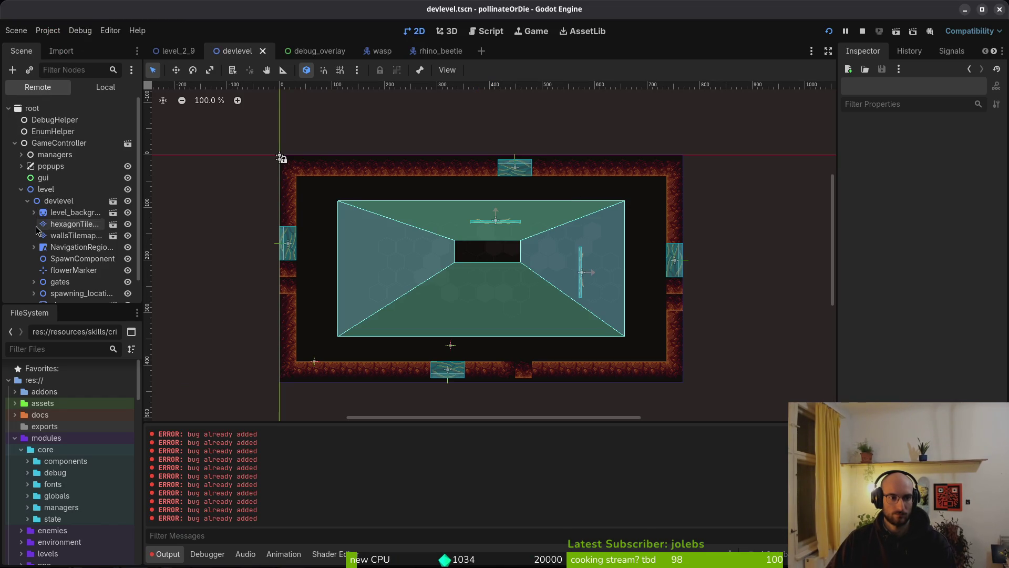
scroll(32, 221, "down", 2)
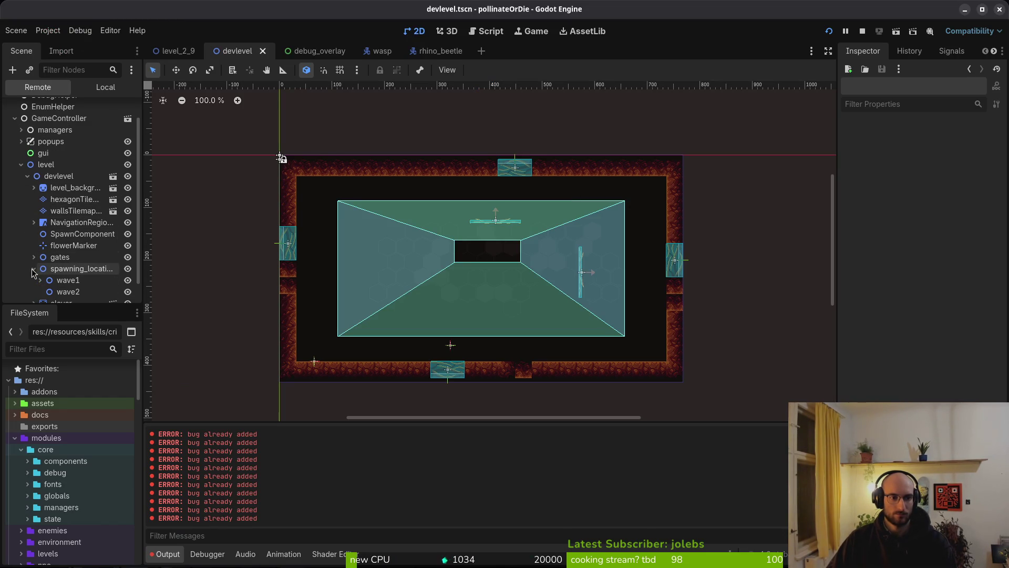
scroll(63, 278, "down", 3)
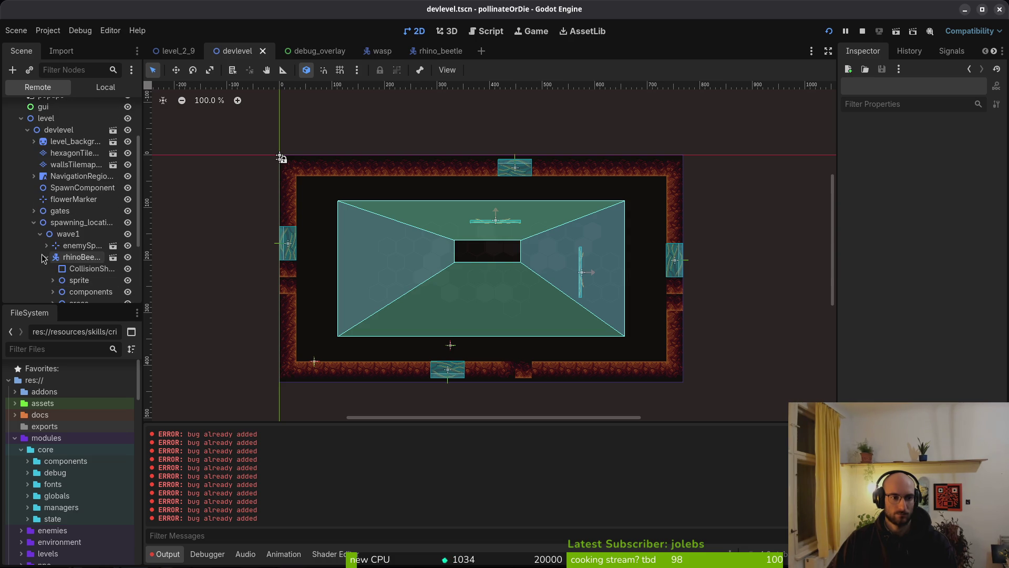
Resume the paused game, playtest the beetle, then close the game window.
key("alt+Tab")
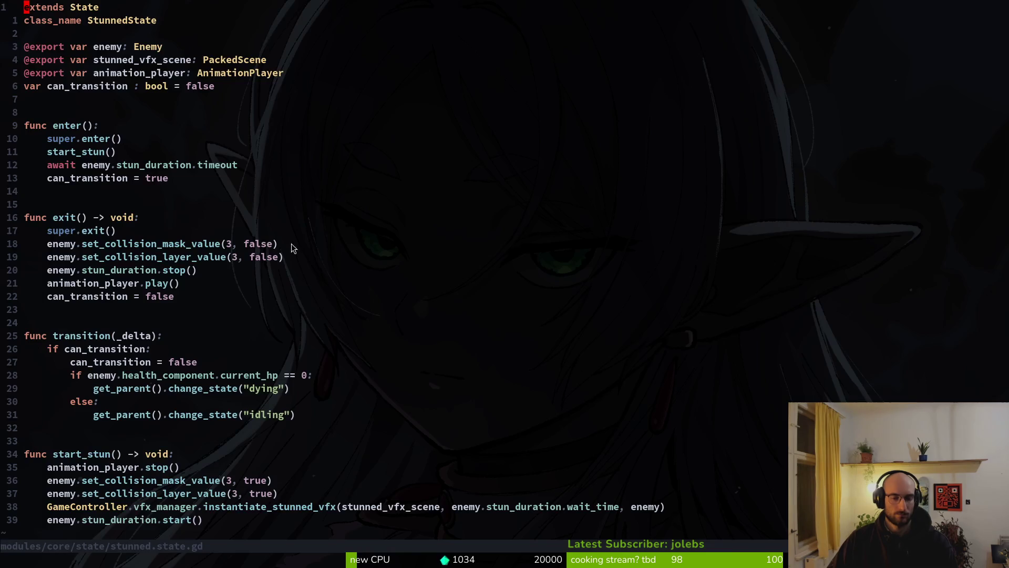
key("alt+Tab")
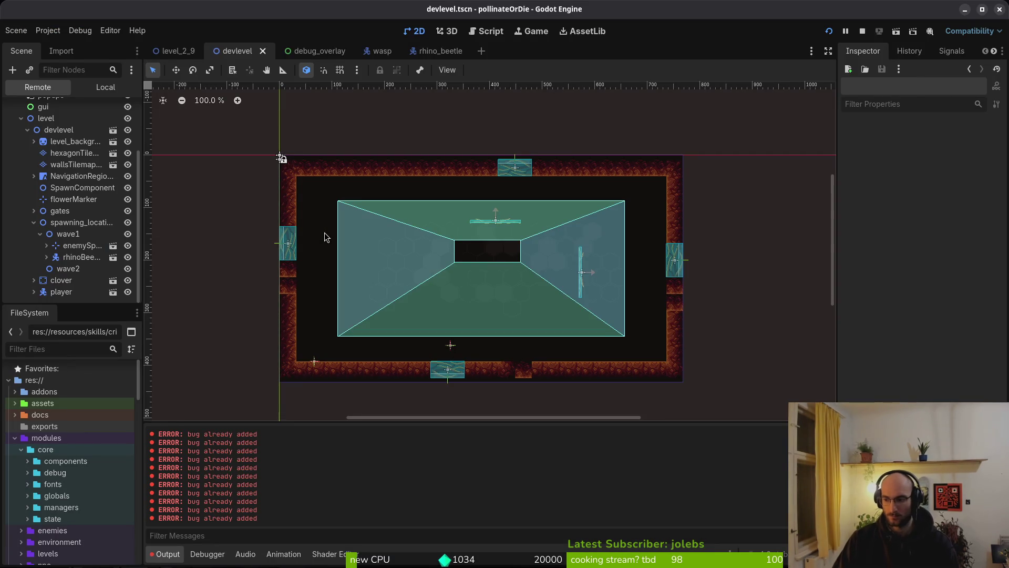
key("alt+Tab")
key("Escape")
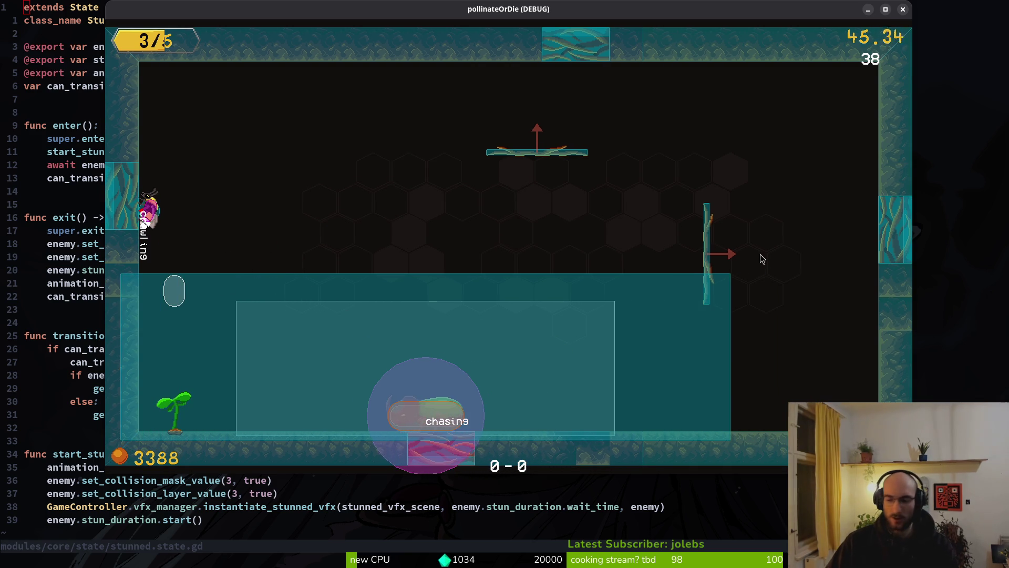
key("F8")
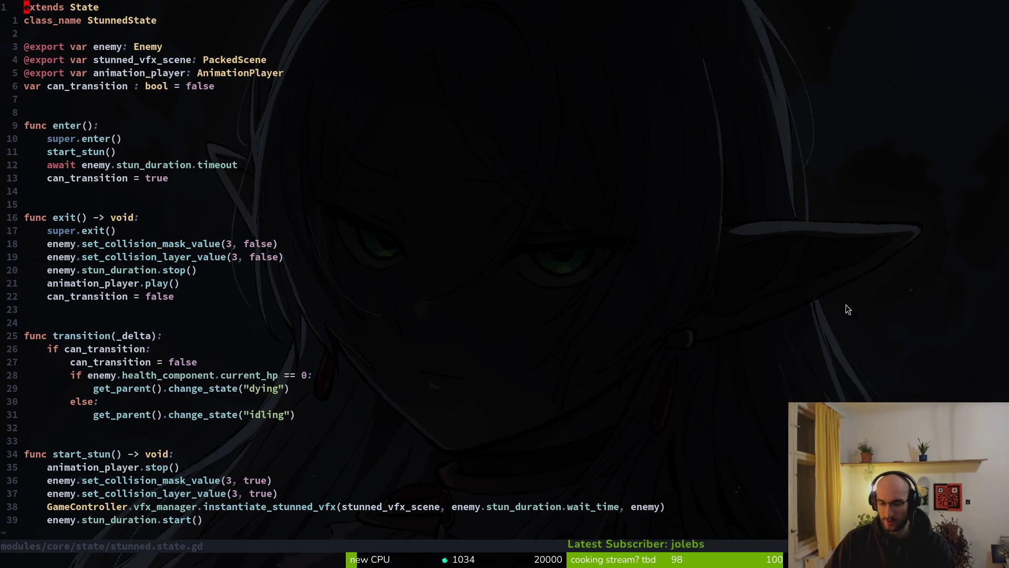
Open the player's smash.gd and select the RhinoBeetle slam state check.
key("space")
key("f")
key("f")
type("smash")
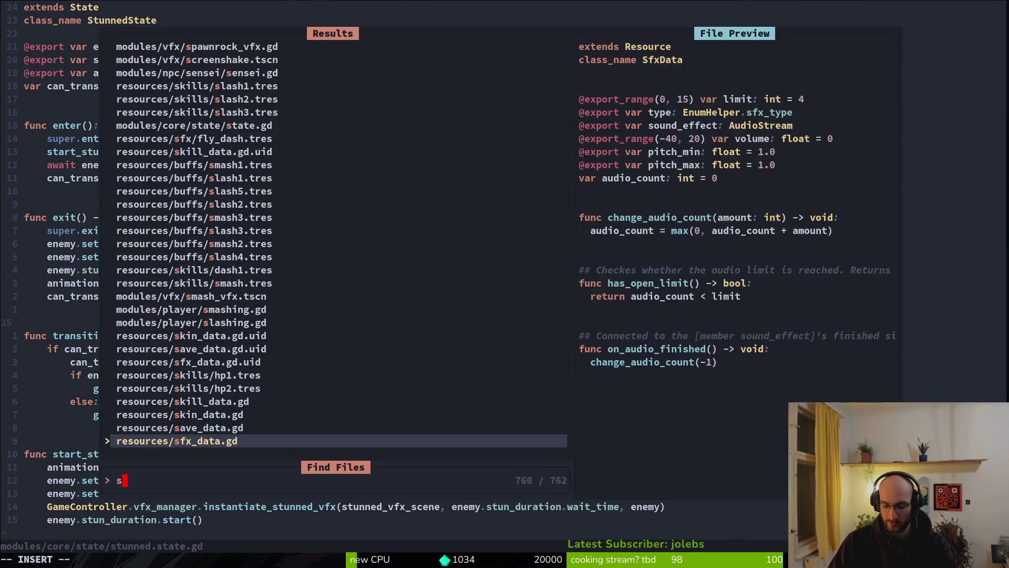
key("BackSpace")
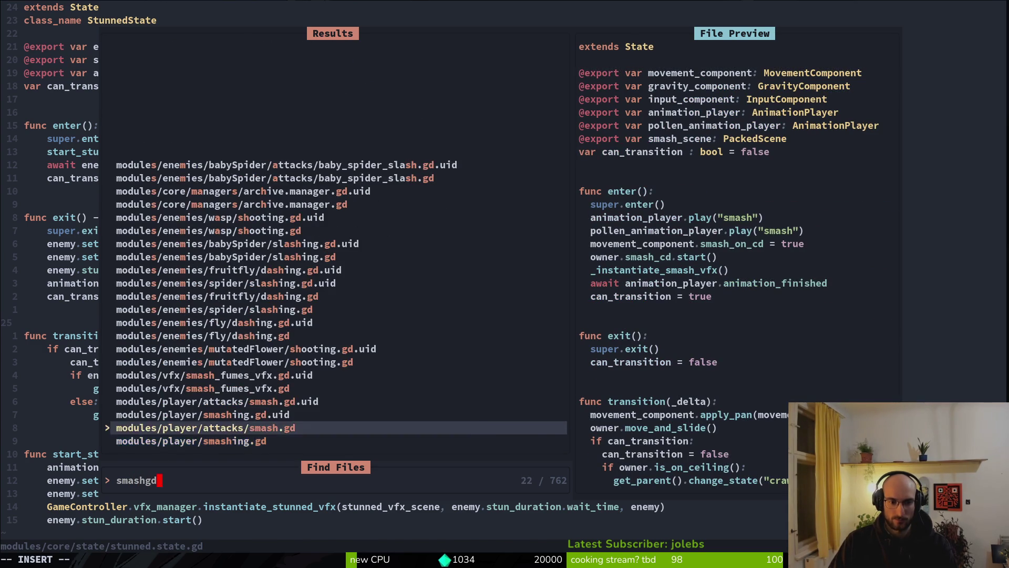
key("Return")
key("j")
key("j")
key("j")
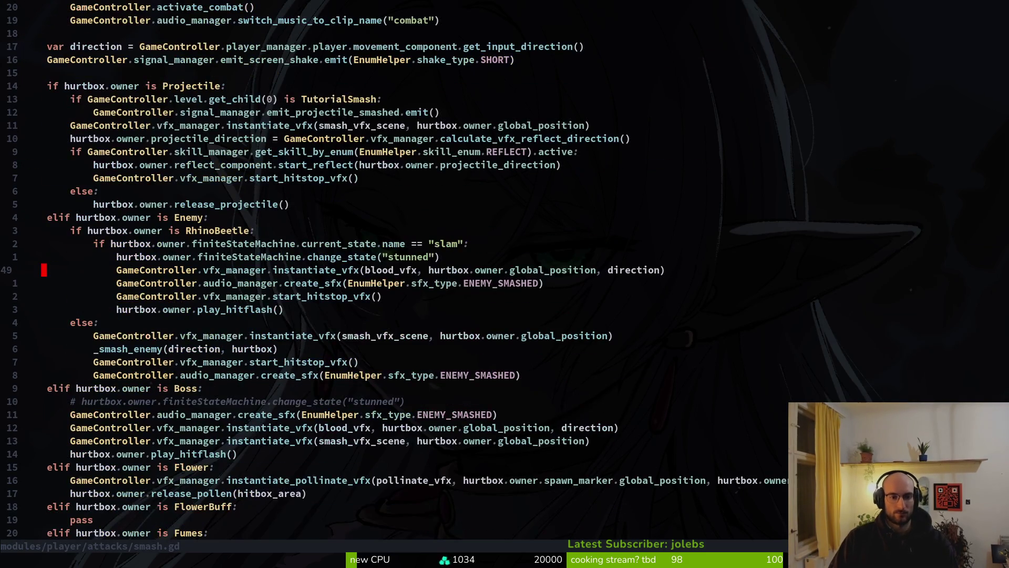
key("shift+v")
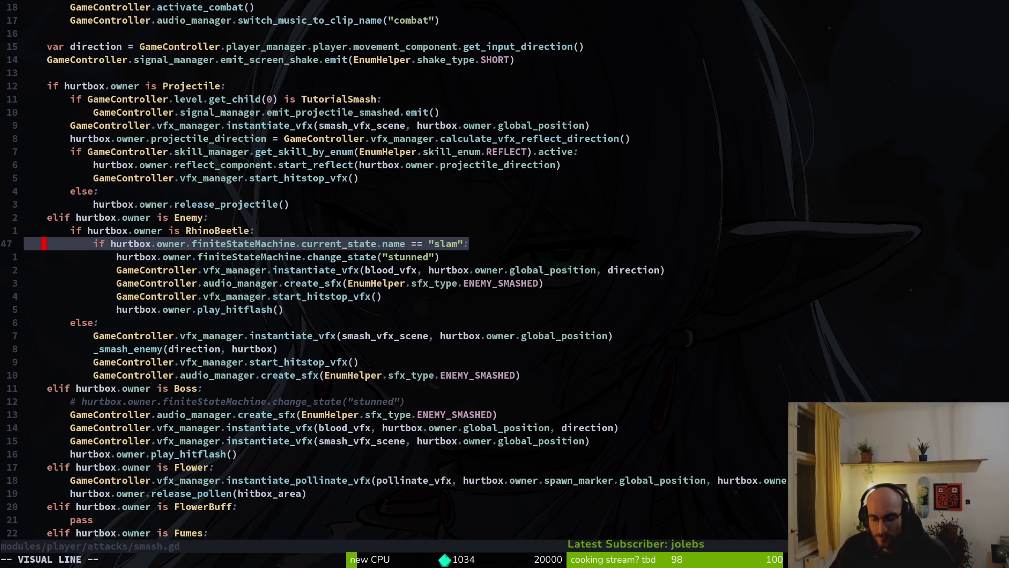
Search the file finder for slam and stunned files, then clear the query.
key("space")
key("f")
key("f")
key("Escape")
key("space")
key("f")
key("f")
type("slam")
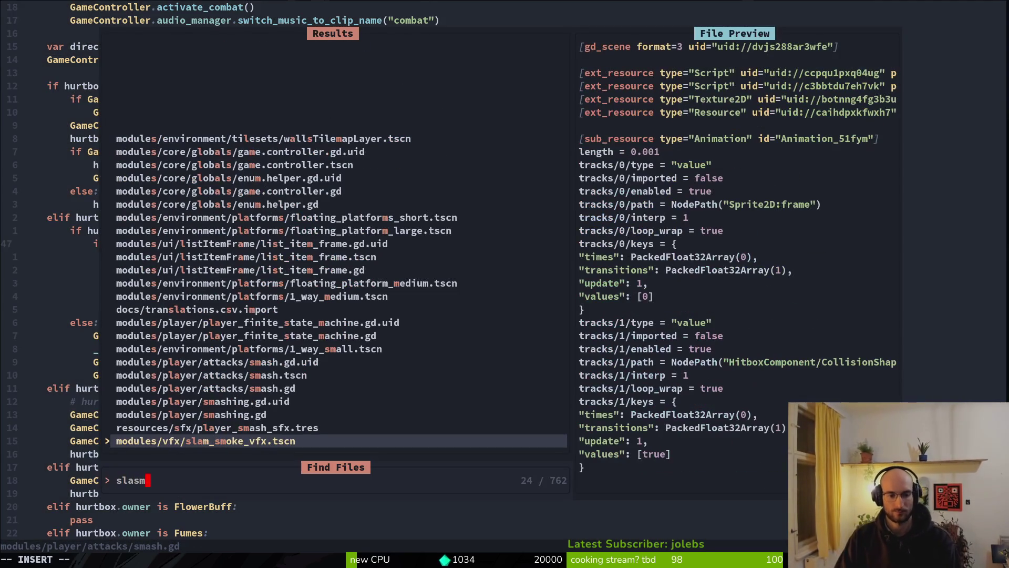
key("BackSpace")
type("m")
key("BackSpace")
key("BackSpace")
key("BackSpace")
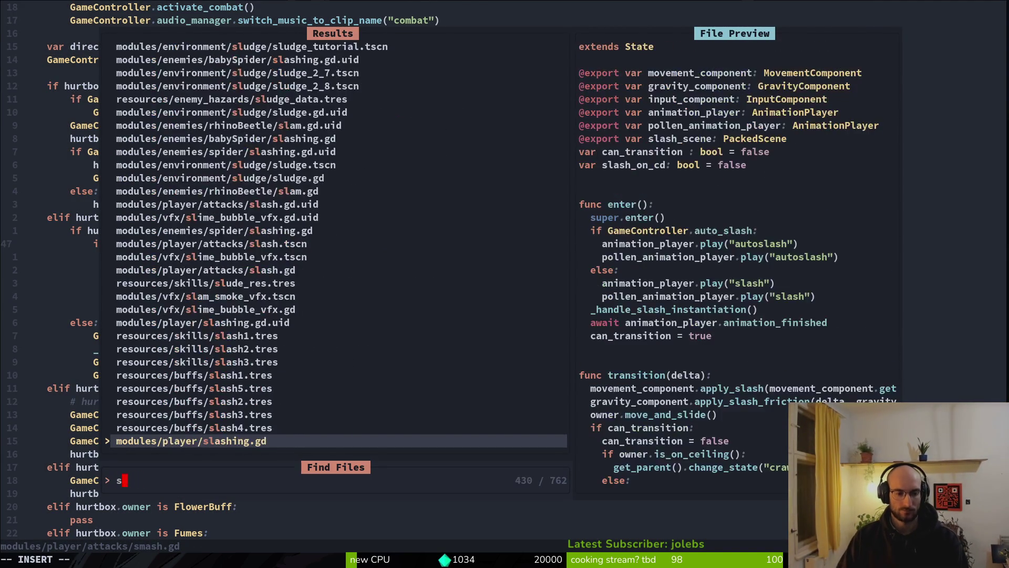
type("tun")
key("BackSpace")
key("BackSpace")
key("BackSpace")
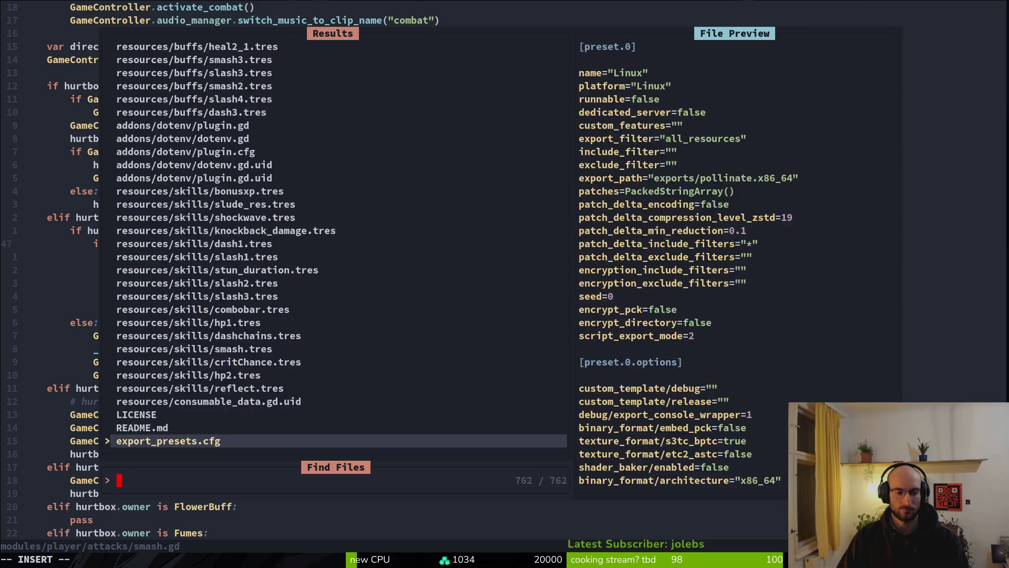
Open the rhino beetle's stunned.gd, add can_transition = false in exit(), and save.
type("rhinobe")
key("Return")
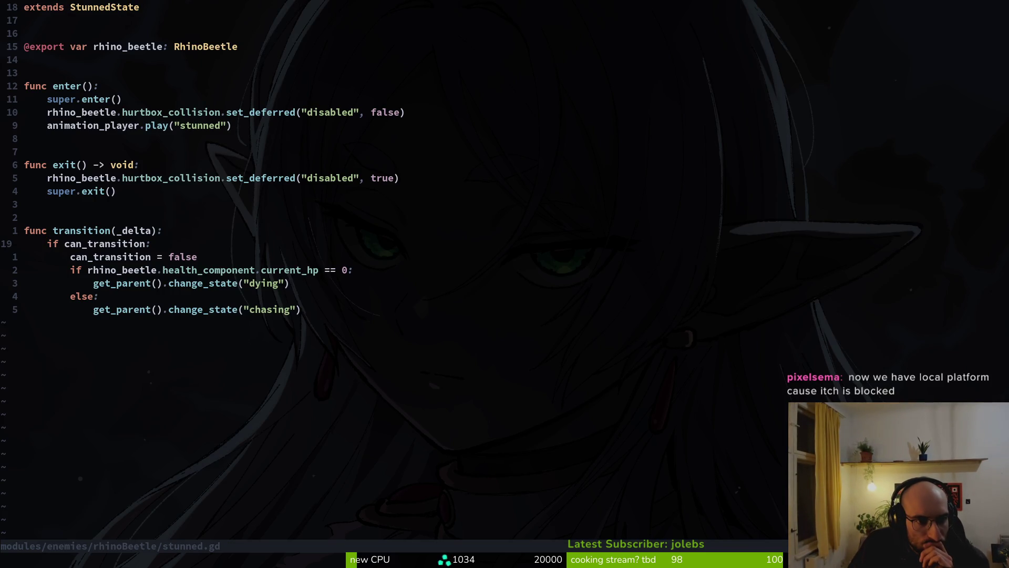
key("k")
key("k")
key("k")
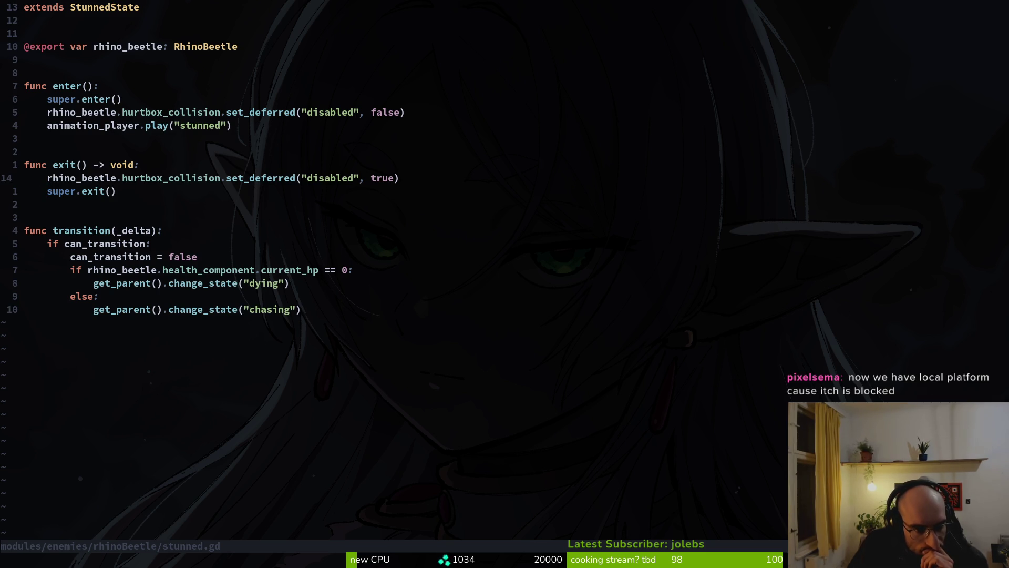
type("o")
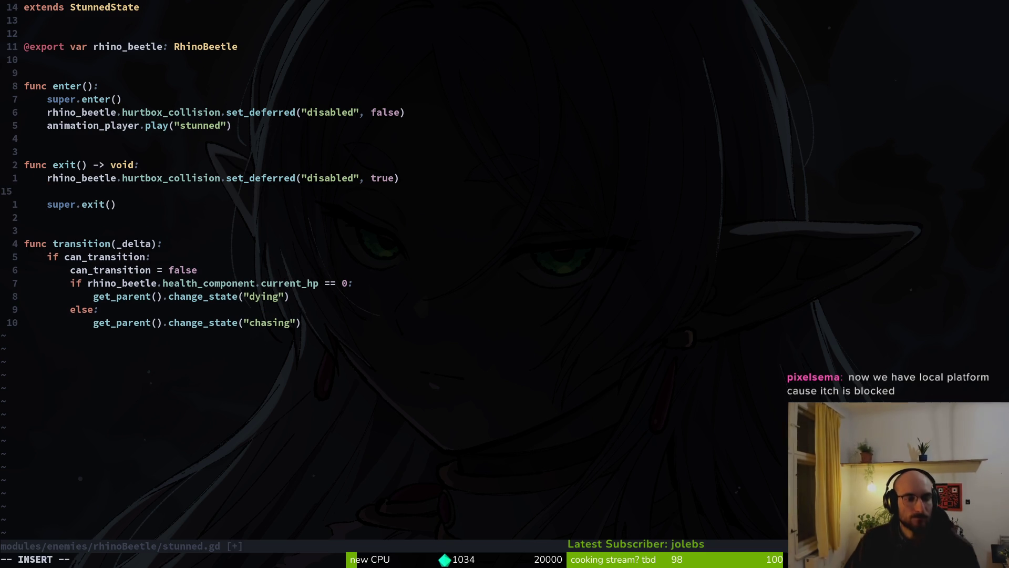
type("can")
key("Return")
type("= false")
key("Escape")
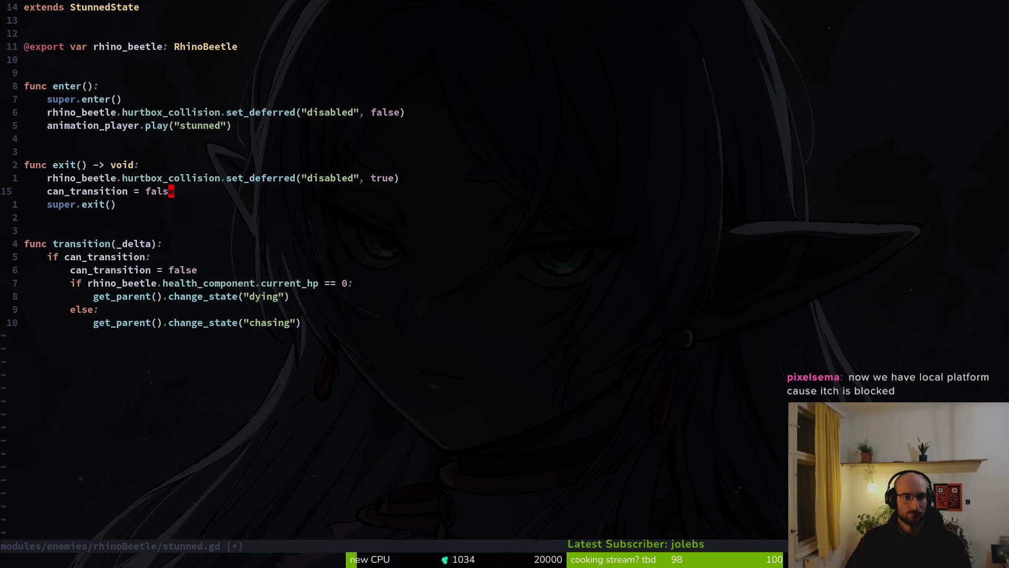
type(":w")
key("Return")
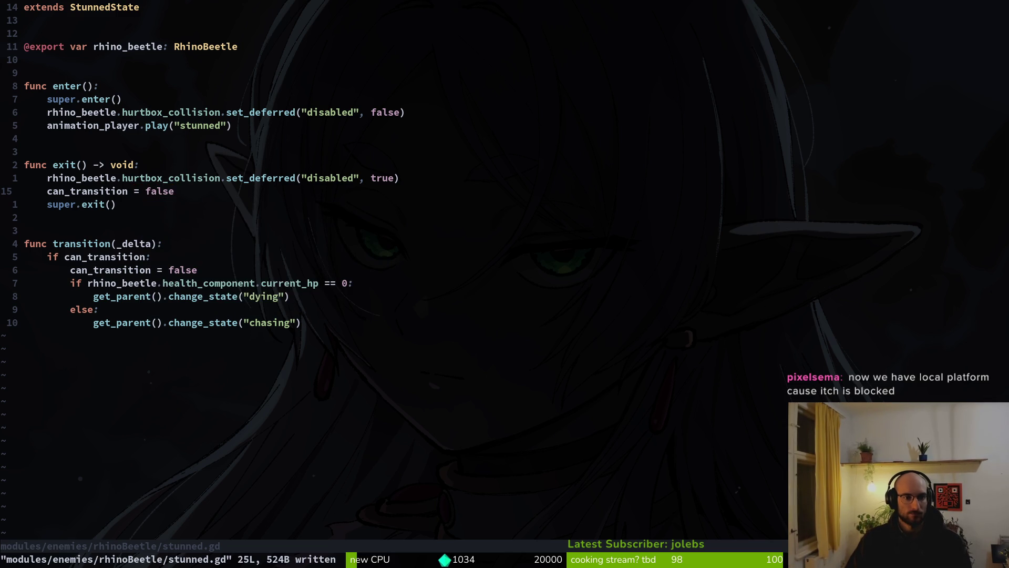
Search the file finder for 'stustate', then dismiss it.
key("space")
key("f")
key("f")
type("stustate")
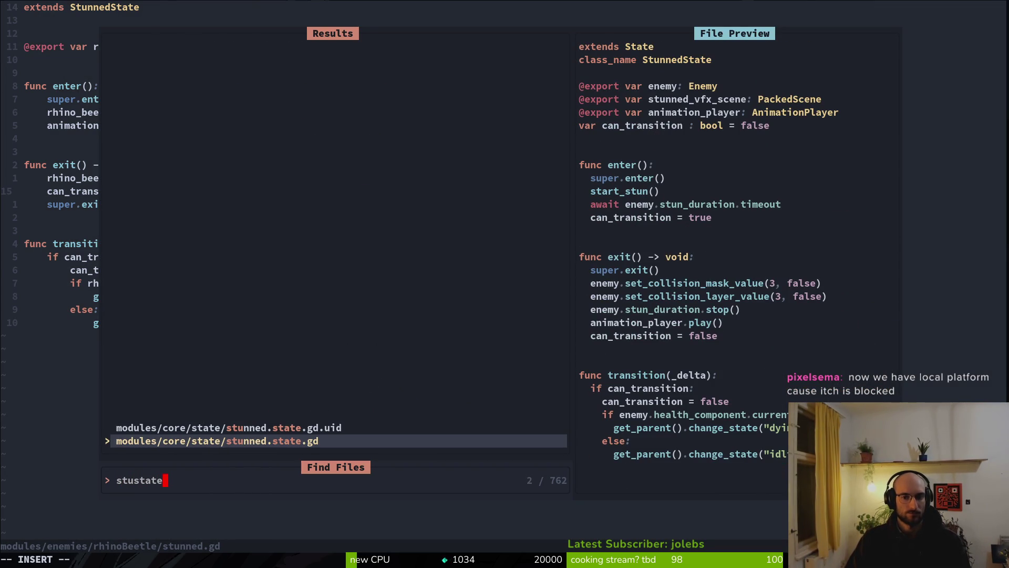
key("Escape")
key("Escape")
Delete the can_transition = false line and save stunned.gd.
key("shift+v")
type("d:w")
key("Return")
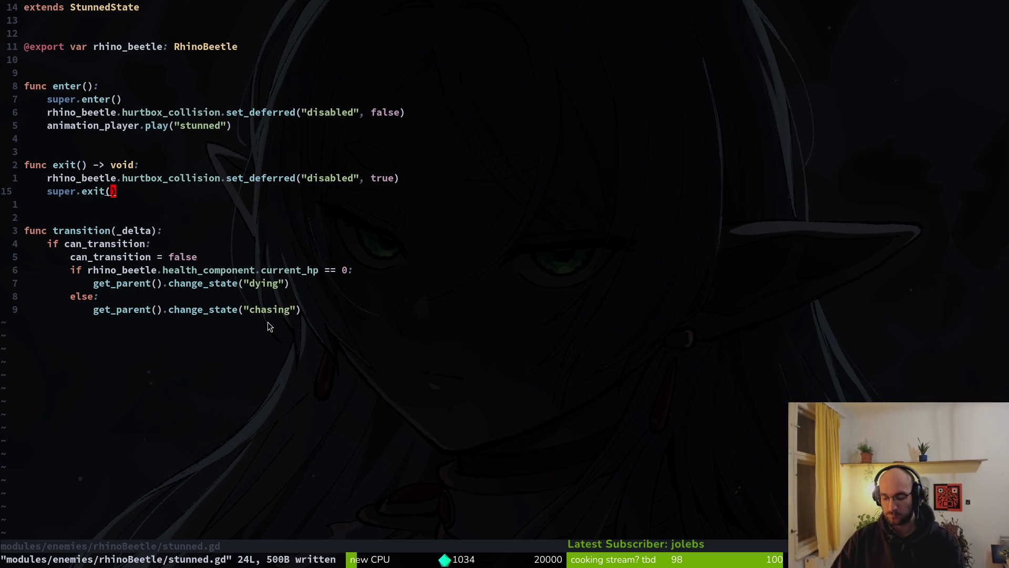
Review the stunned.gd transition code to dying and chasing, then return to Godot.
key("j")
key("j")
key("k")
key("k")
key("j")
key("j")
key("k")
key("j")
key("k")
key("j")
key("j")
key("k")
key("j")
key("k")
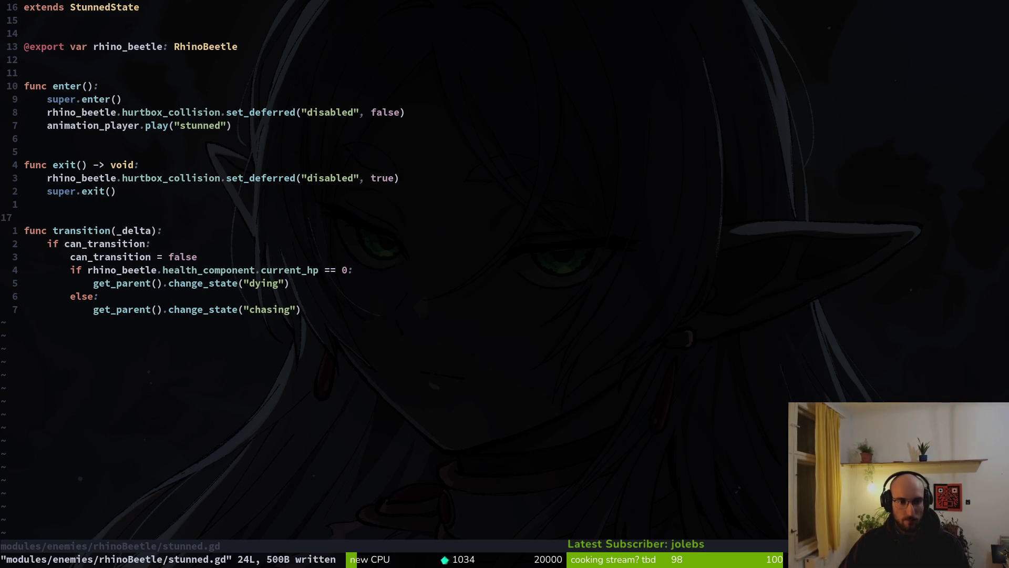
key("alt+Tab")
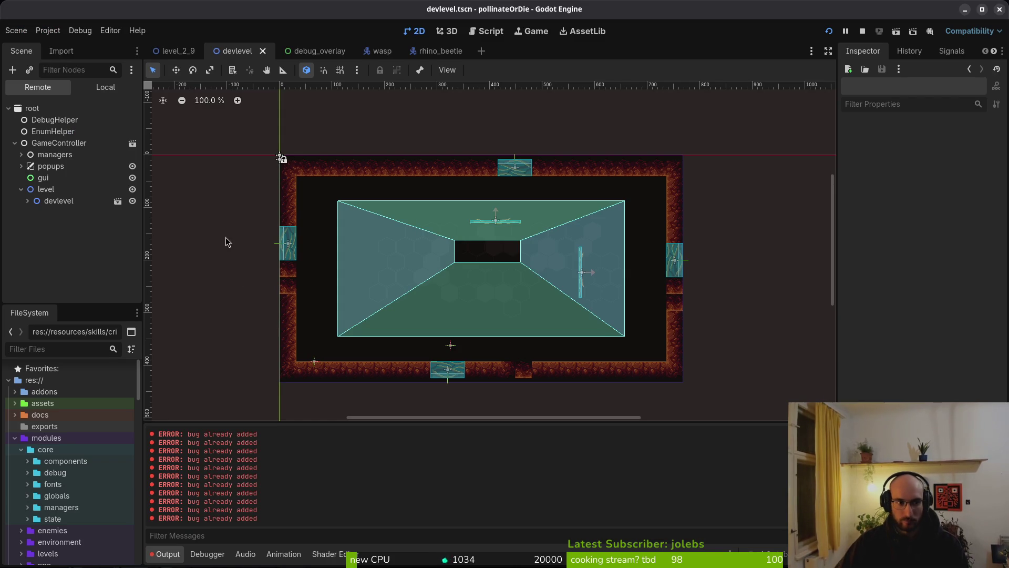
Collapse level and GameController in the Remote tree, view the rhino_beetle scene, then return to Neovim's file finder.
left_click(21, 189)
left_click(14, 143)
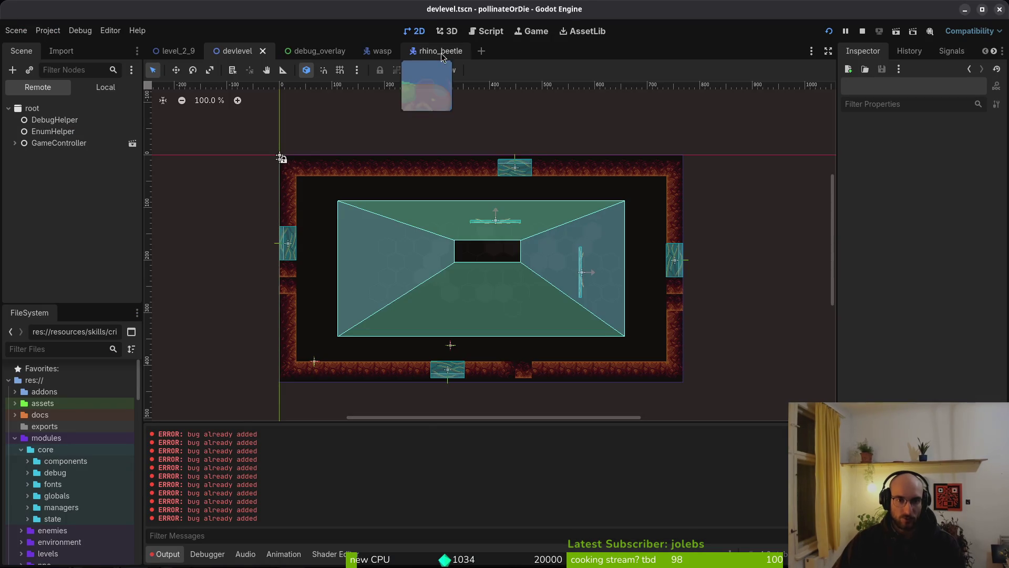
left_click(441, 51)
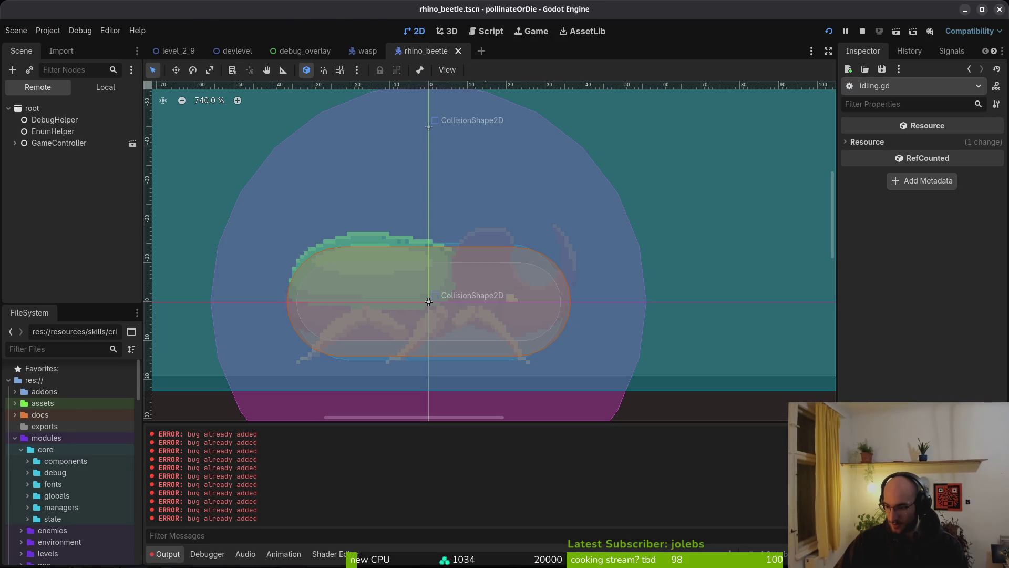
key("alt+Tab")
left_click(251, 283)
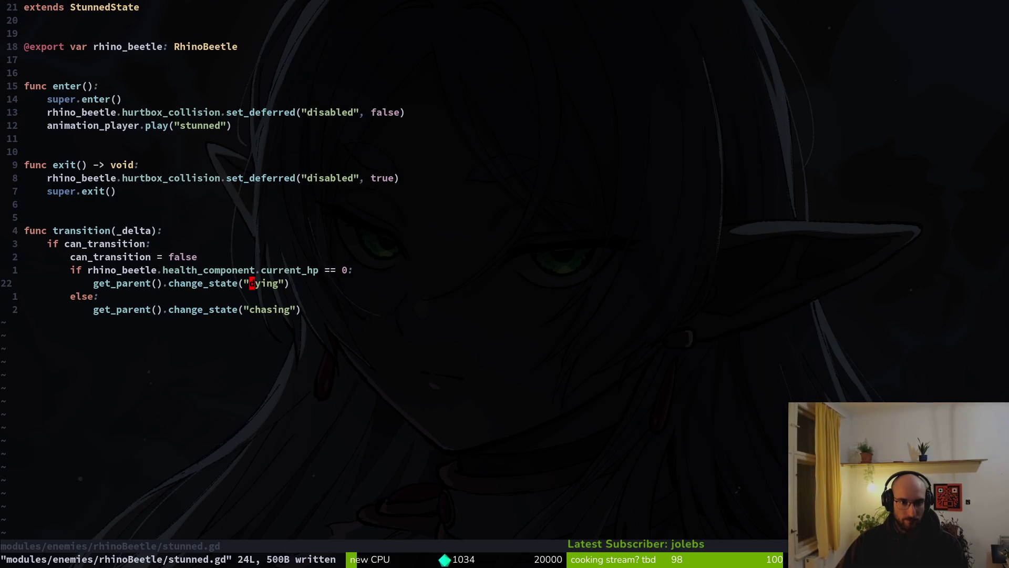
key("space")
Open state.gd, then finite_state_machine.gd, through the file finder.
key("f")
key("f")
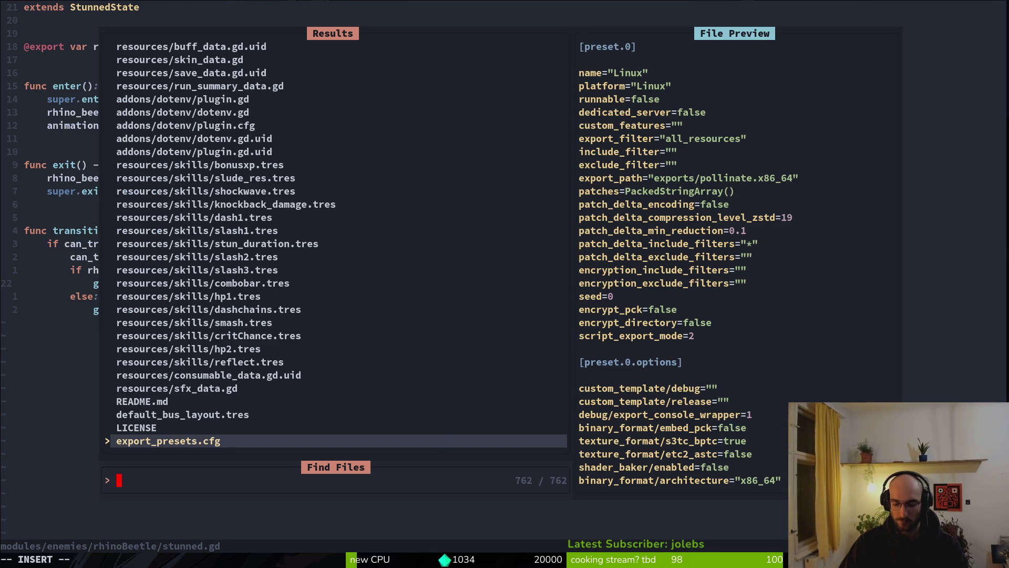
type("state")
key("Return")
key("space")
key("f")
key("f")
type("finstate")
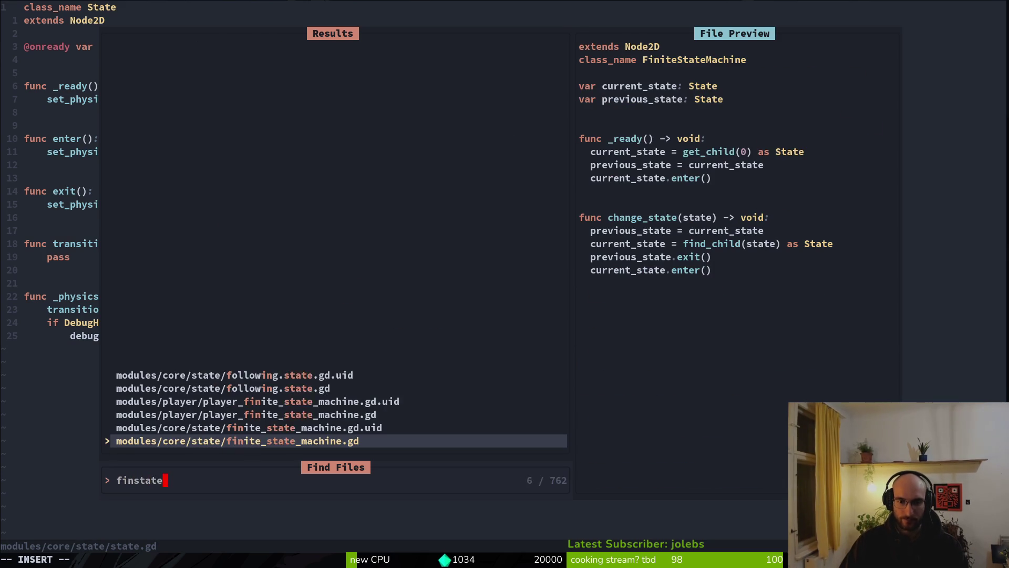
key("Return")
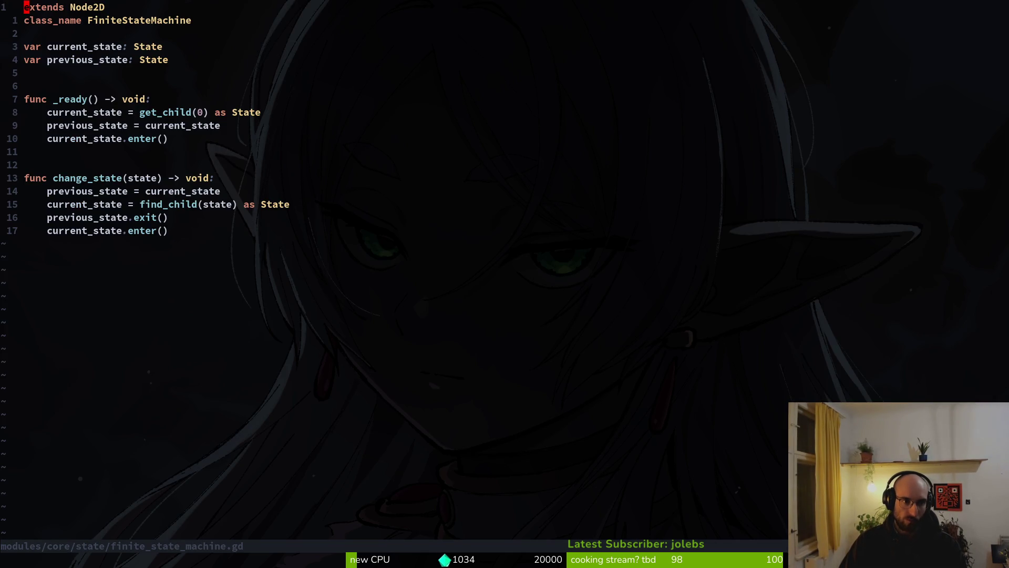
Move previous_state = current_state below current_state.enter() in change_state.
key("j")
key("j")
key("j")
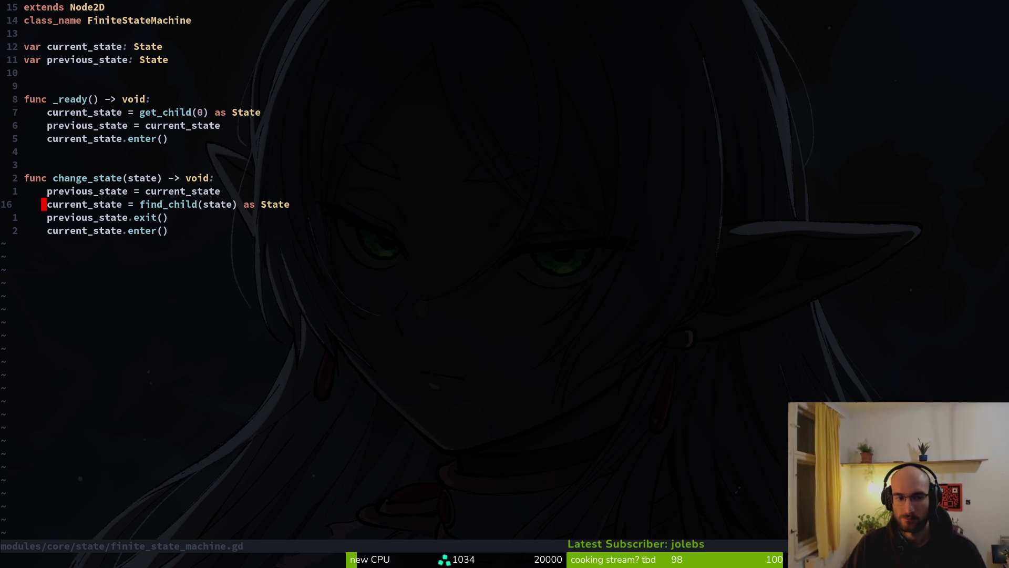
key("j")
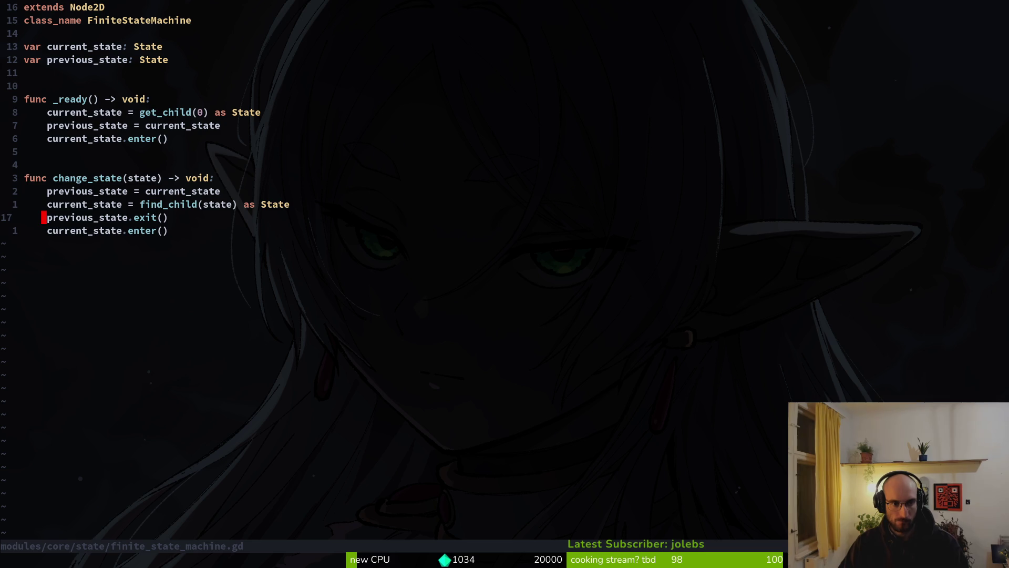
key("k")
key("k")
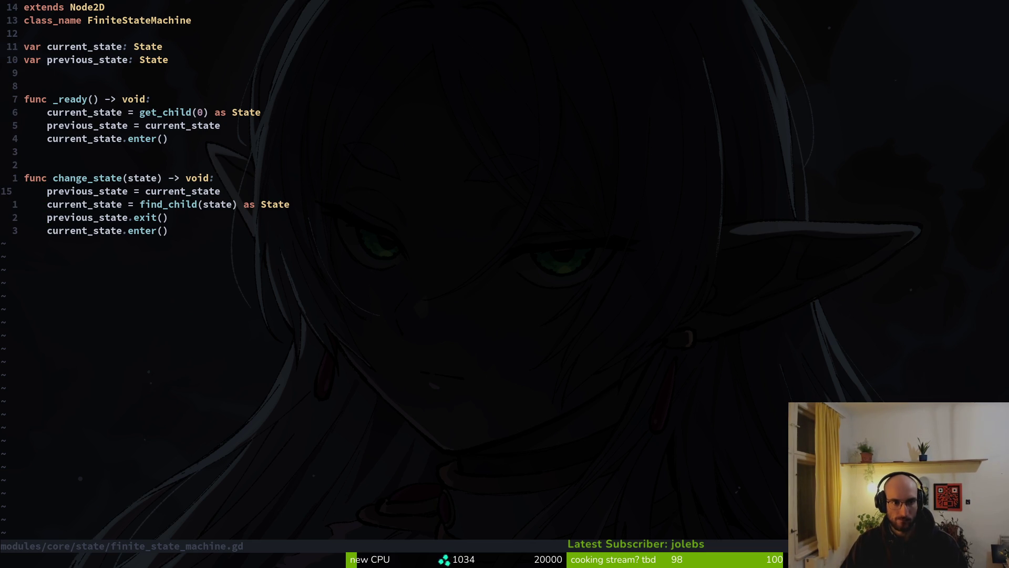
key("u")
key("u")
key("u")
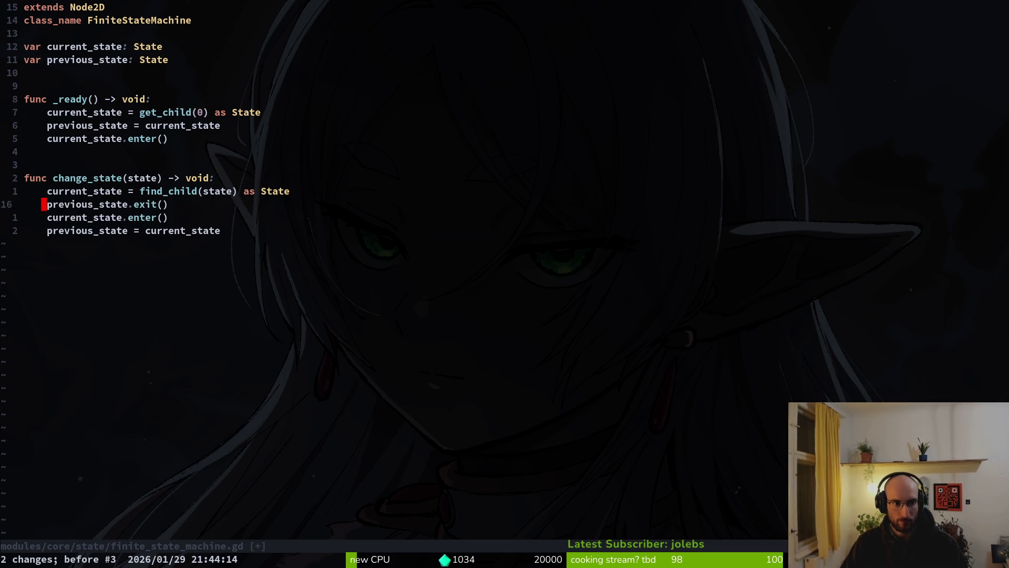
Compare old and new change_state line orders with undo/redo, keep the new order, and start the playtest.
key("u")
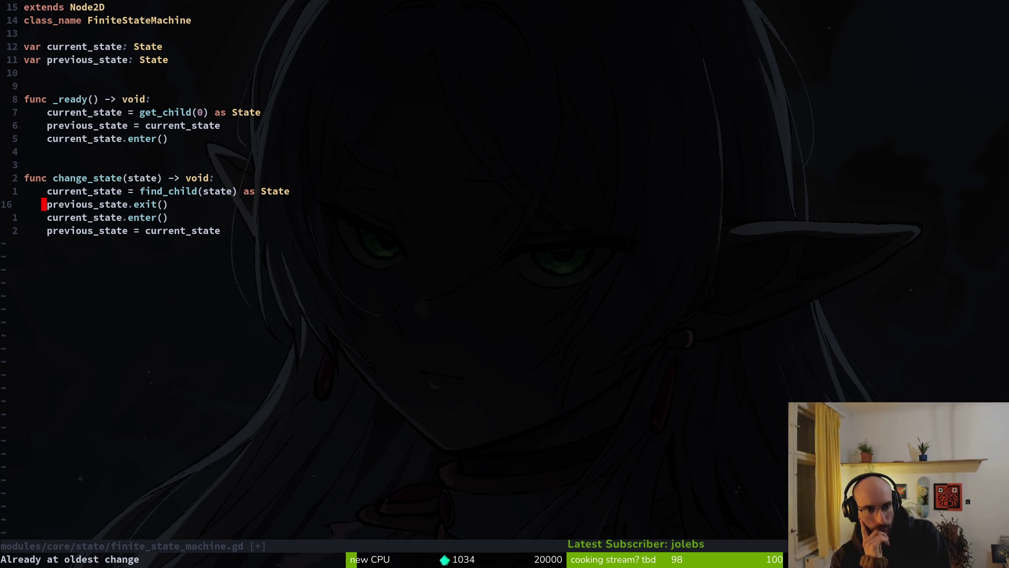
key("ctrl+r")
key("ctrl+r")
key("ctrl+r")
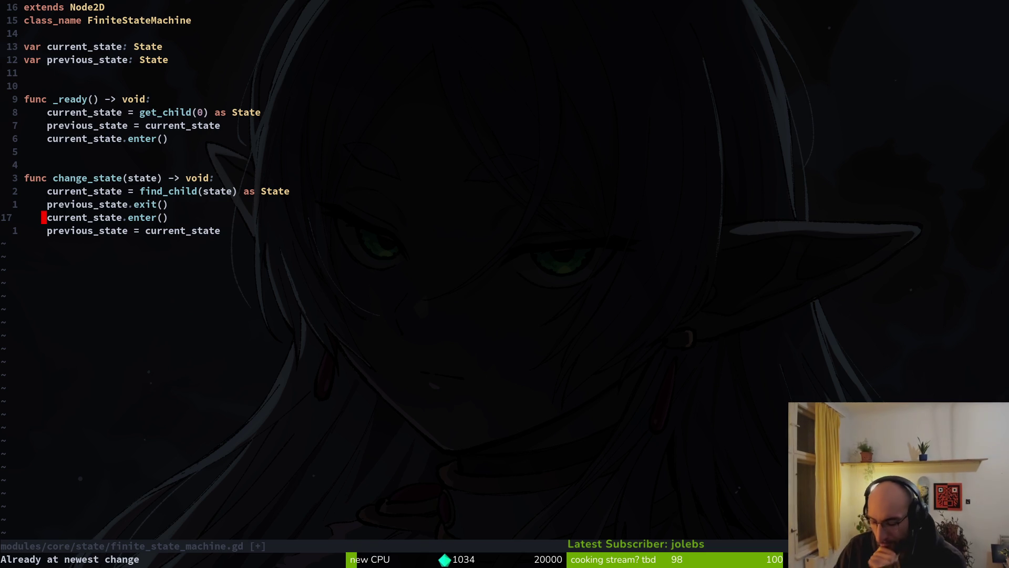
key("k")
key("j")
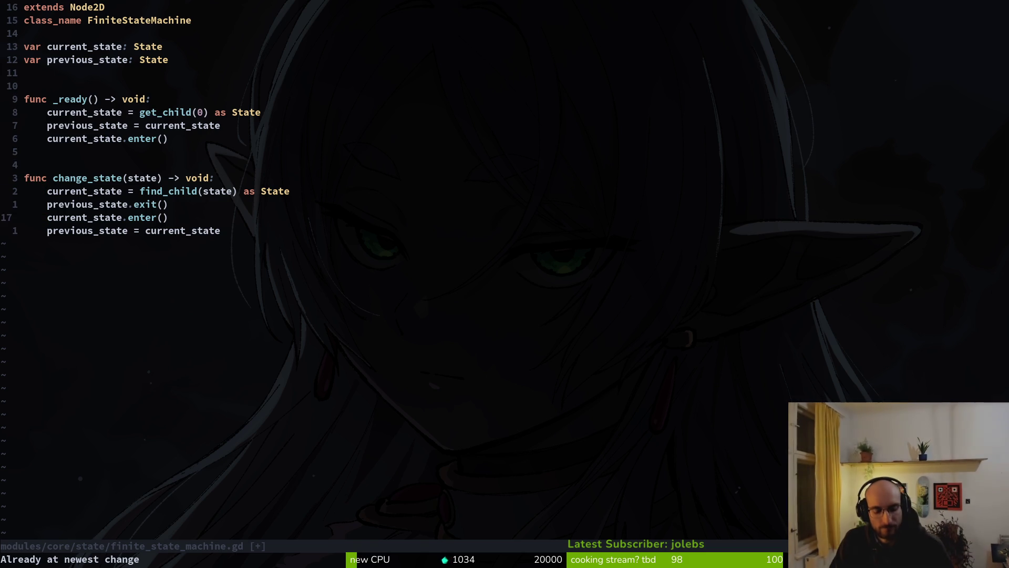
key("u")
key("u")
key("ctrl+r")
key("ctrl+r")
key("ctrl+r")
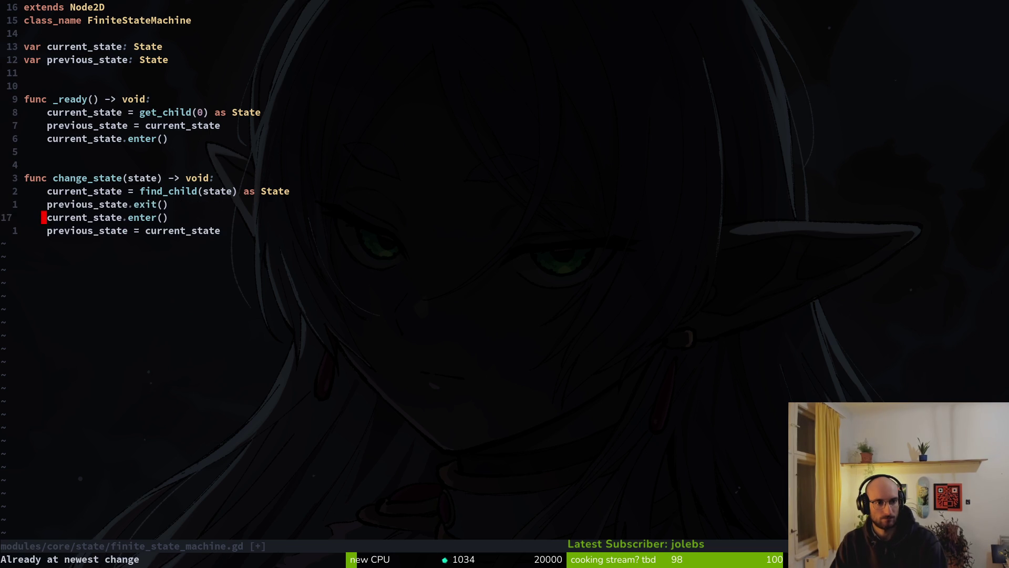
key("k")
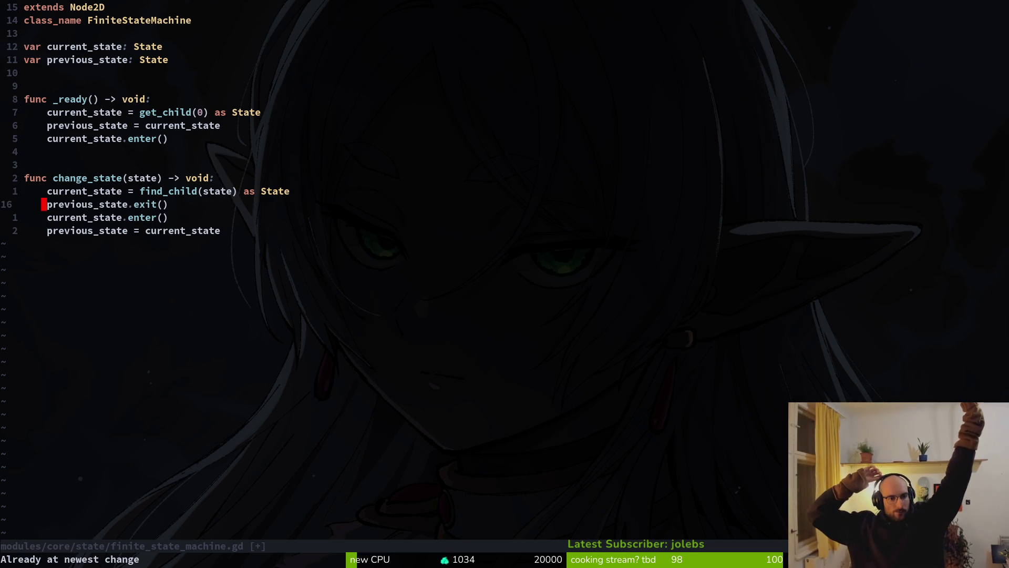
key("alt+Tab")
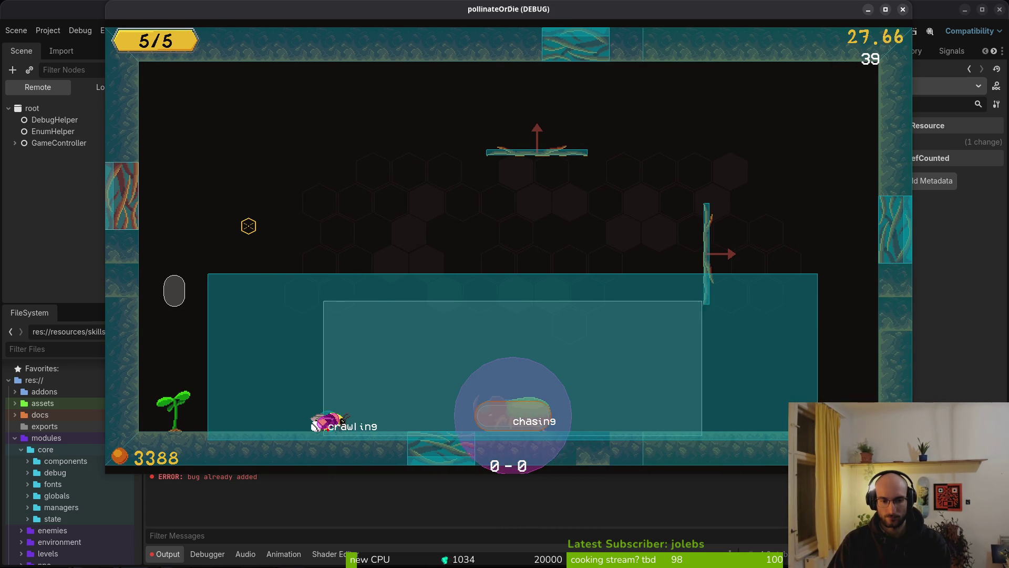
Leave the game, go back to Neovim via Godot, and bring up the file finder.
key("alt+Tab")
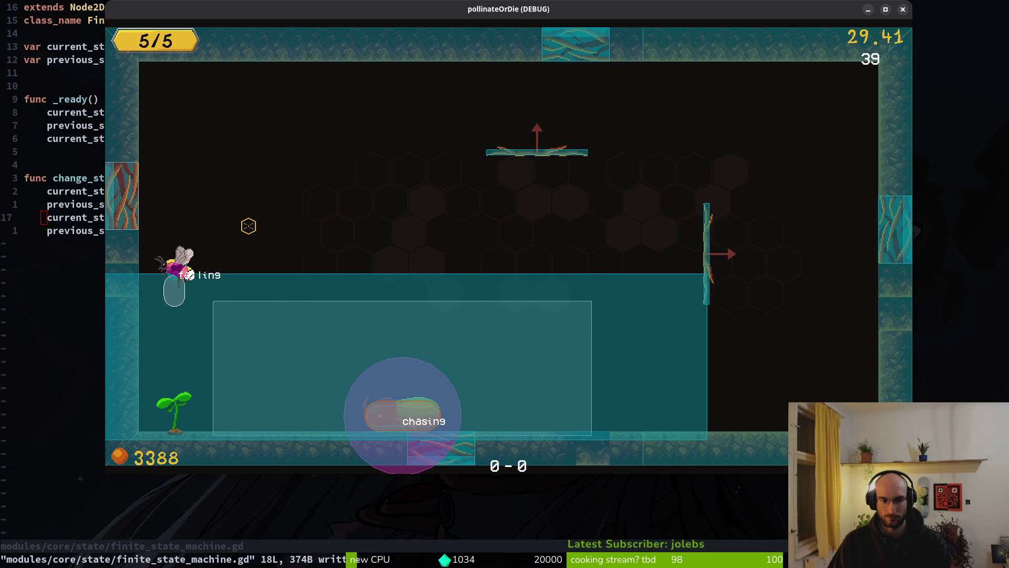
key("alt+Tab")
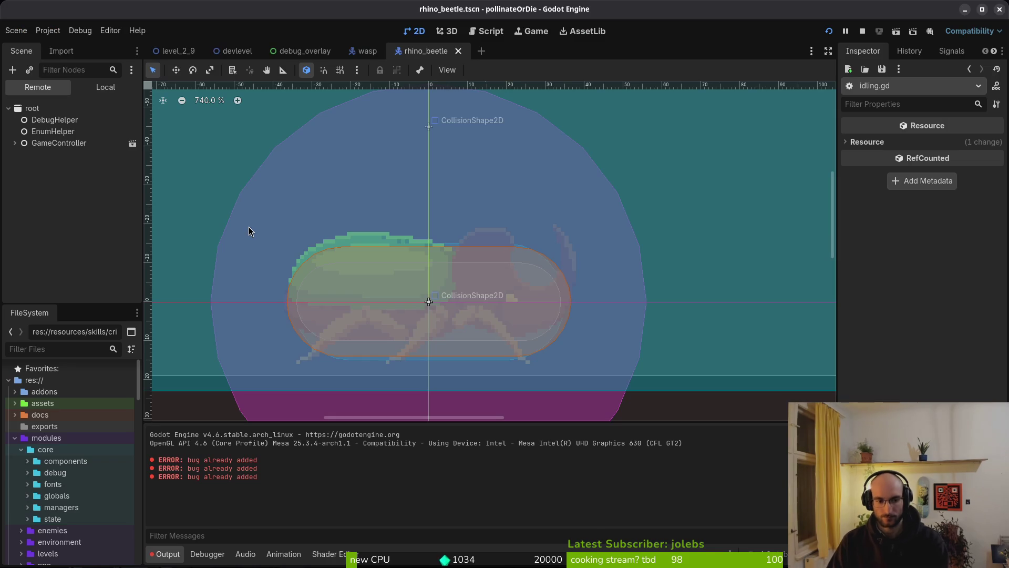
key("alt+Tab")
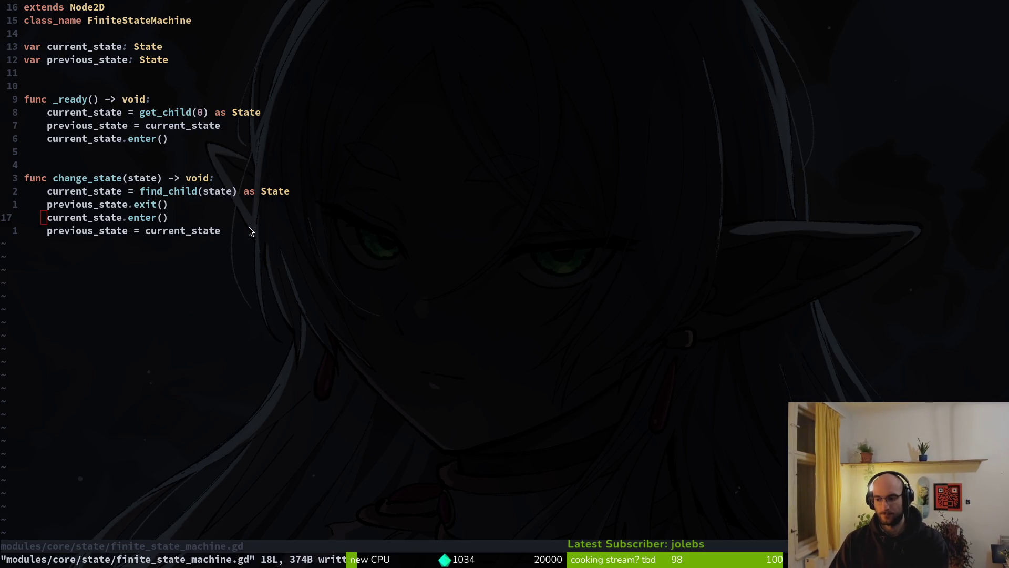
key("space")
Add print_debug("defing") after super.enter() in defending.gd, save, and run the game.
key("f")
key("f")
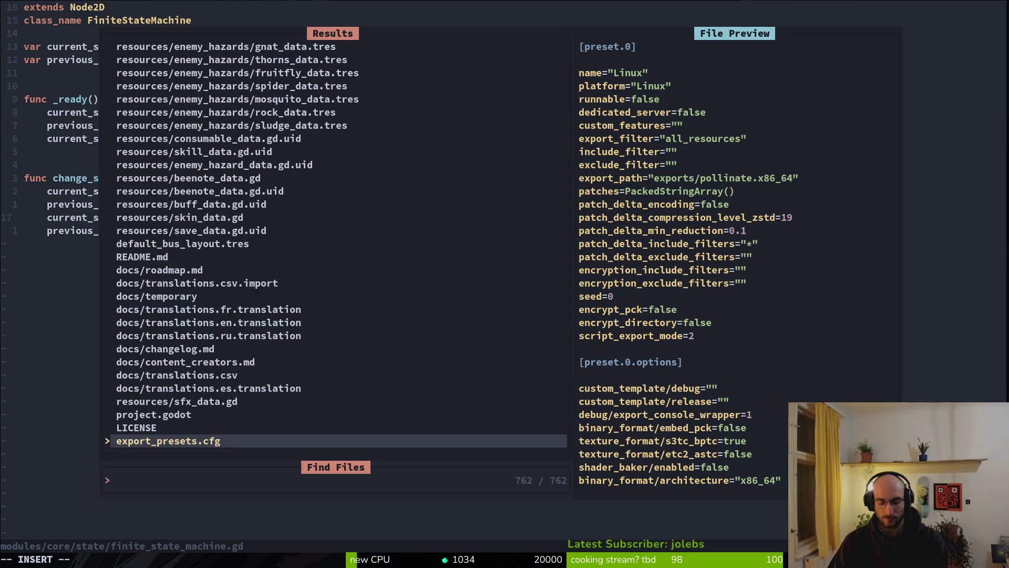
type("defen")
key("Return")
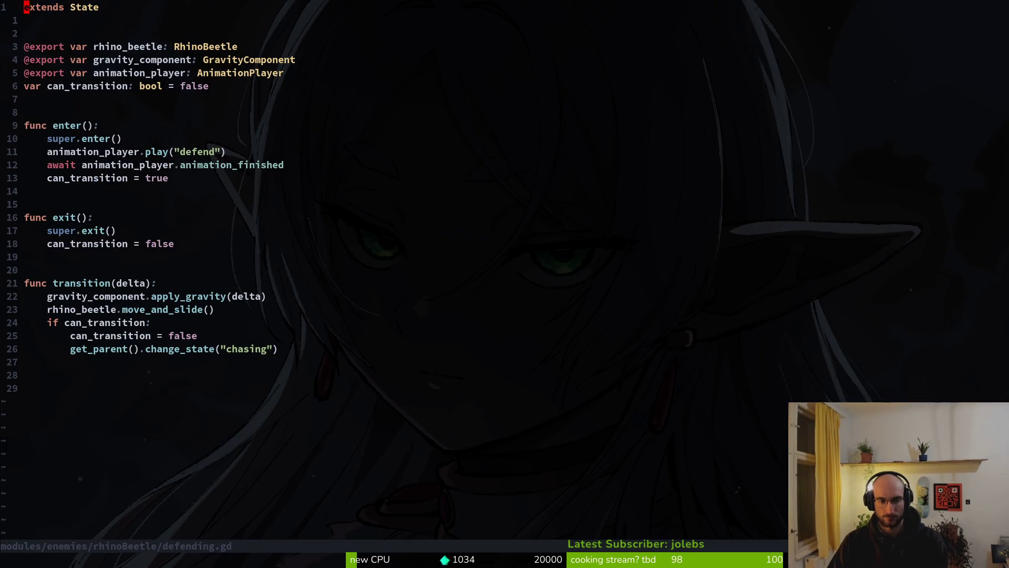
type("6j5j2k")
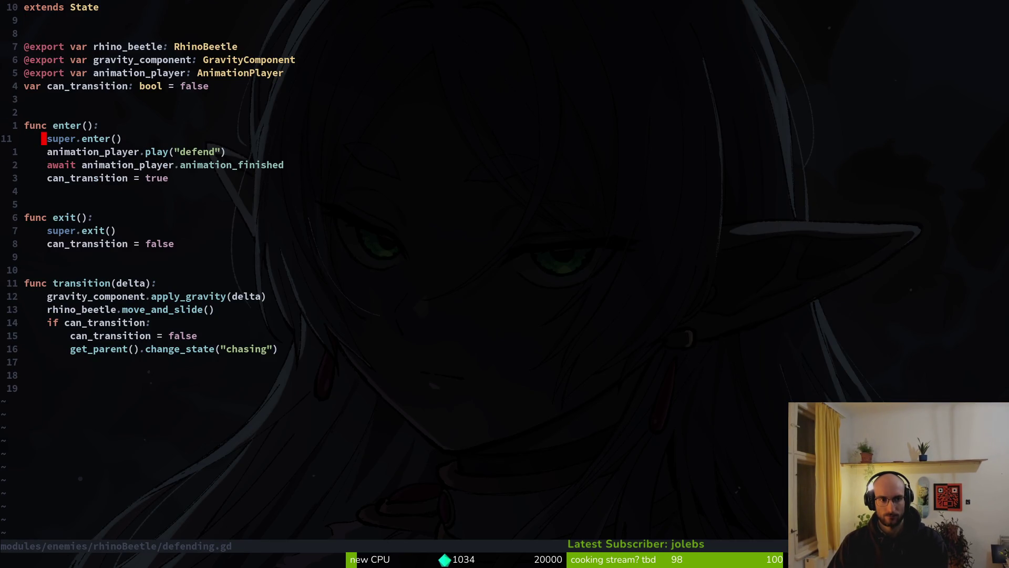
type("opr")
key("Return")
type("\"defing\"")
key("Escape")
type(":w")
key("Return")
key("alt+Tab")
key("alt+Tab")
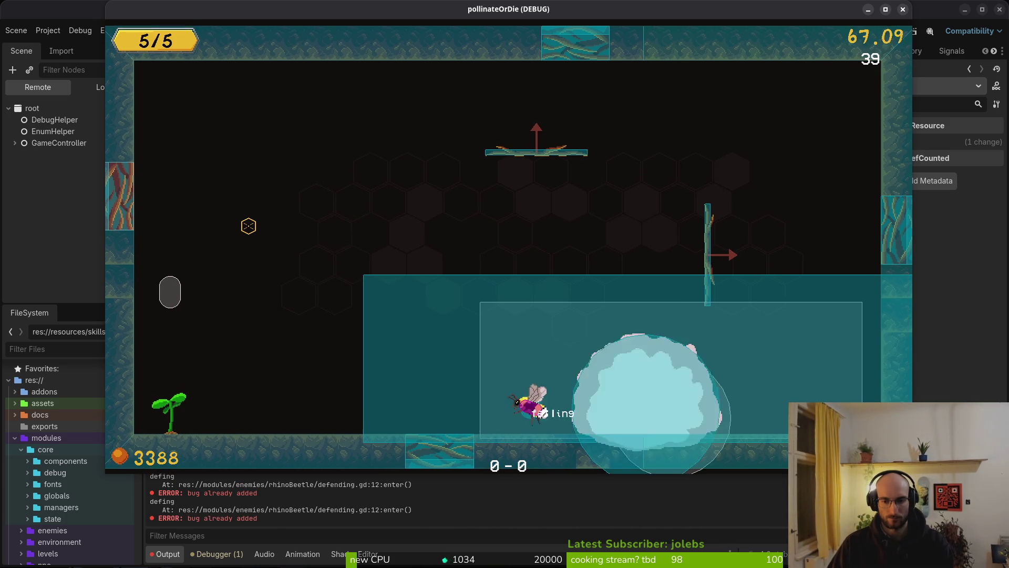
Pause the playtest, return to Neovim, and bring up the project file finder.
key("Escape")
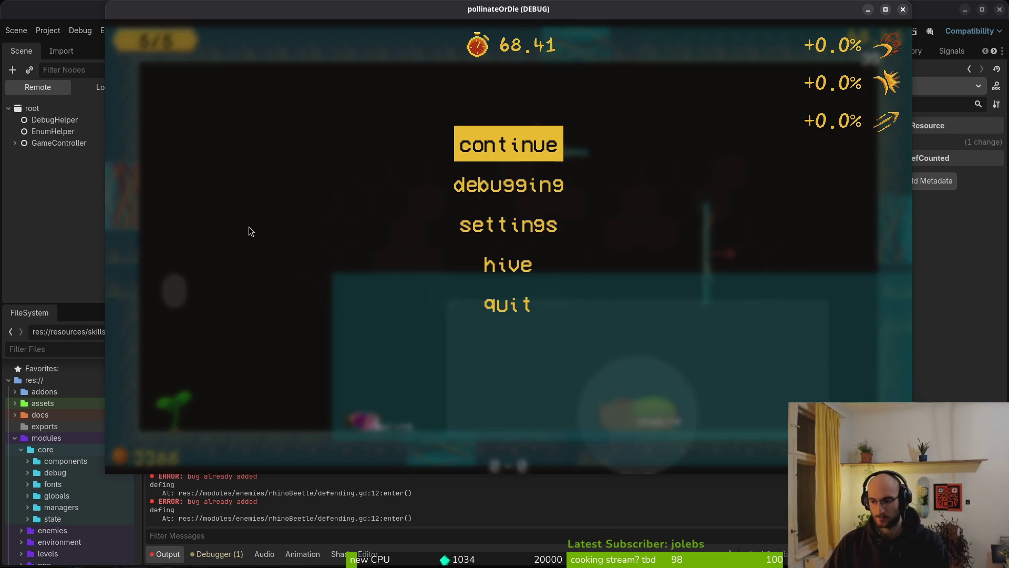
key("alt+Tab")
key("space")
key("f")
key("f")
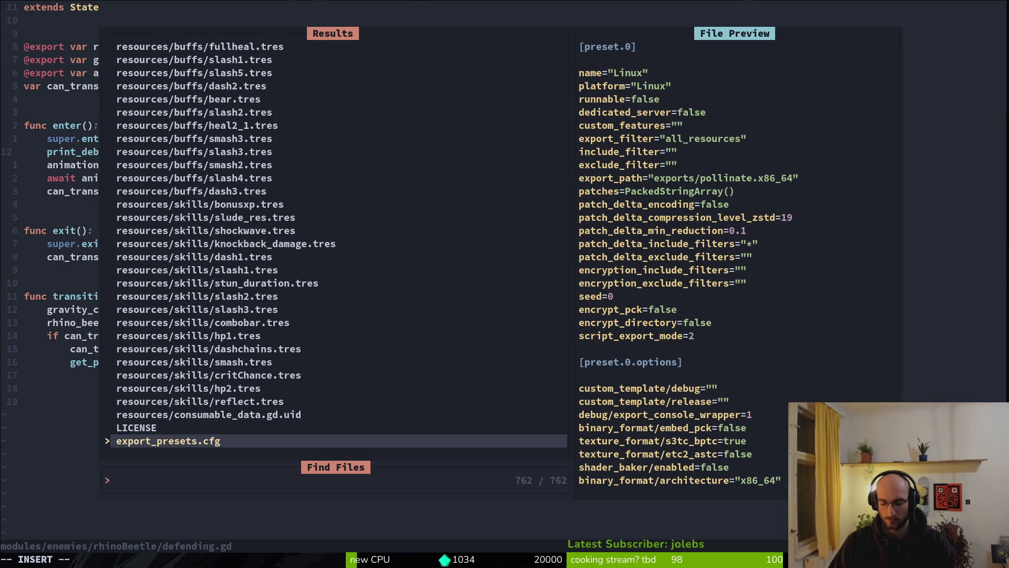
Open rhino_beetle.gd and duplicate the armor_fx_hurtbox line as armor_fx_hurtbox_collision.
type("rhinob")
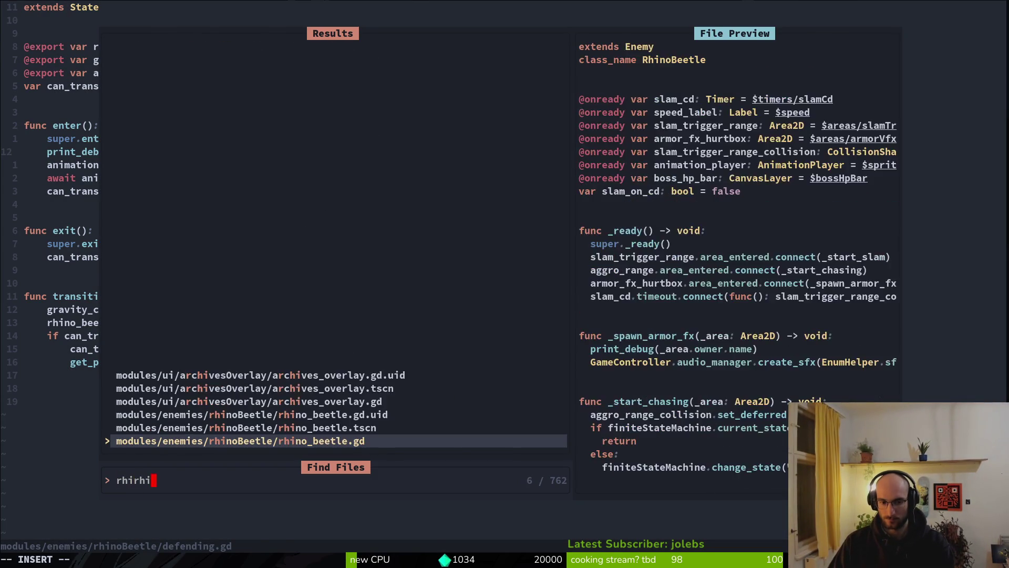
key("Return")
key("k")
key("k")
key("k")
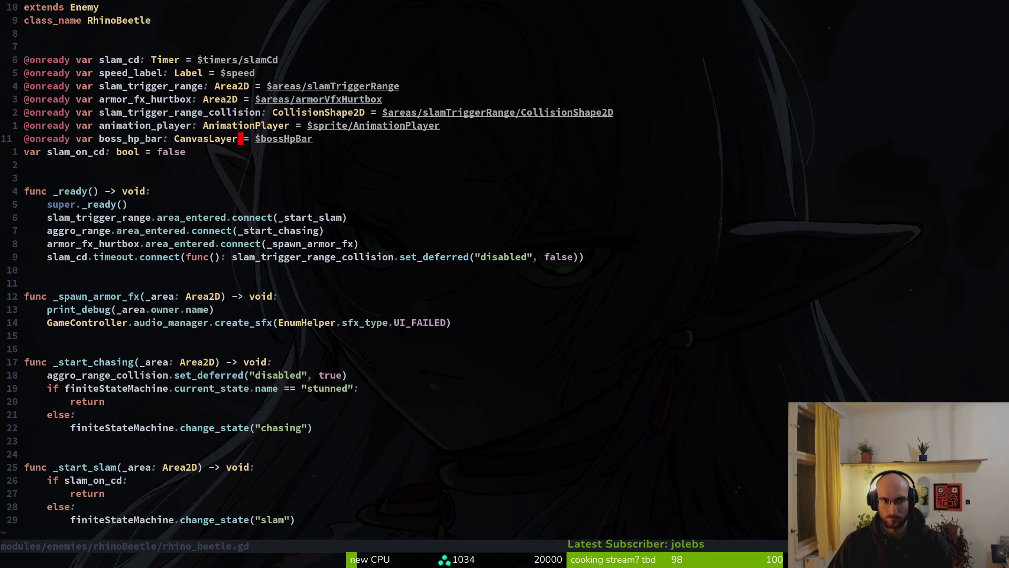
key("y")
key("y")
key("p")
key("w")
key("w")
key("w")
type("i_collision")
key("Escape")
Change the duplicated variable's type to CollisionShape2D and save.
key("w")
key("w")
type("cwCol")
key("Return")
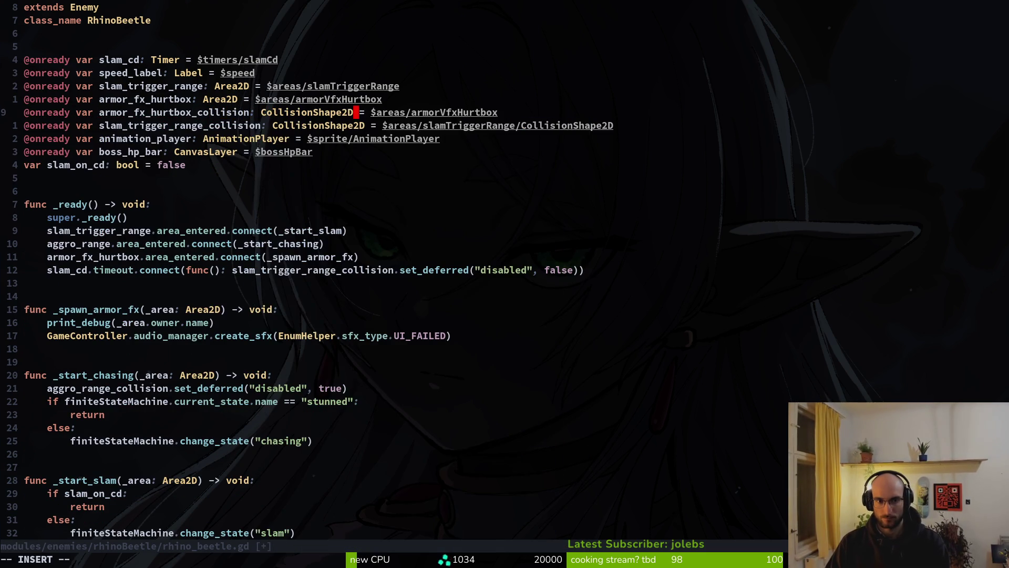
key("Escape")
type(":w")
key("Return")
Complete its node path to $areas/armorVfxHurtbox/CollisionShape2D and save rhino_beetle.gd.
key("w")
key("w")
key("w")
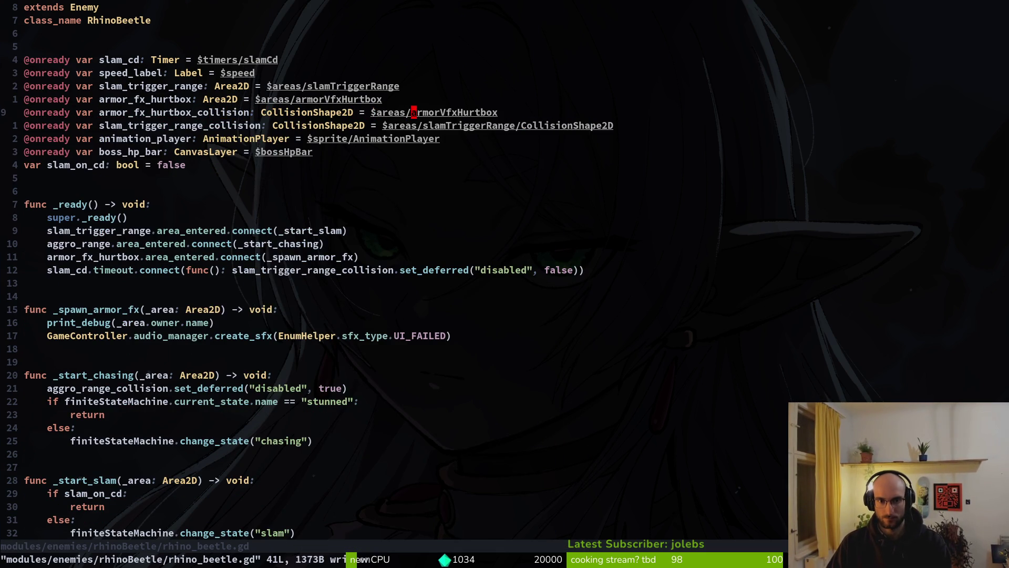
type("ACo")
key("Return")
key("Escape")
type(":w")
key("Return")
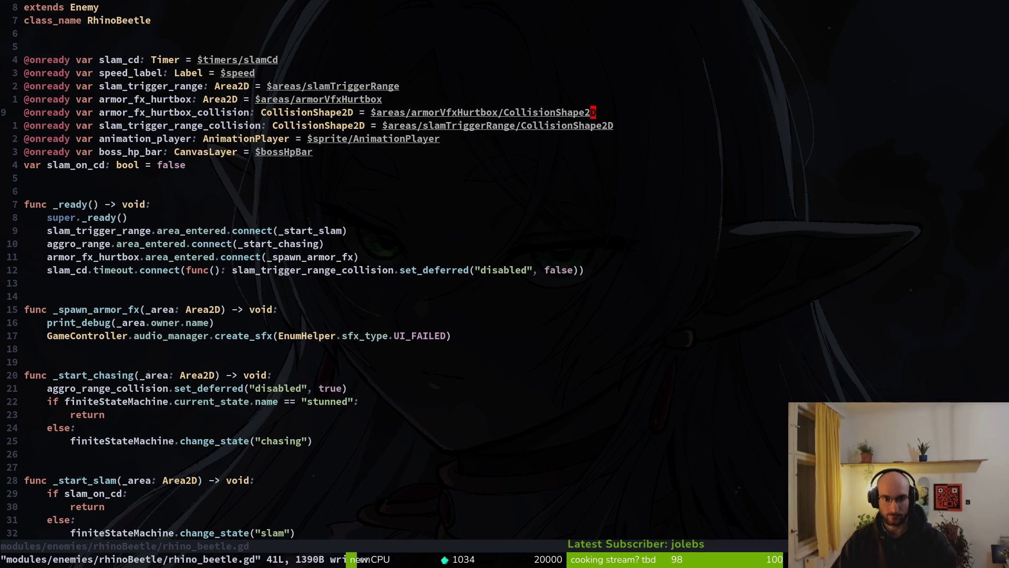
left_click(269, 286)
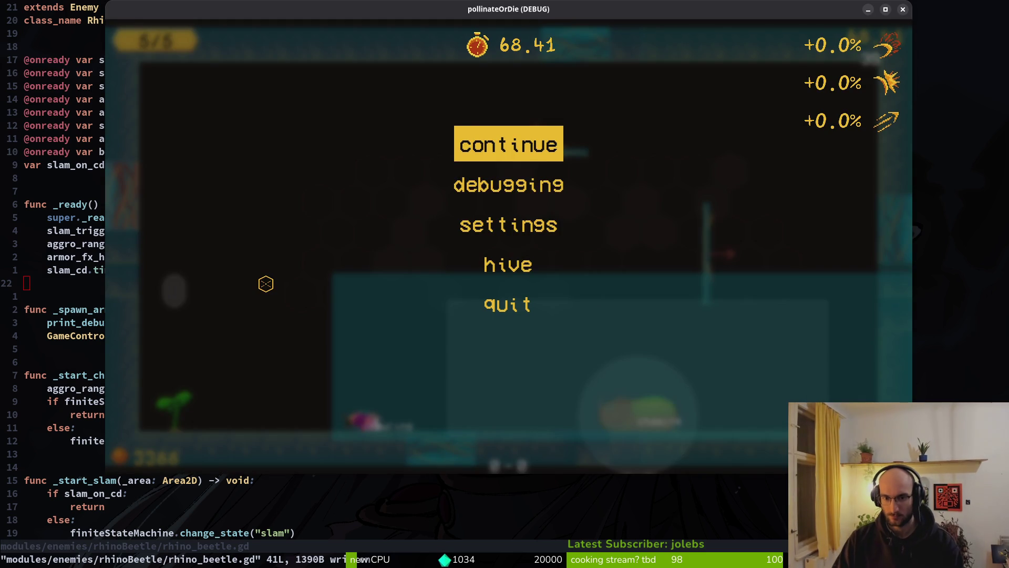
key("super+2")
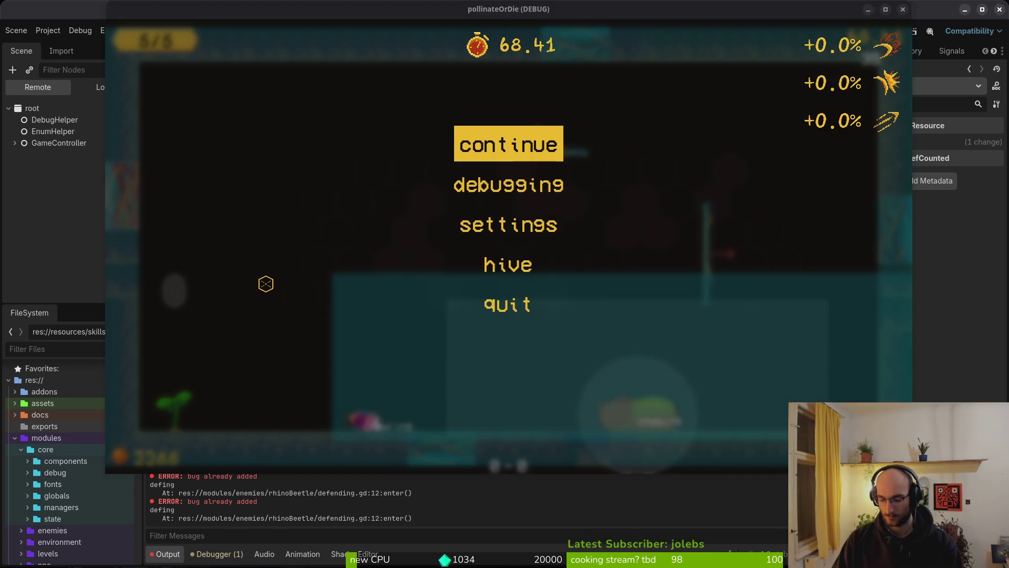
key("super+1")
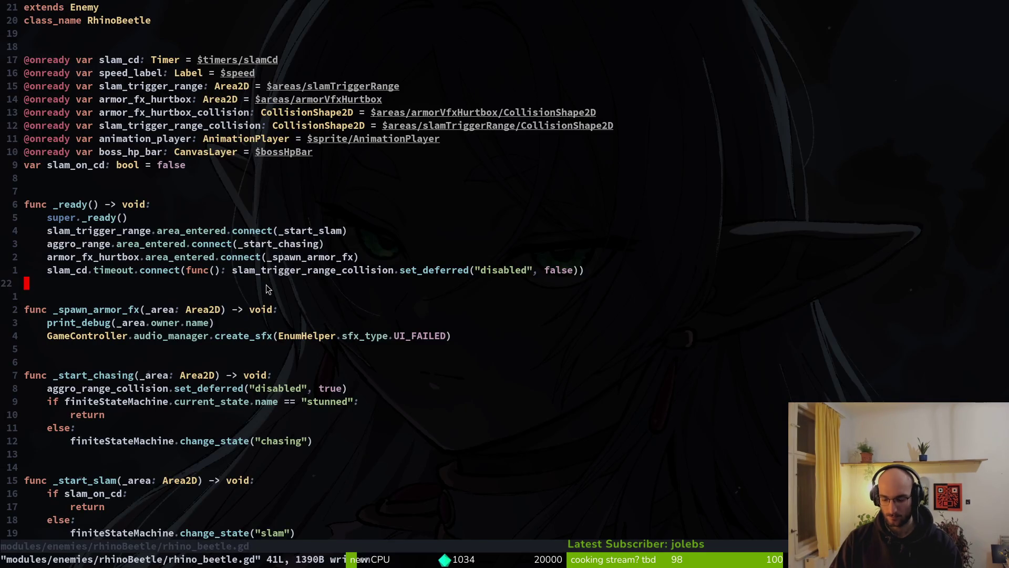
Find and open modules/player/attacks/smash.gd by searching 'smshgd' in the file finder.
key("space")
key("f")
key("f")
type("smshgd")
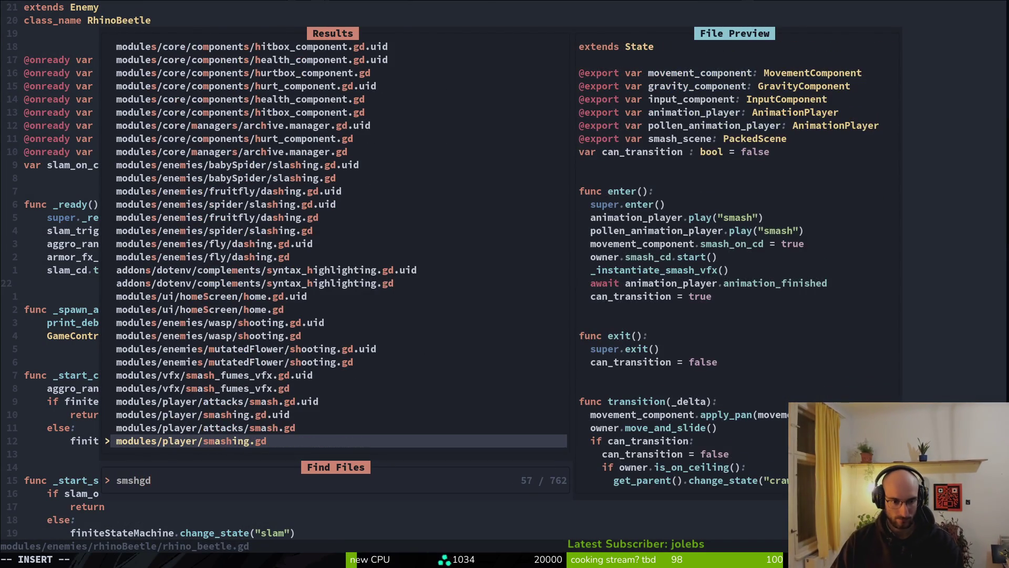
key("Up")
key("Return")
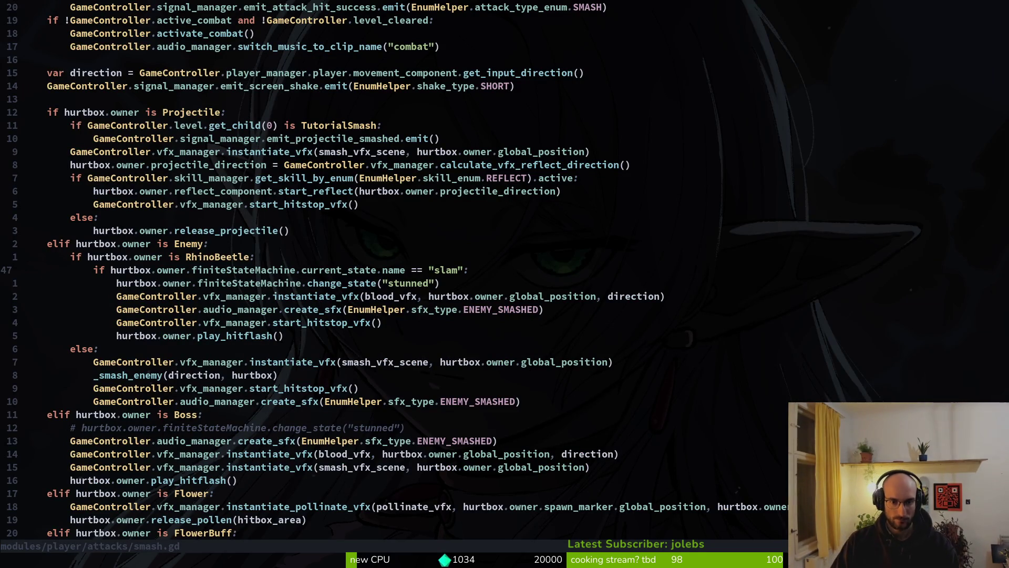
Highlight line 48, where a slamming RhinoBeetle is switched to stunned, then save.
key("j")
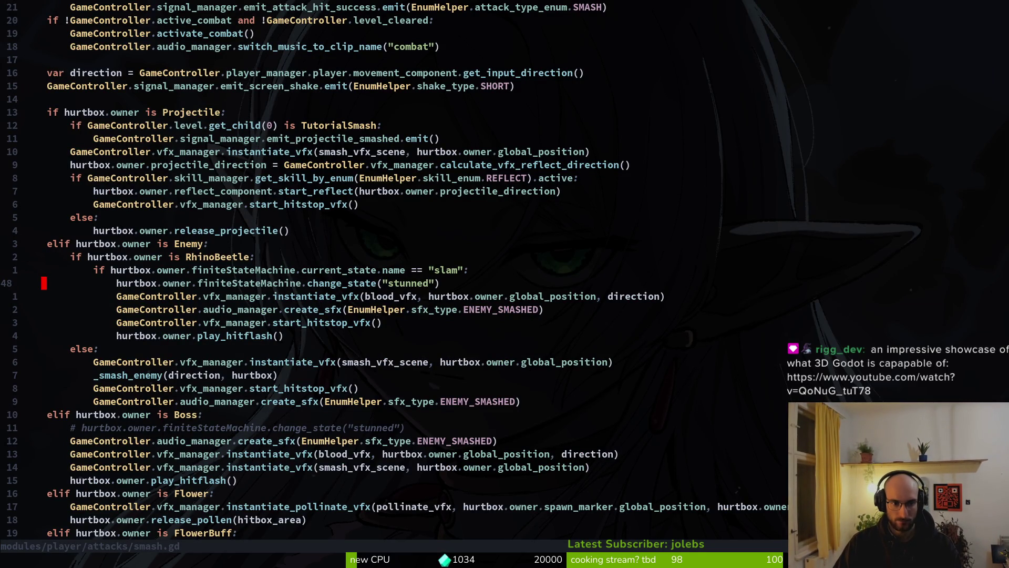
key("shift+v")
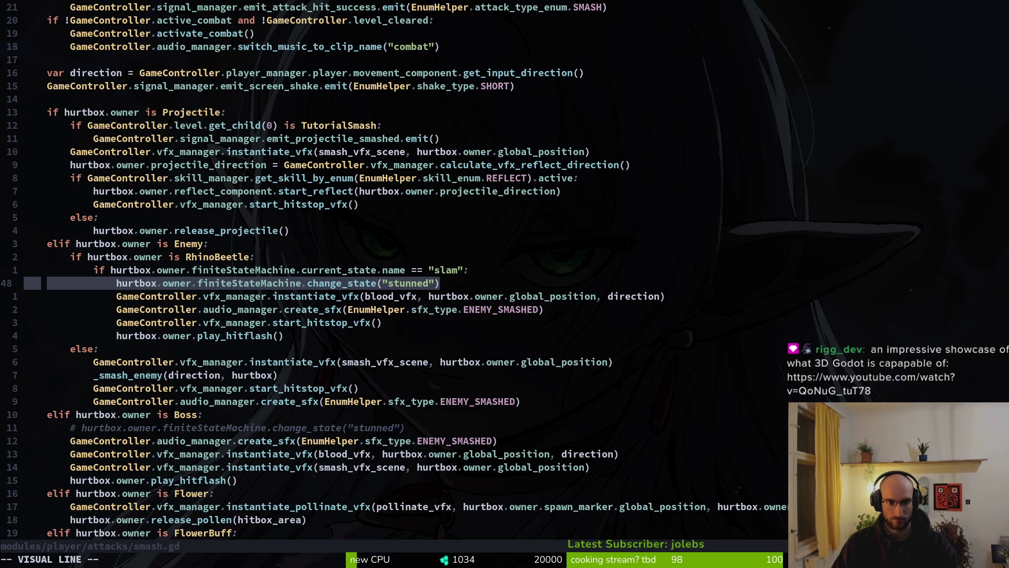
key("Escape")
key("k")
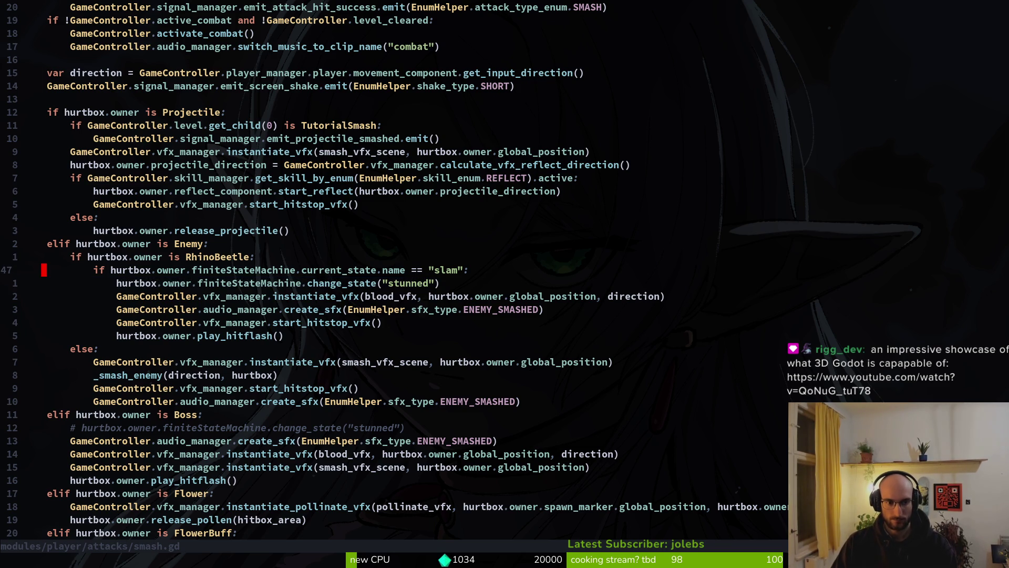
type(":w")
key("Return")
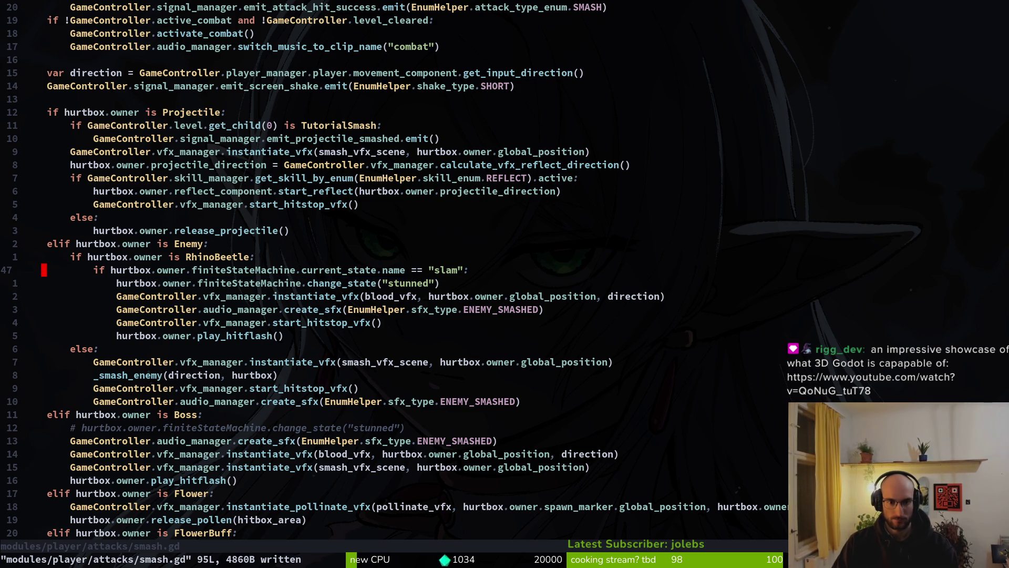
Page from the _start_vfx function through the Enemy and Flower branches to _smash_enemy.
key("k")
key("k")
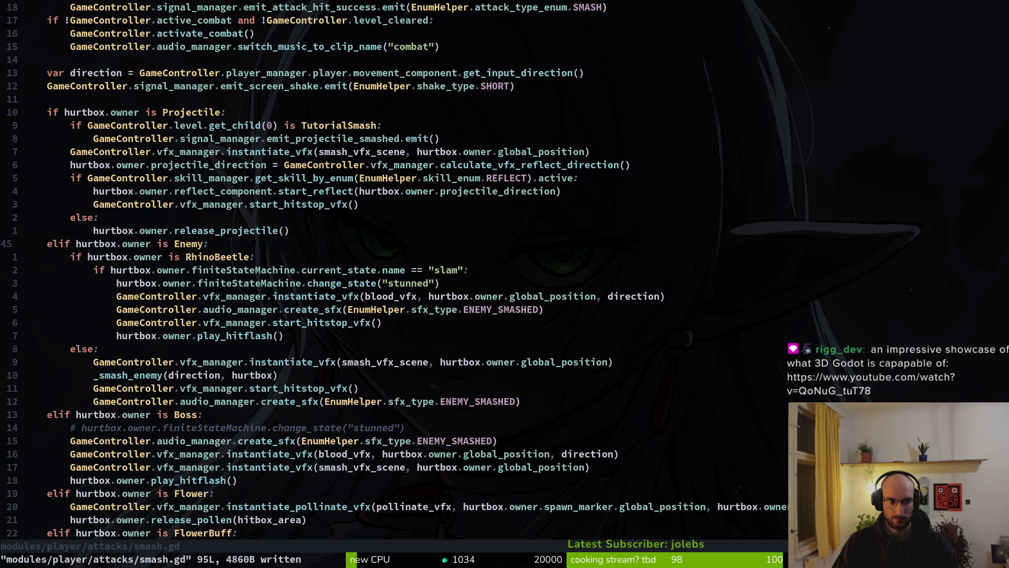
key("ctrl+u")
key("ctrl+d")
key("ctrl+d")
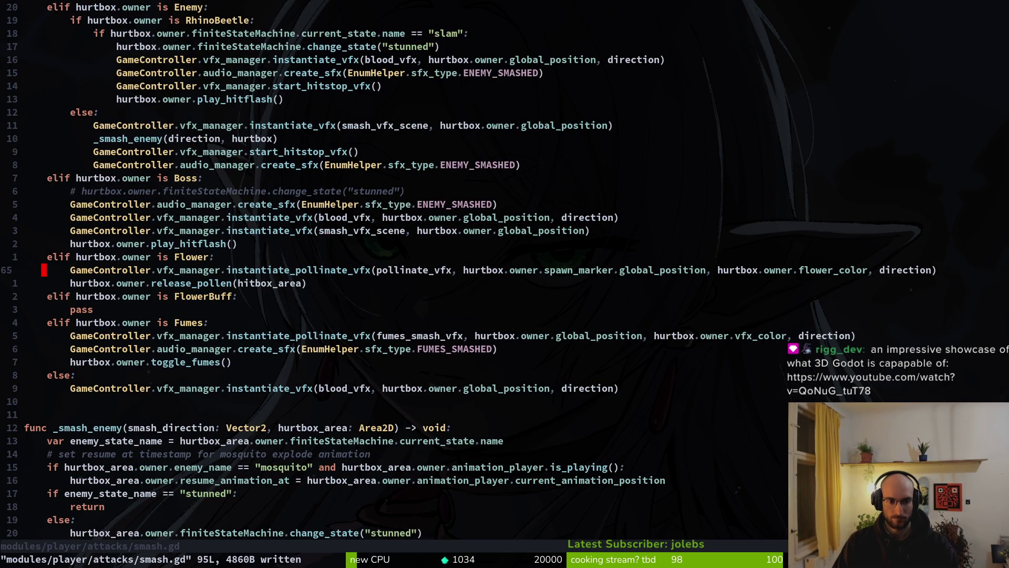
key("ctrl+u")
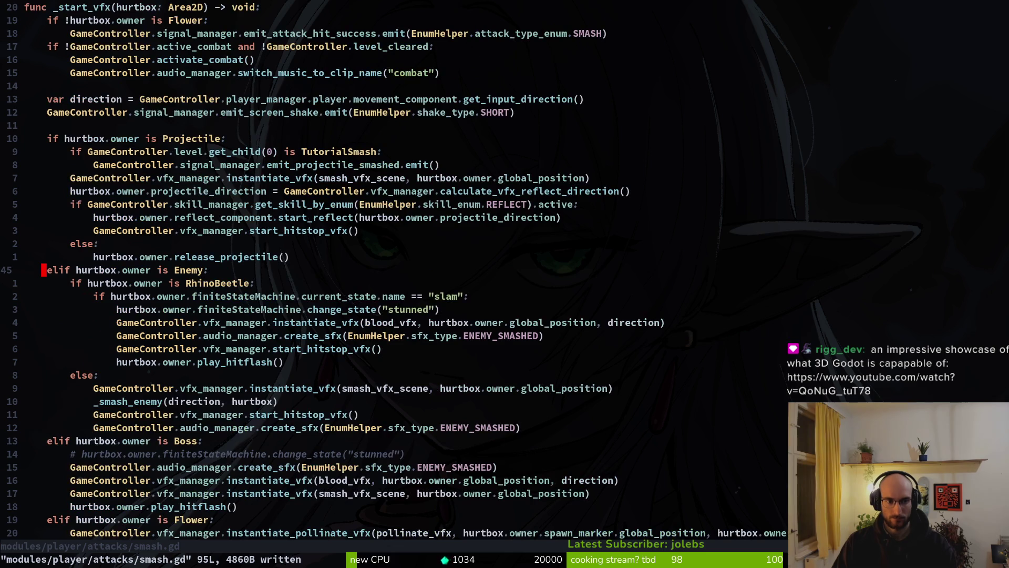
key("ctrl+u")
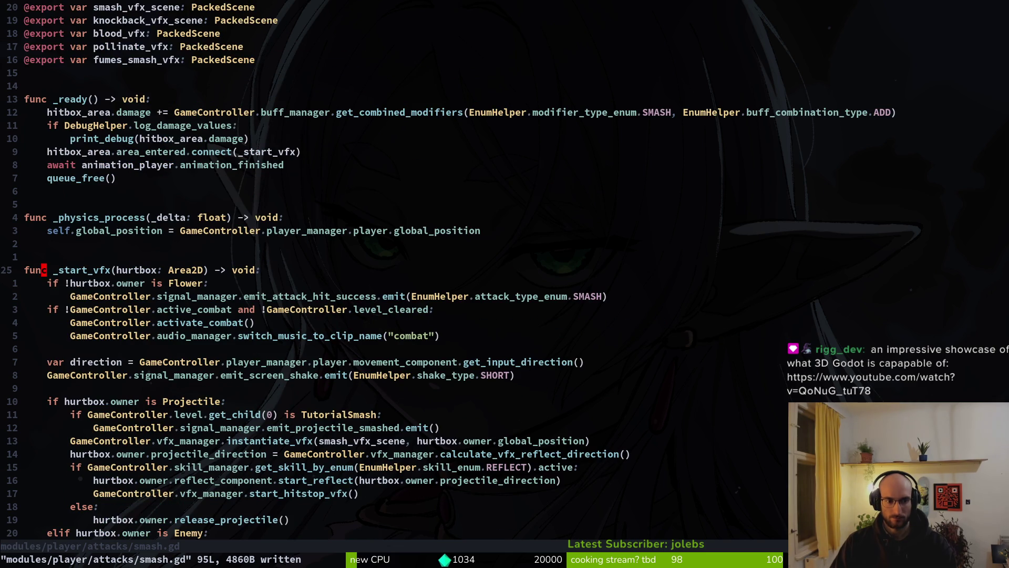
key("ctrl+d")
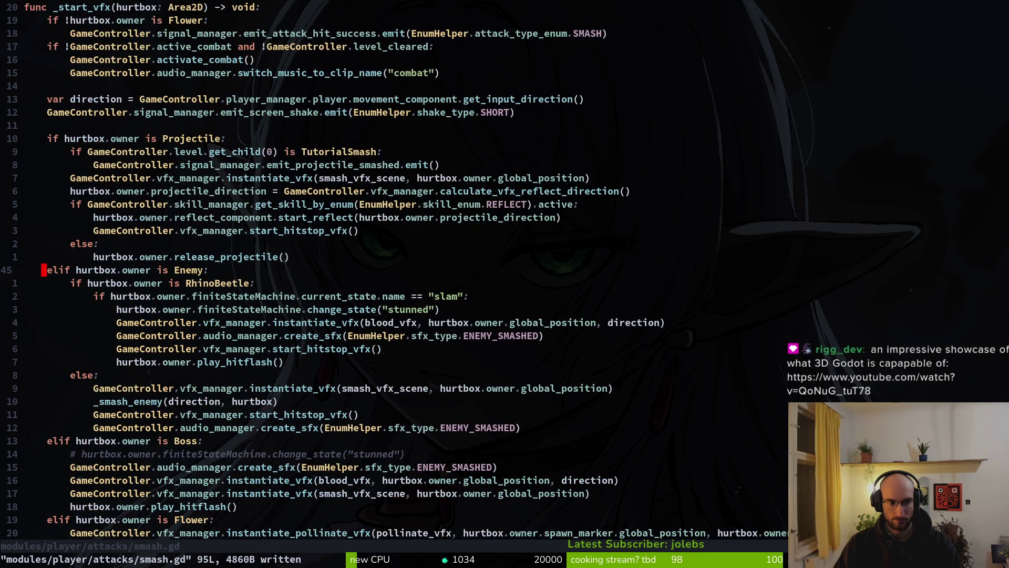
key("ctrl+d")
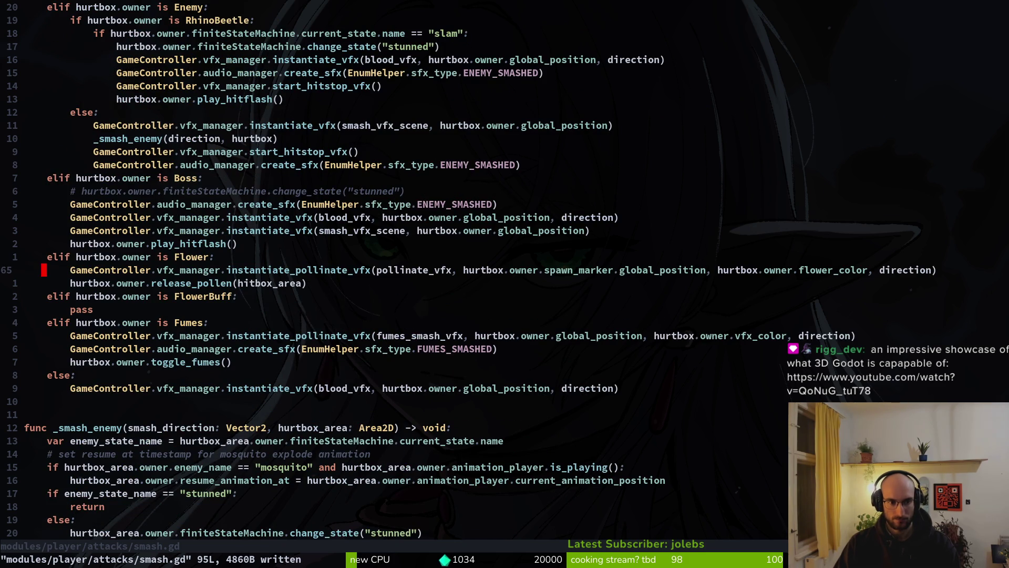
key("ctrl+d")
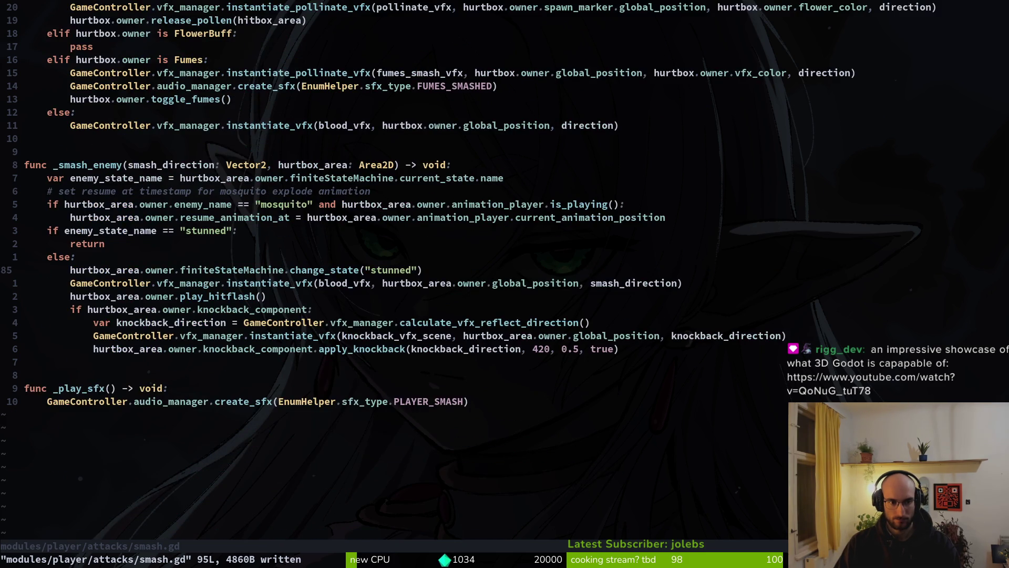
Review the Enemy and Flower branches again and select the mosquito check on line 80.
key("ctrl+u")
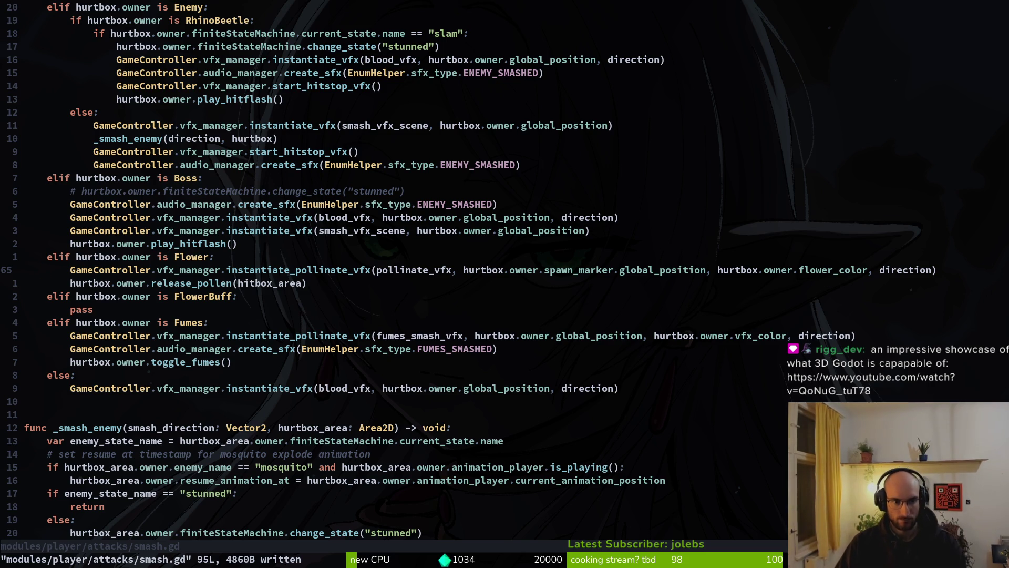
key("ctrl+u")
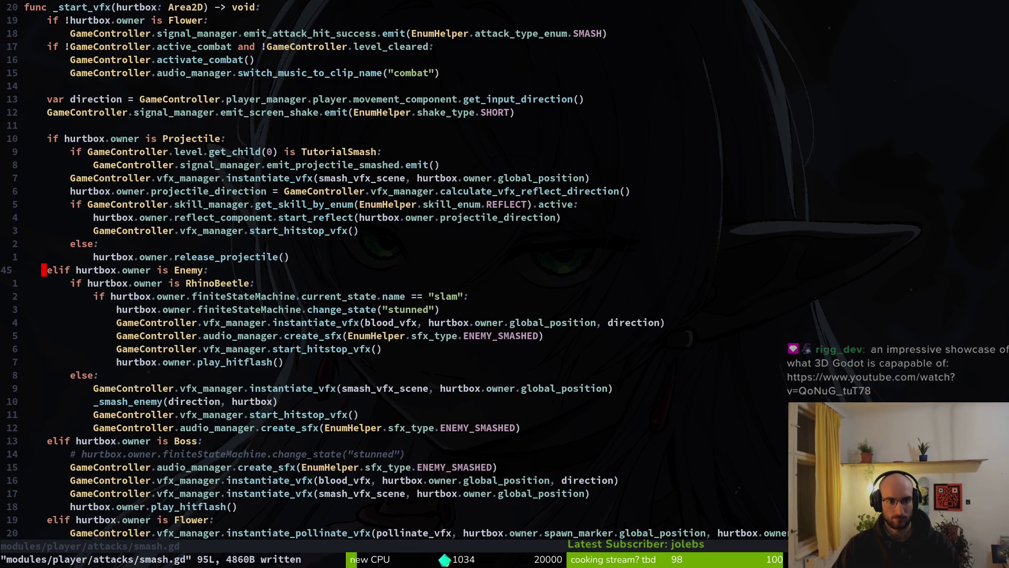
key("ctrl+d")
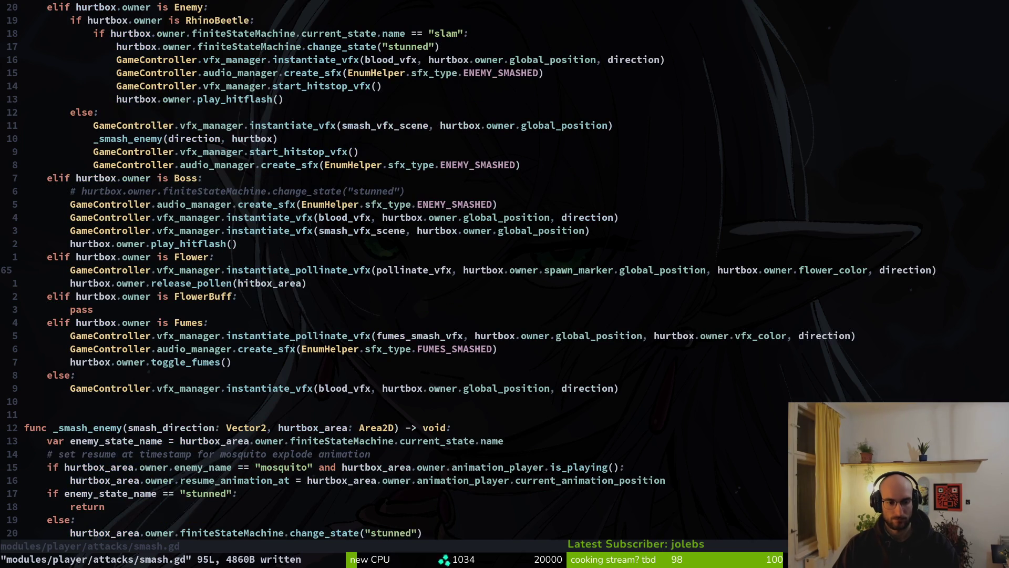
key("ctrl+d")
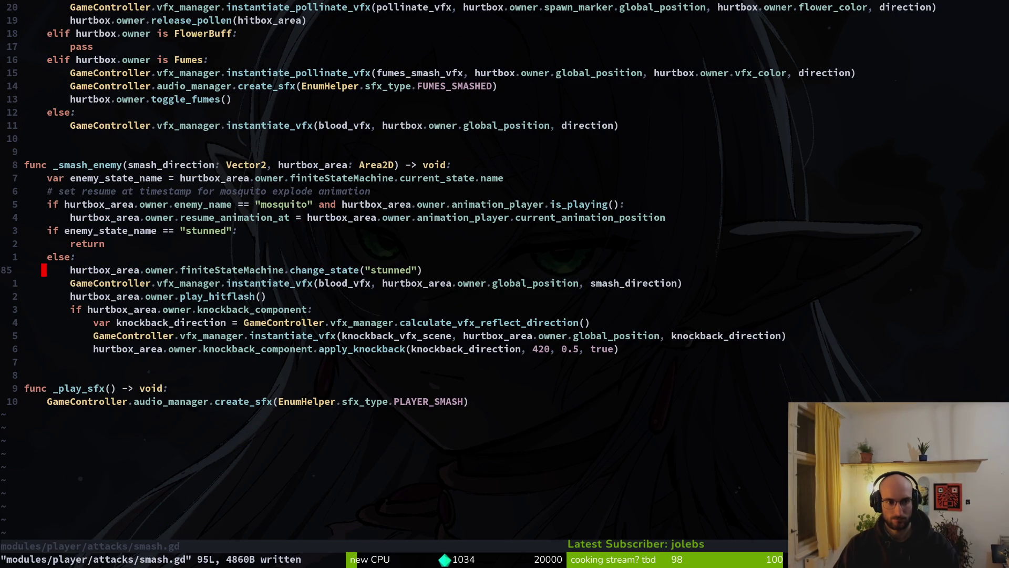
key("k")
key("k")
key("k")
key("shift+v")
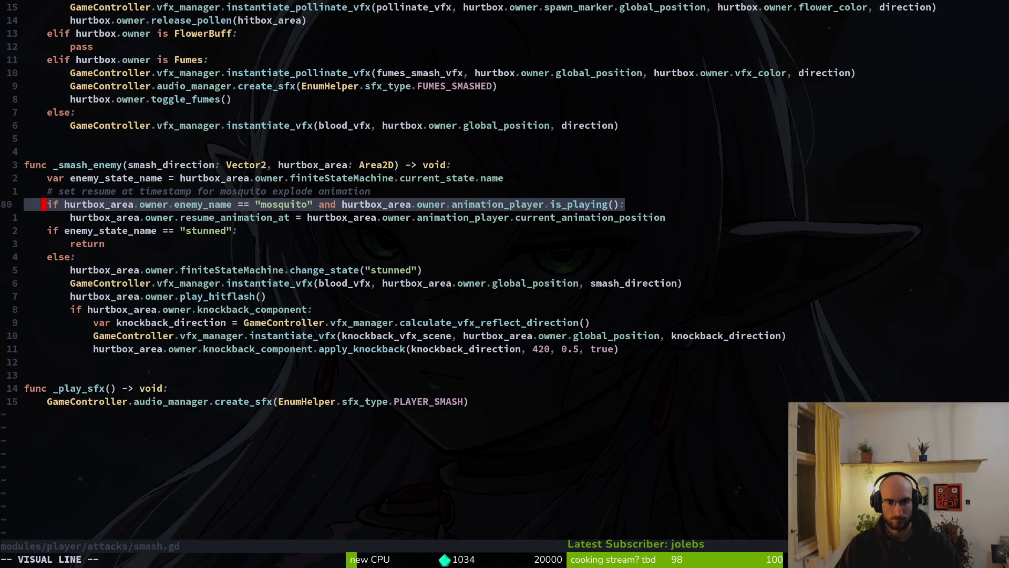
key("y")
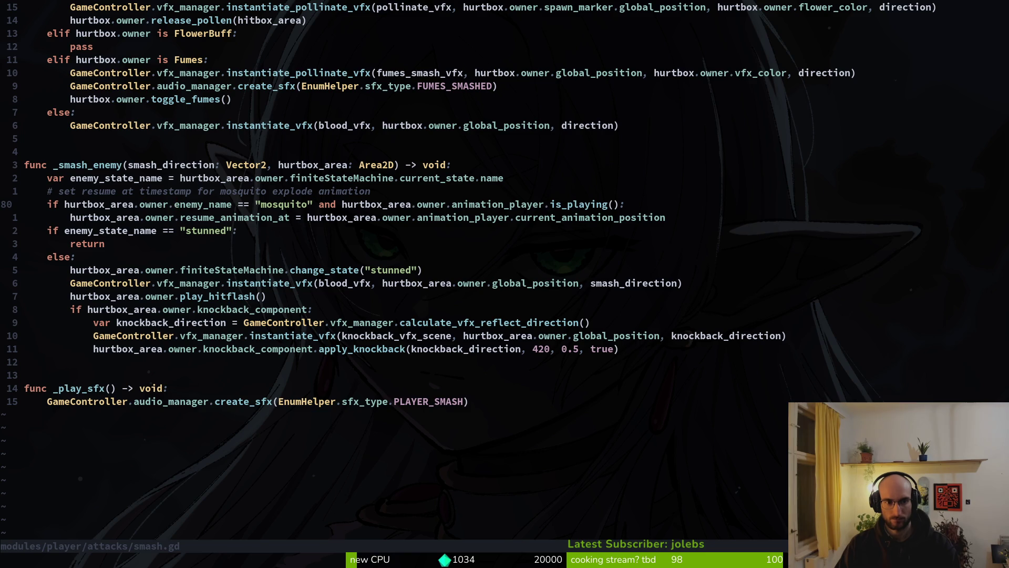
Replace .enemy_name == "mosquito" with 'is Mosquito', save, and resume the paused game.
key("c")
key("w")
key("BackSpace")
type("is M")
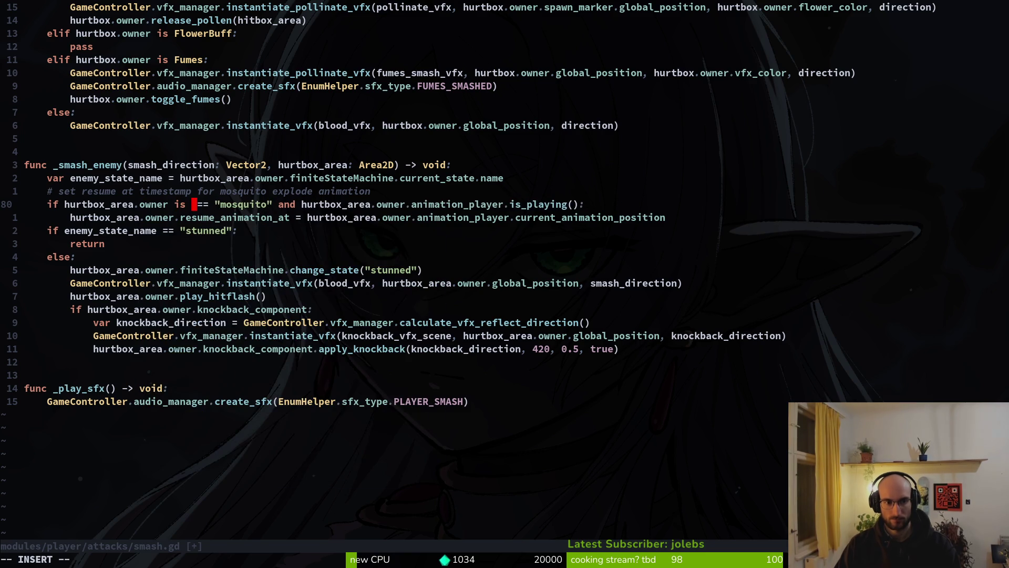
type("o")
key("Return")
key("Delete")
key("Delete")
key("Delete")
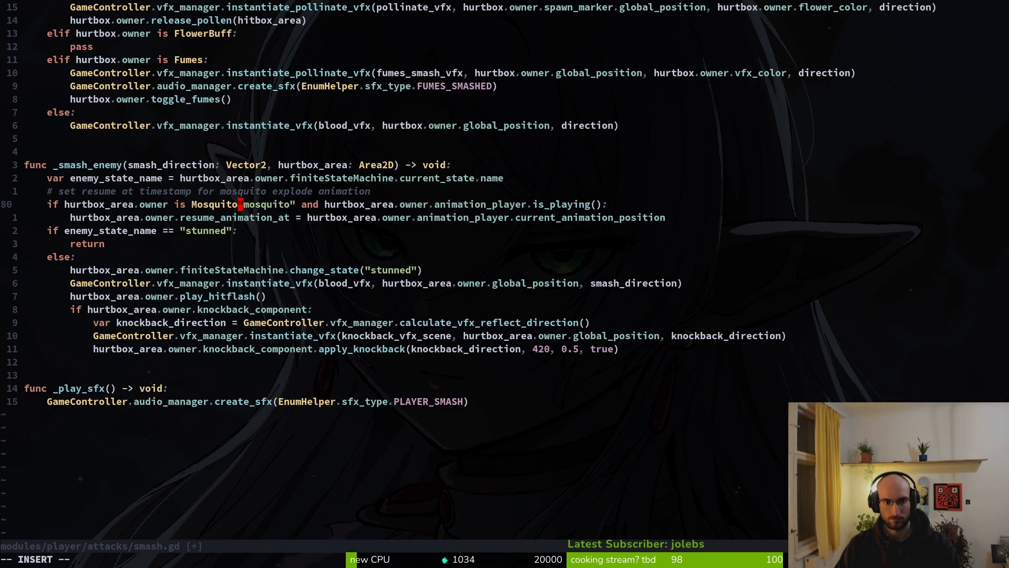
key("Delete")
type(":w")
key("Return")
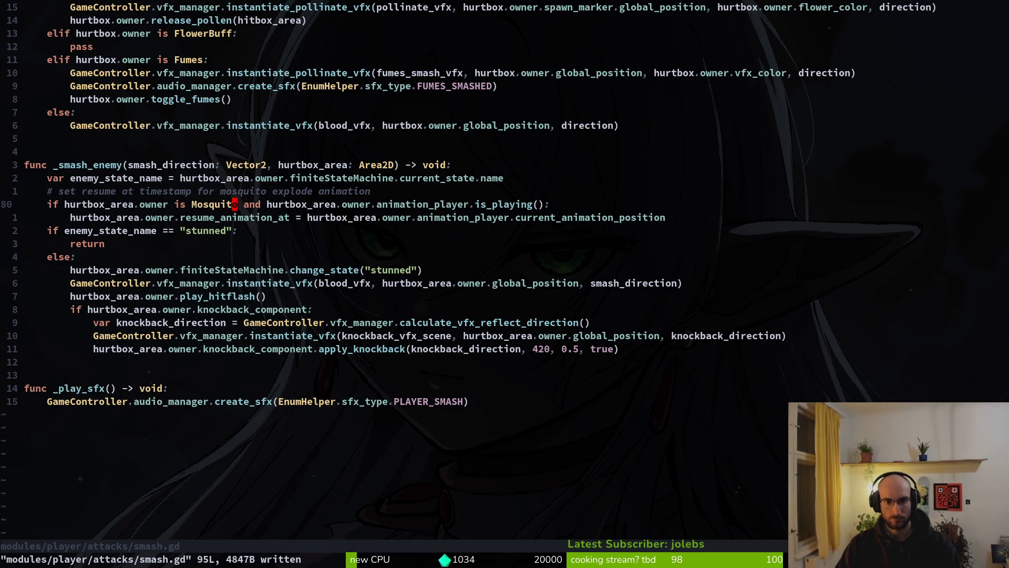
key("alt+Tab")
key("Escape")
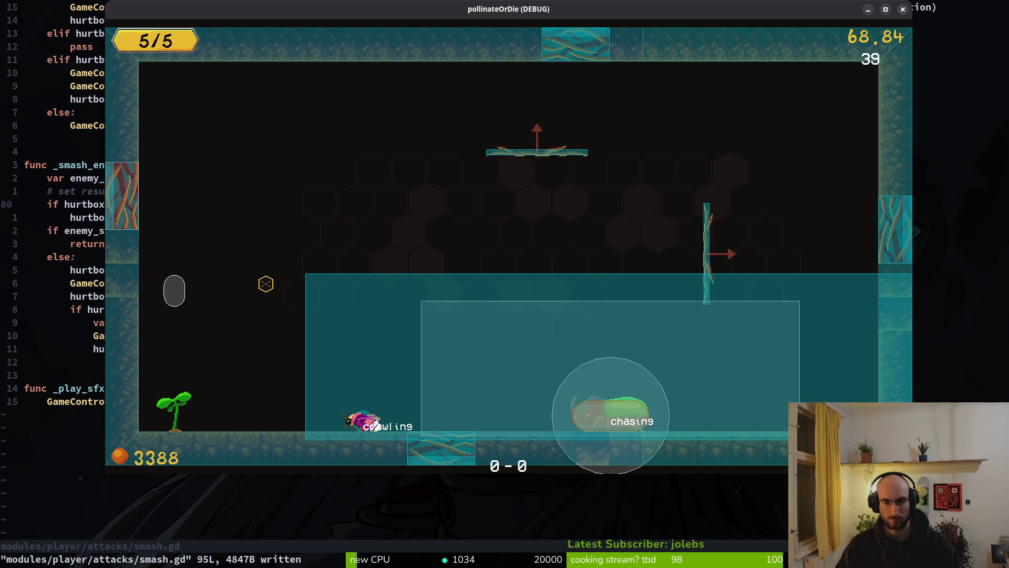
Close the game, relaunch it with F5, continue the saved game and focus its window.
key("alt+F4")
key("alt+Tab")
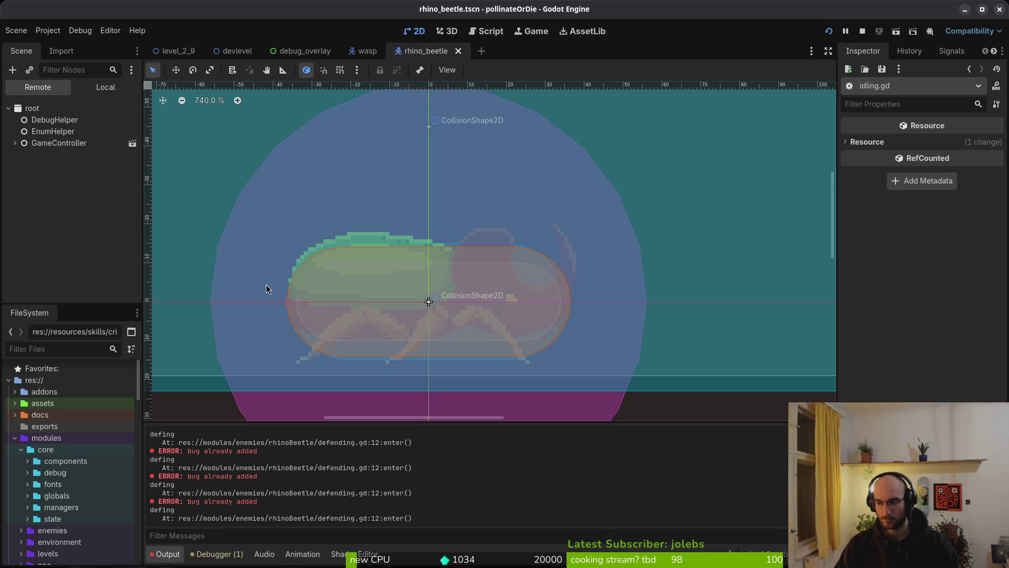
key("F5")
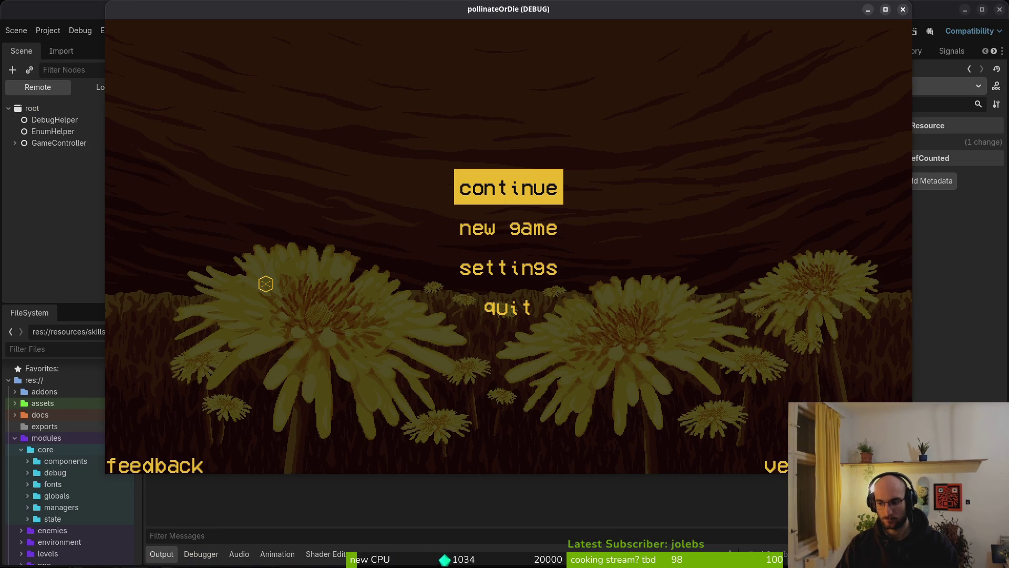
key("Return")
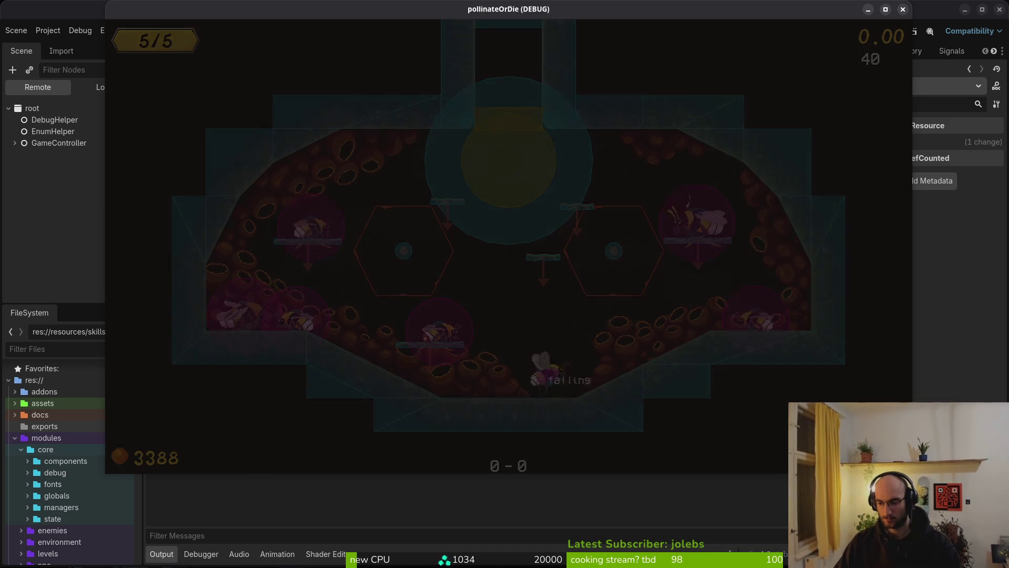
left_click(557, 307)
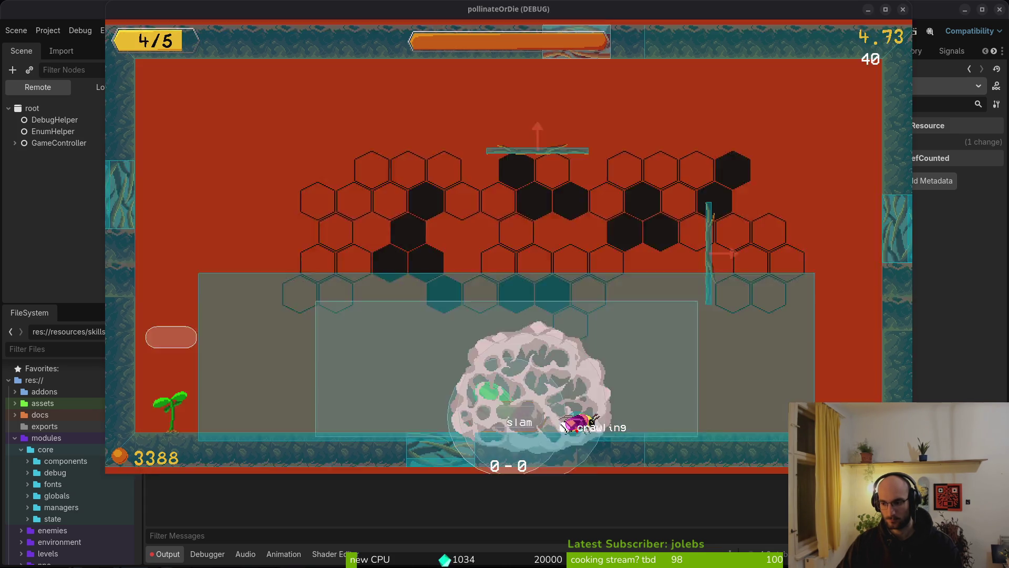
Steer the bee into the rhino beetle so it slams, dropping health to 4/5.
key("d")
key("d")
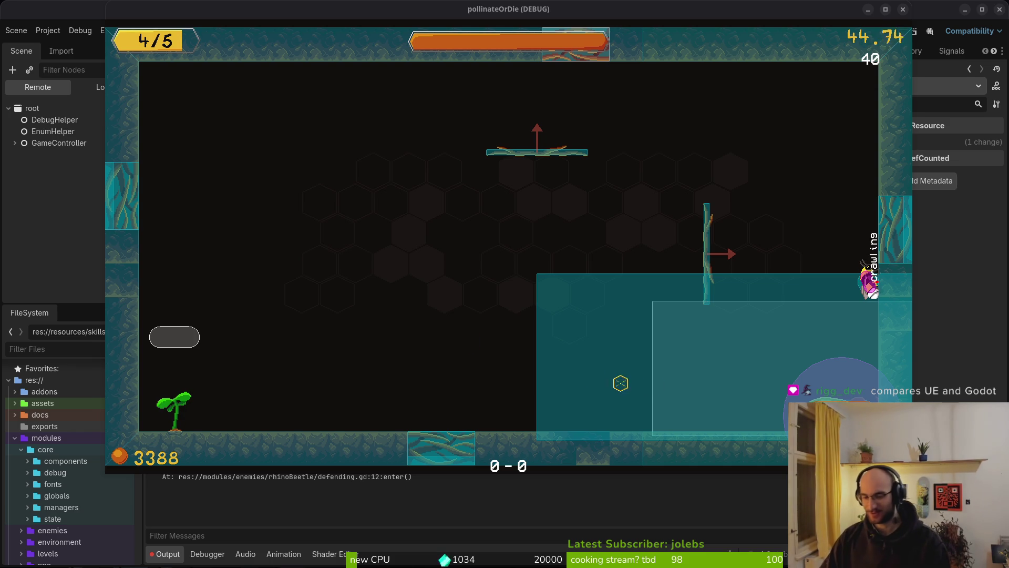
Keep fighting the beetle down to 3/5 health, then return to smash.gd in Neovim.
left_click(832, 283)
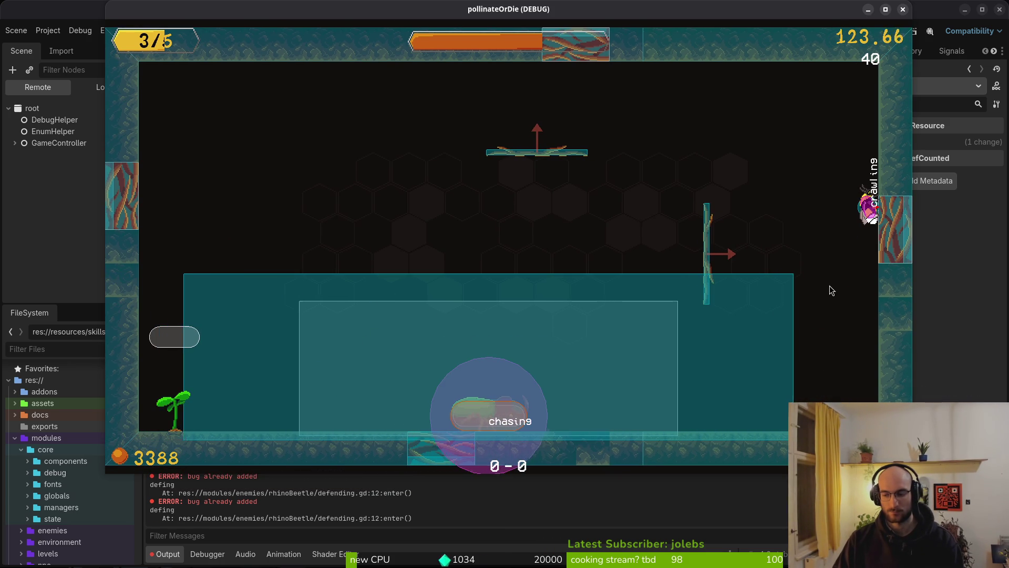
key("alt+Tab")
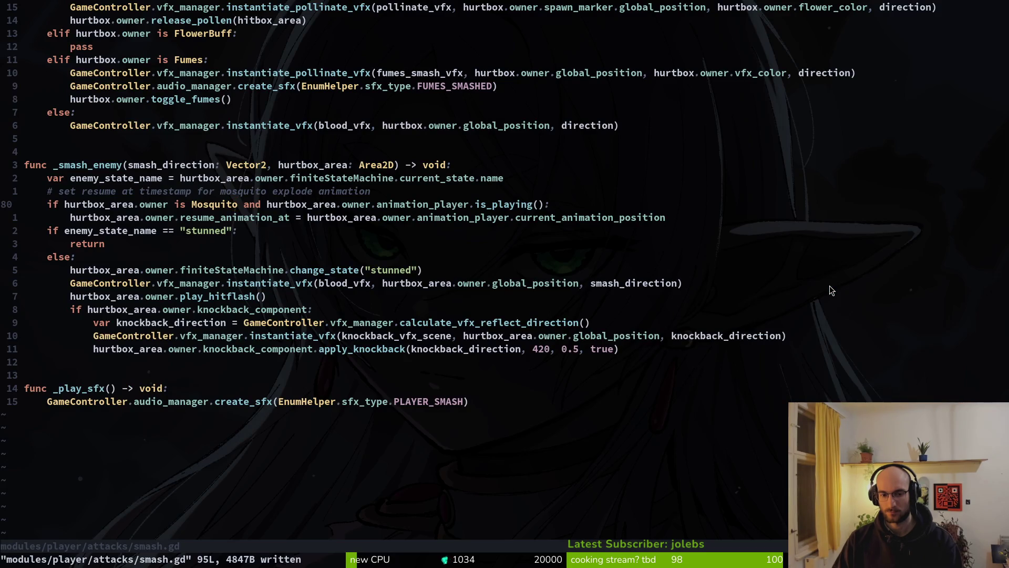
Look over _smash_enemy's Boss and Enemy branches and highlight the RhinoBeetle slam block.
key("alt+Tab")
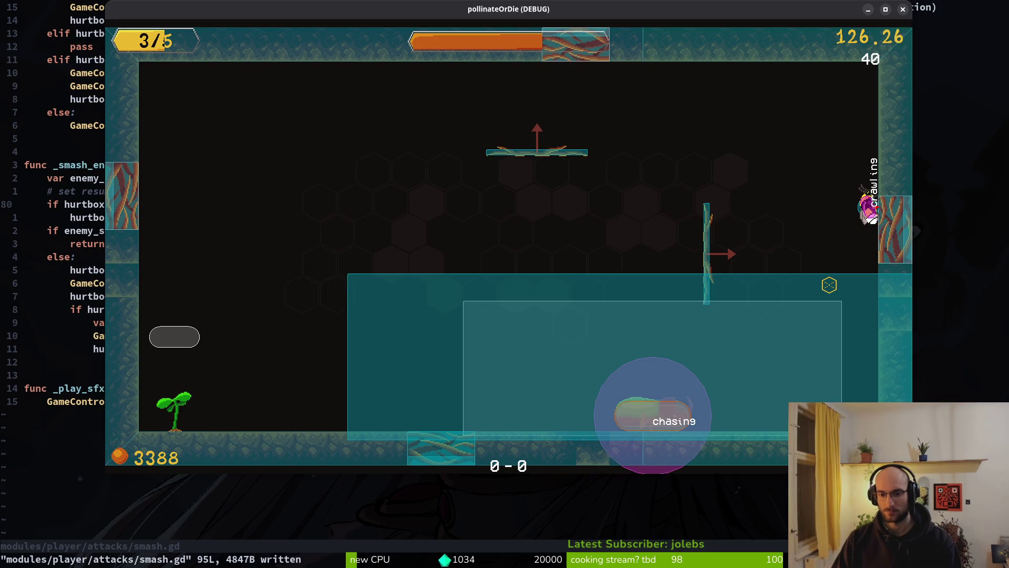
key("alt+Tab")
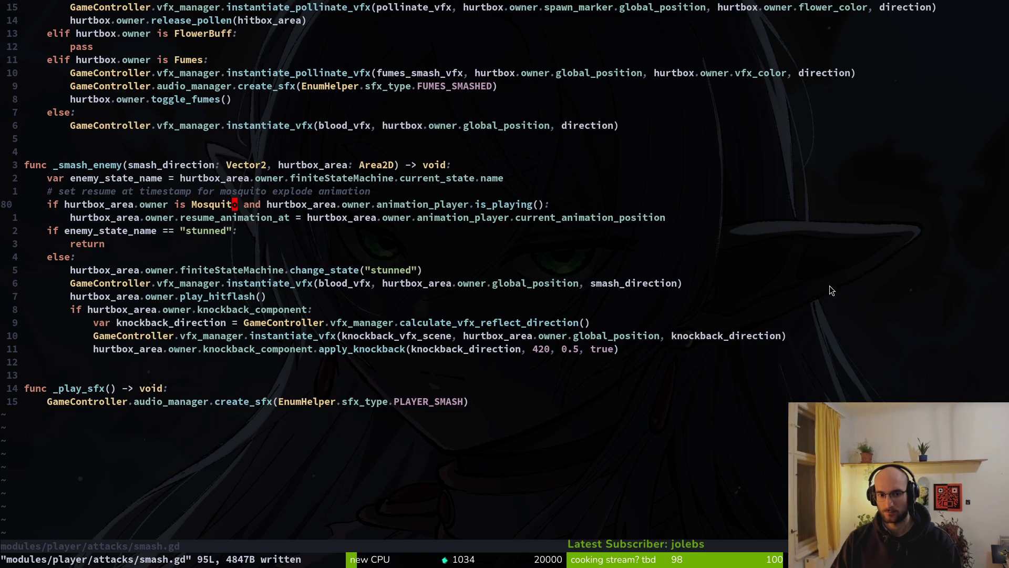
key("j")
key("j")
key("j")
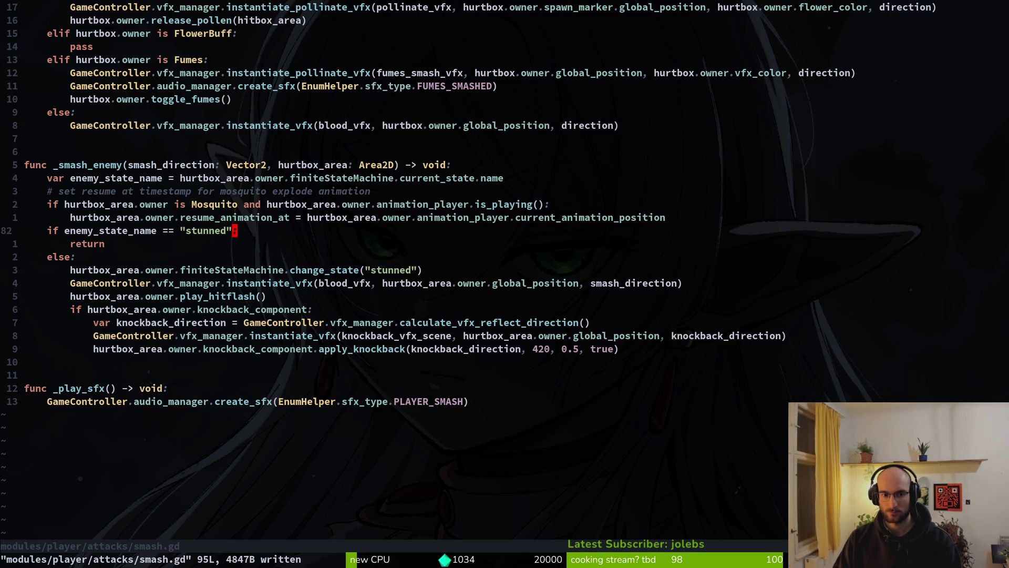
key("k")
key("k")
key("k")
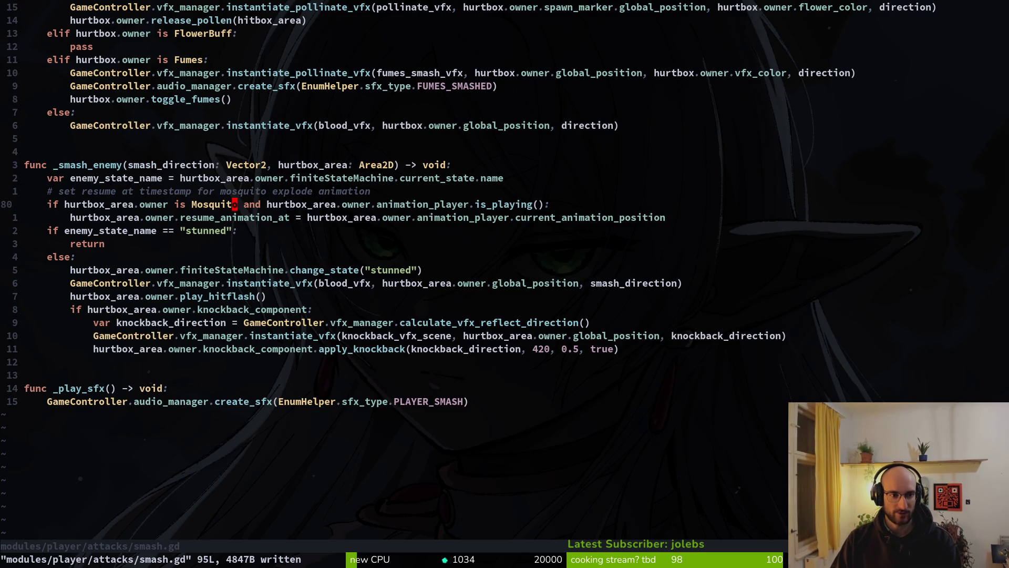
key("k")
key("k")
key("k")
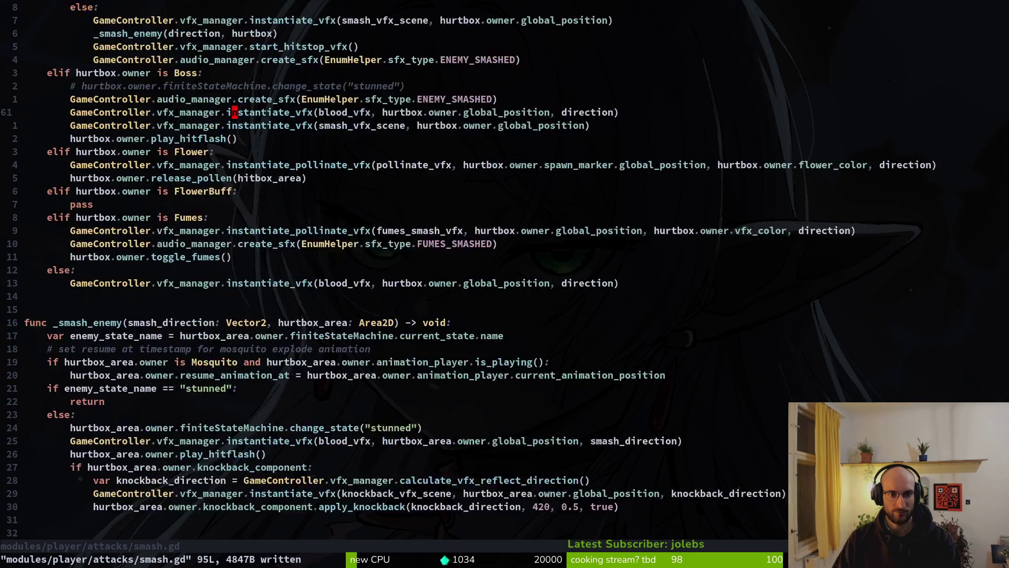
key("k")
key("k")
key("k")
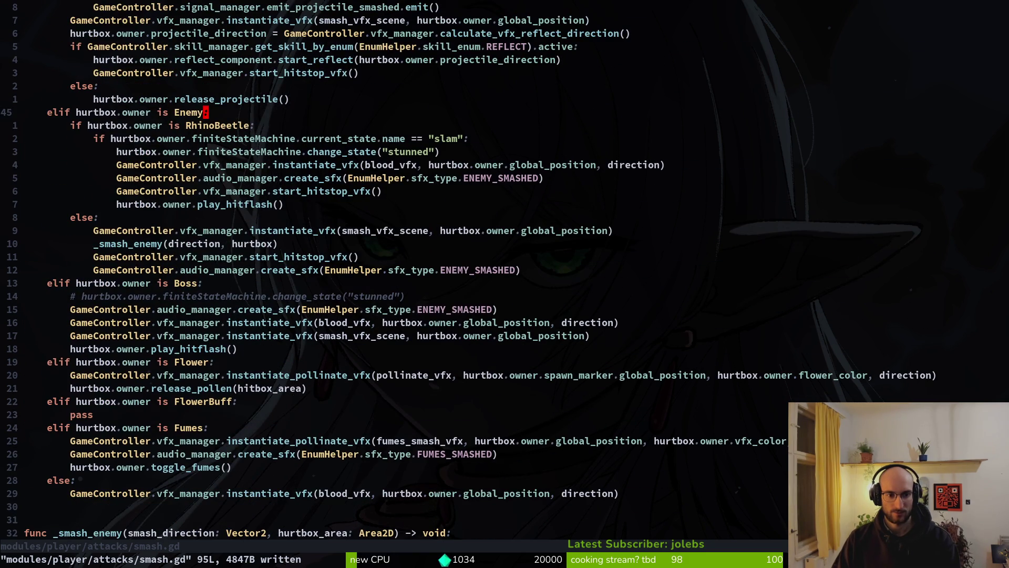
key("k")
key("k")
key("k")
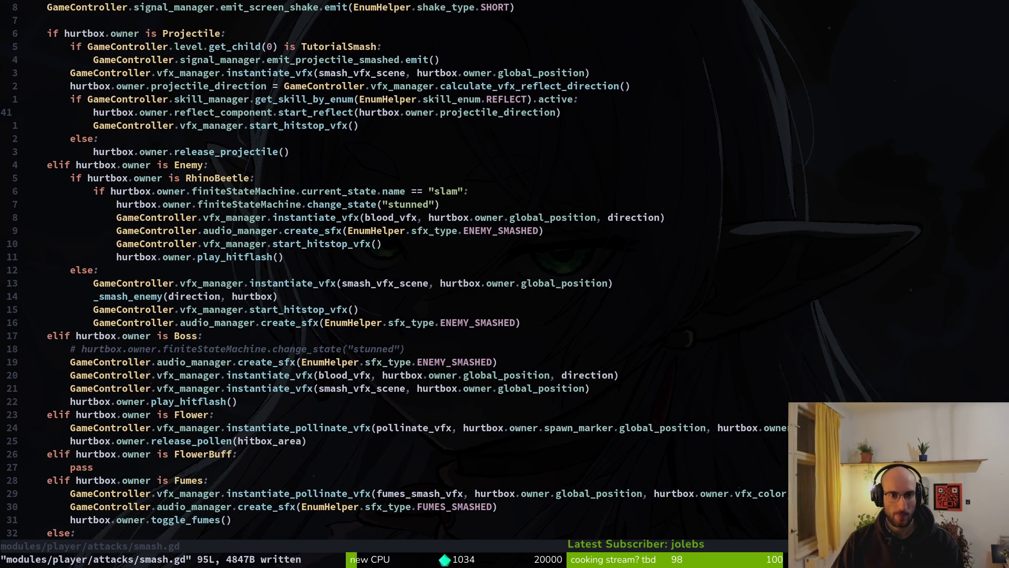
key("j")
key("j")
key("j")
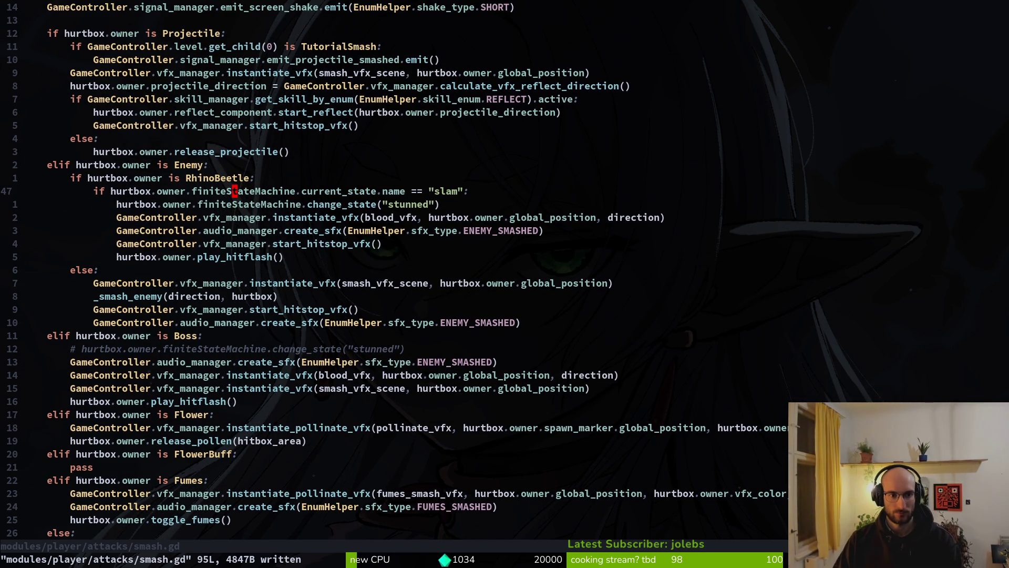
key("shift+v")
key("j")
key("j")
key("j")
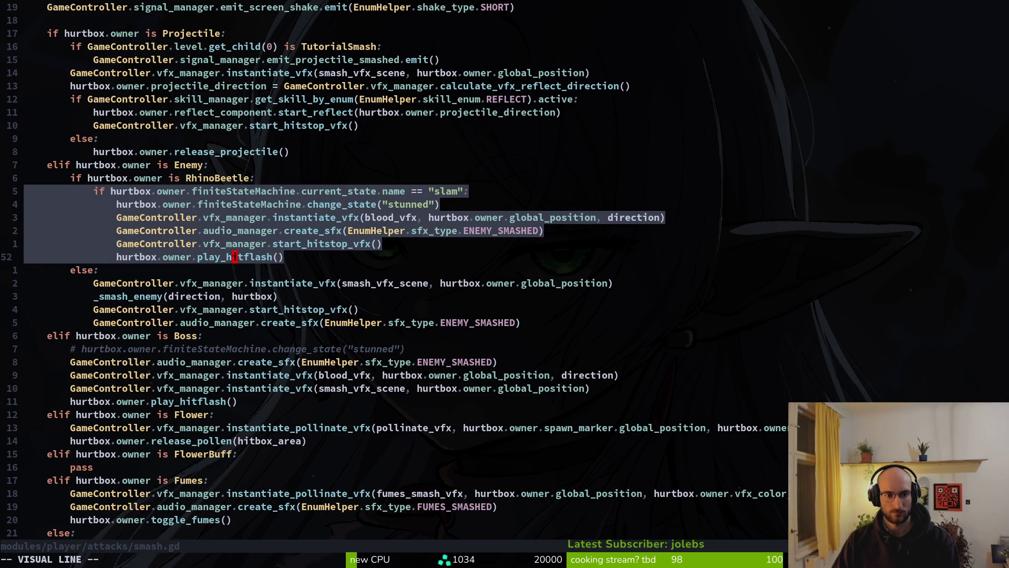
key("Escape")
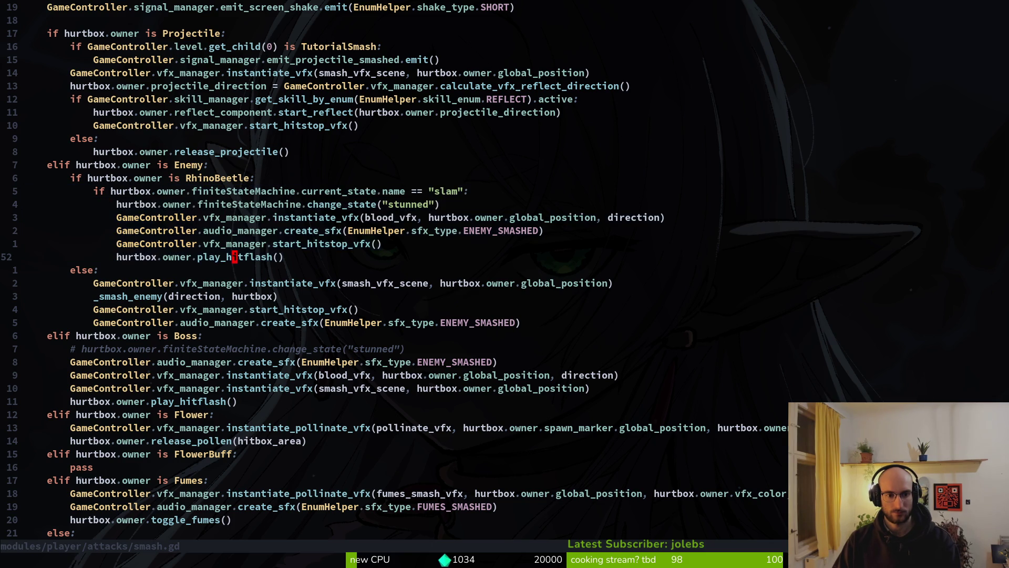
Add a print_debug() line at the start of _smash_enemy and save smash.gd.
key("shift+g")
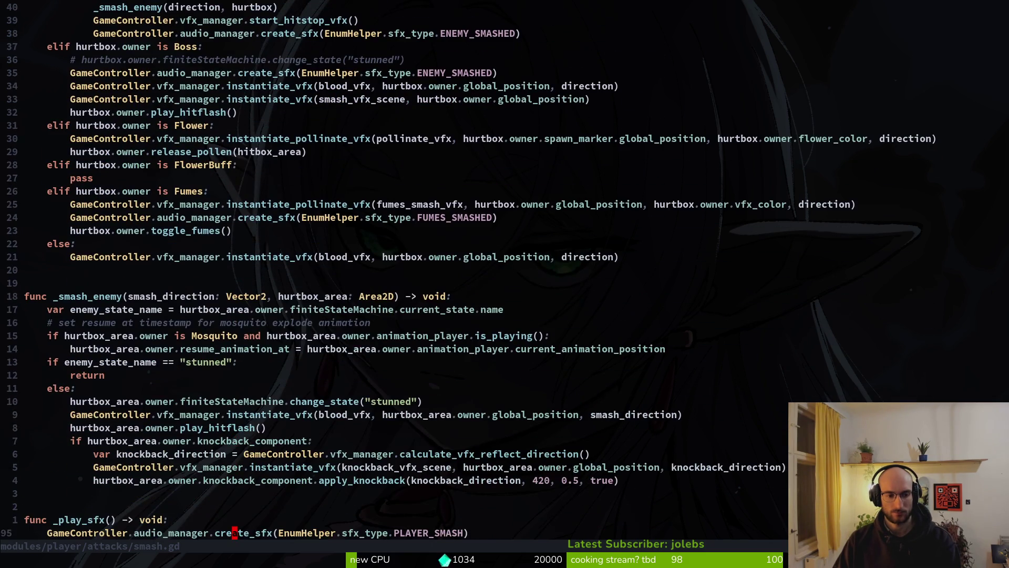
key("k")
key("k")
key("k")
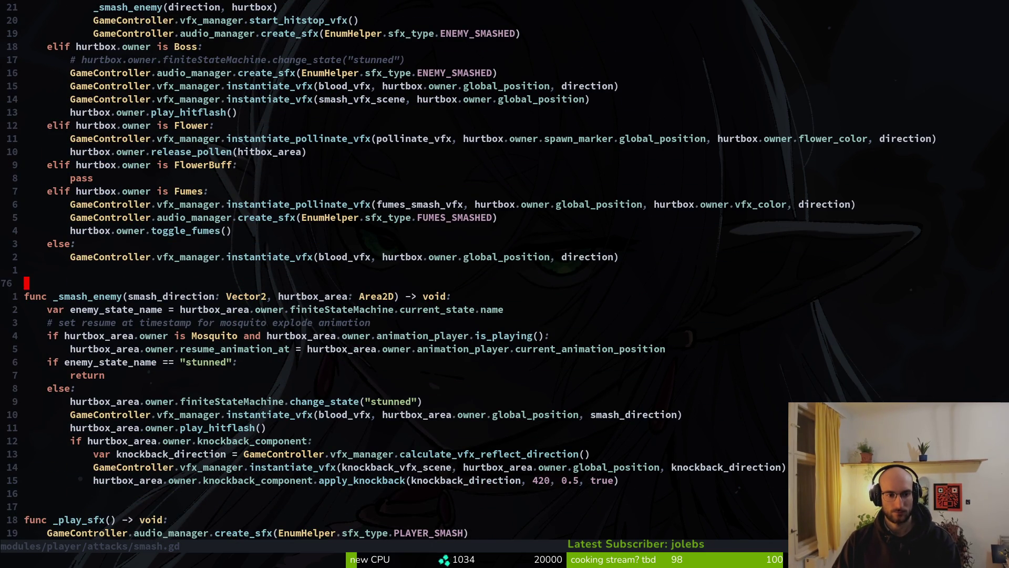
type("joprint_debug(")
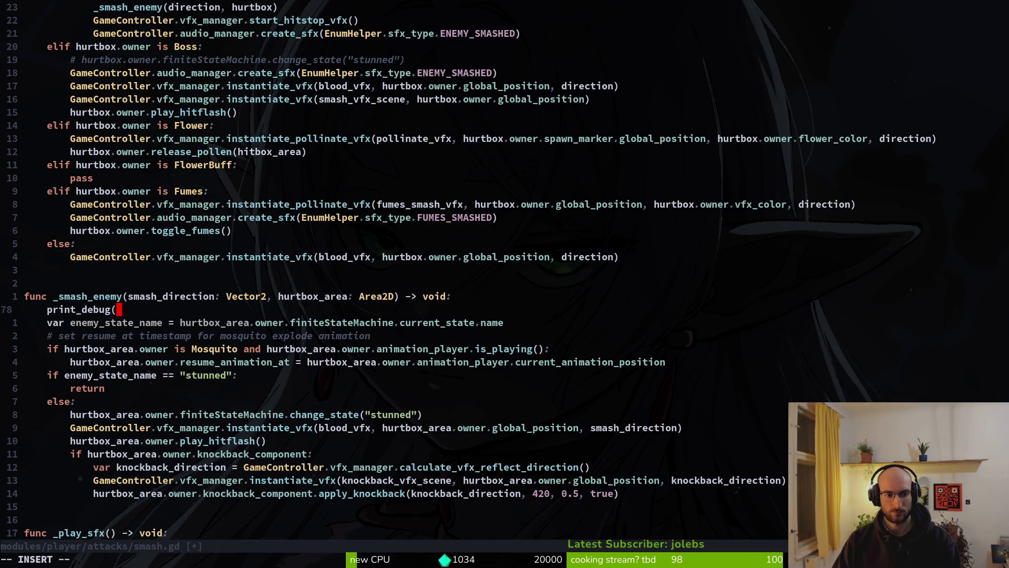
type(")")
key("Escape")
type(":w")
key("Return")
key("ctrl+u")
Add 'else: return' after play_hitflash() in the slam branch, save, and return to the game.
key("k")
key("k")
key("k")
key("o")
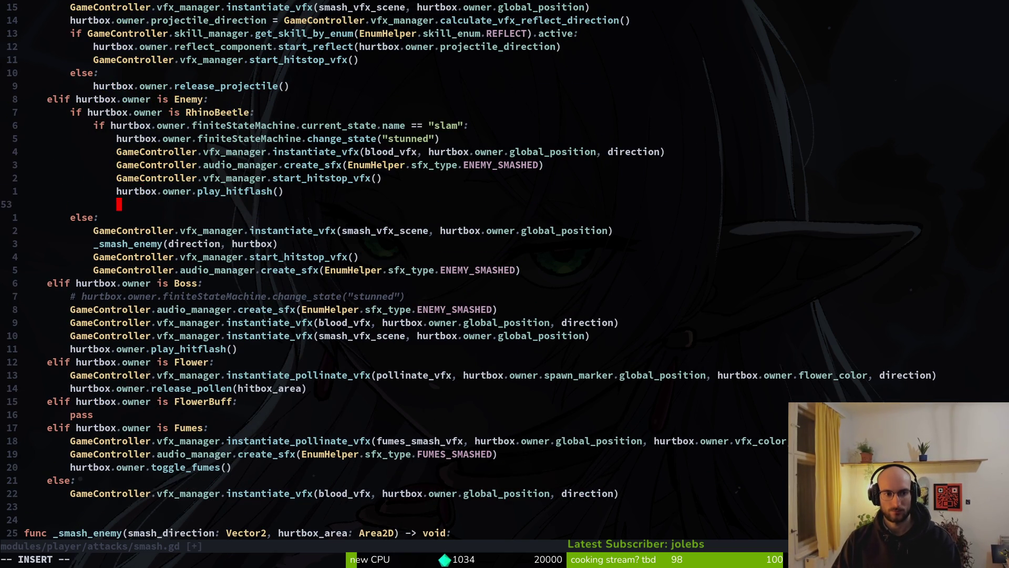
type("else:")
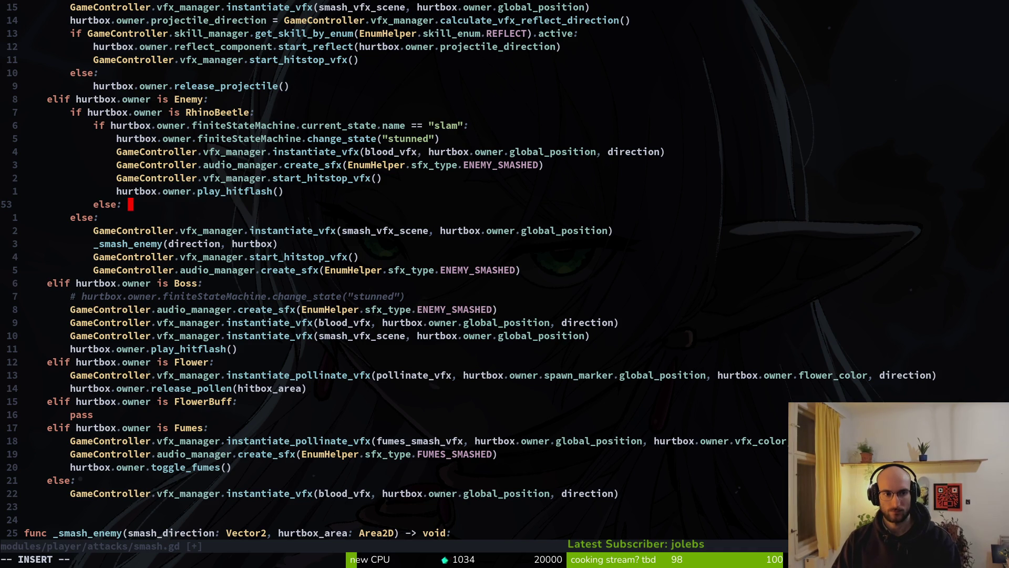
type("return")
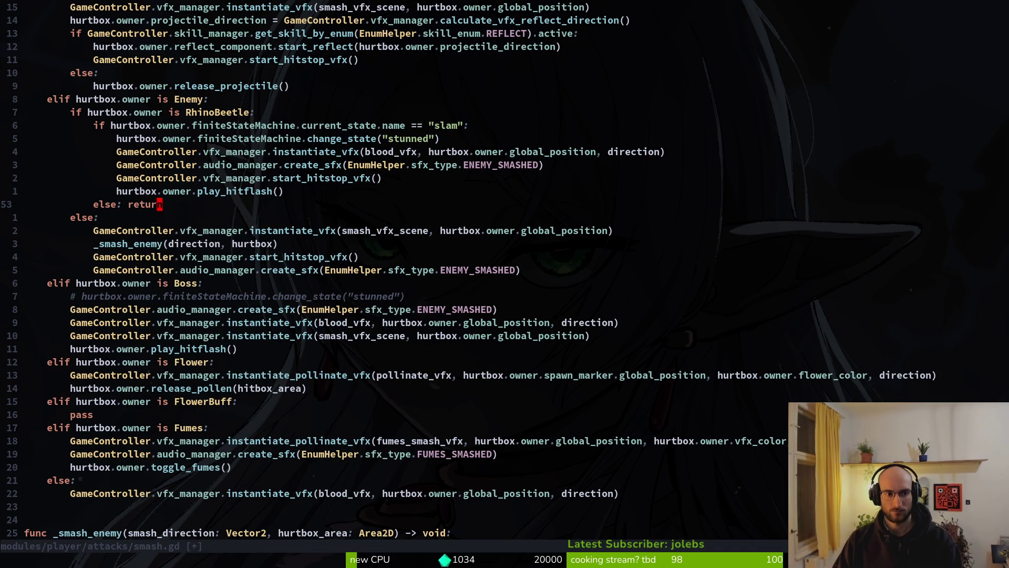
type(":w")
key("Return")
key("alt+Tab")
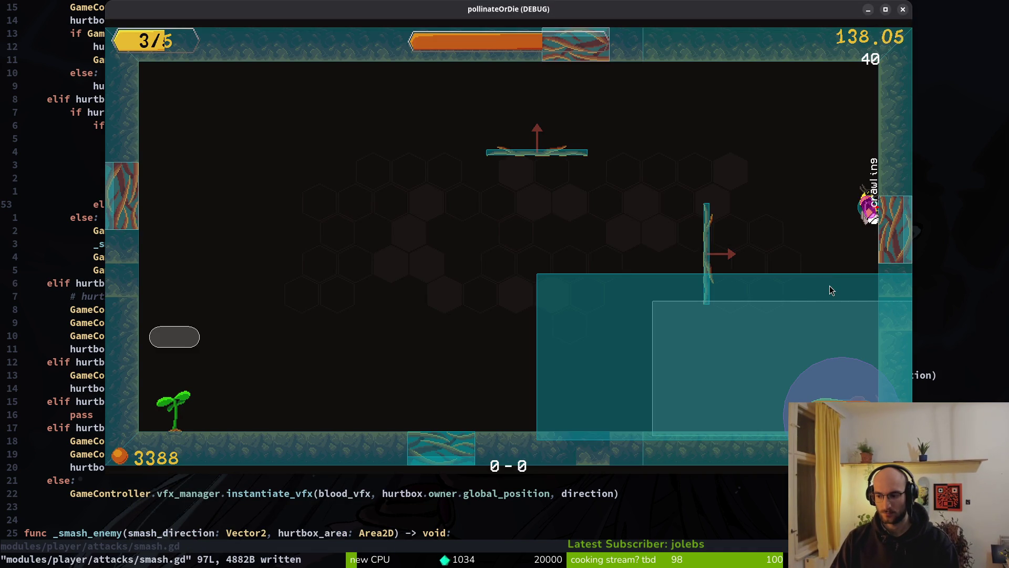
Stop the game, undo the last smash.gd change, and save the reverted file.
key("alt+Tab")
key("F8")
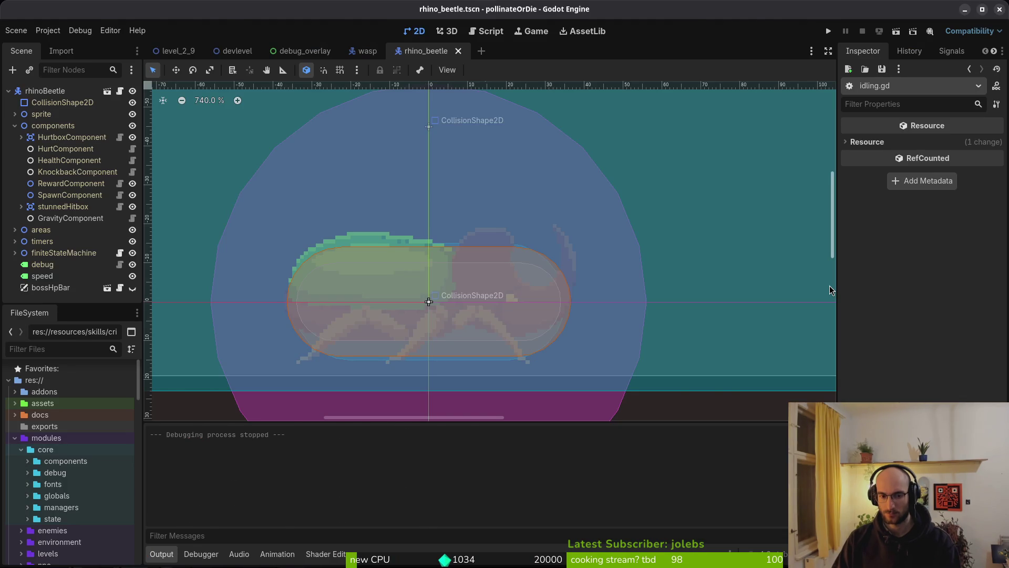
key("alt+Tab")
type("u")
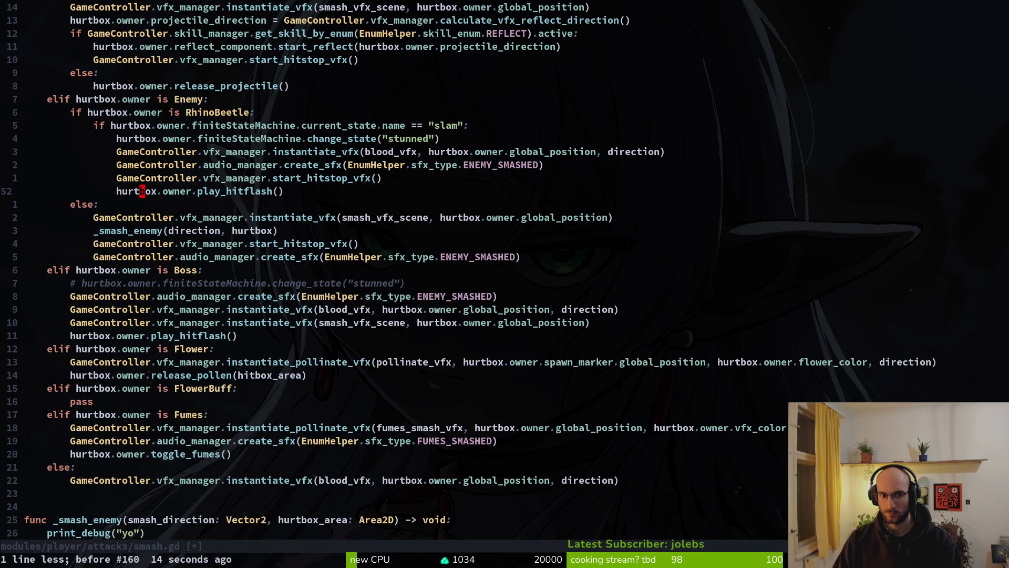
type(":w")
key("Return")
Relaunch the game, continue the save, and fly the bee at the rhino beetle.
key("alt+Tab")
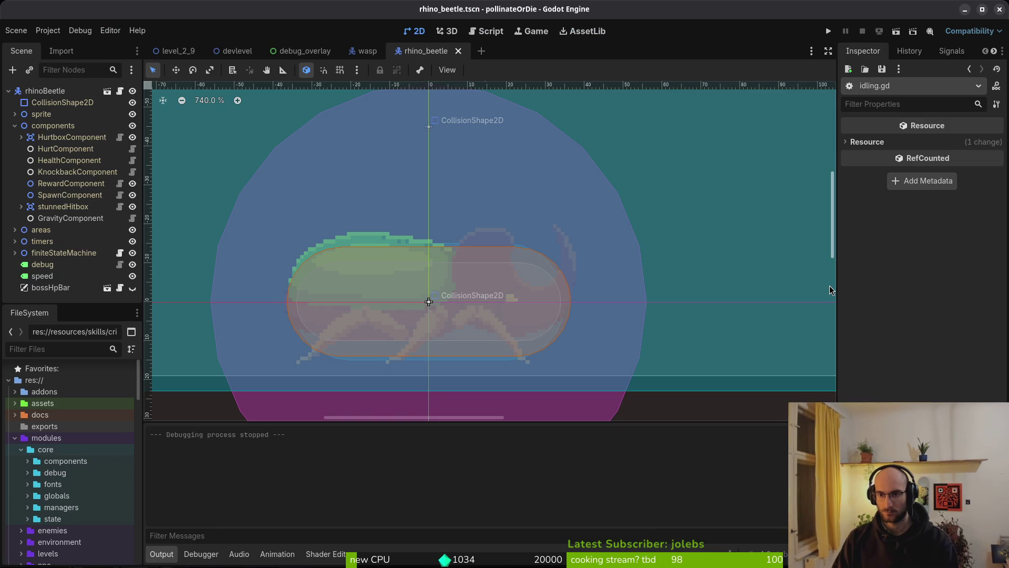
key("F5")
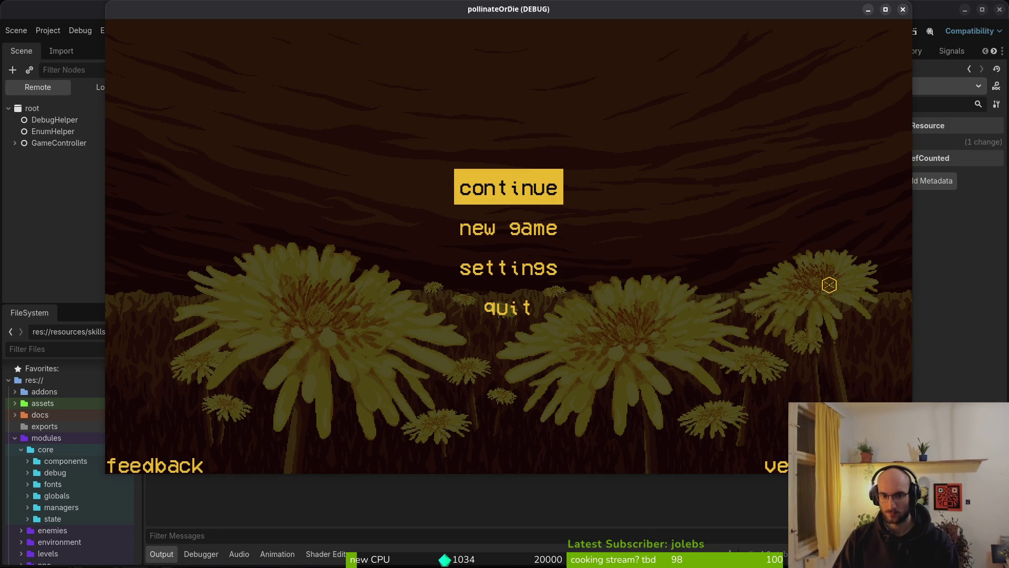
key("Return")
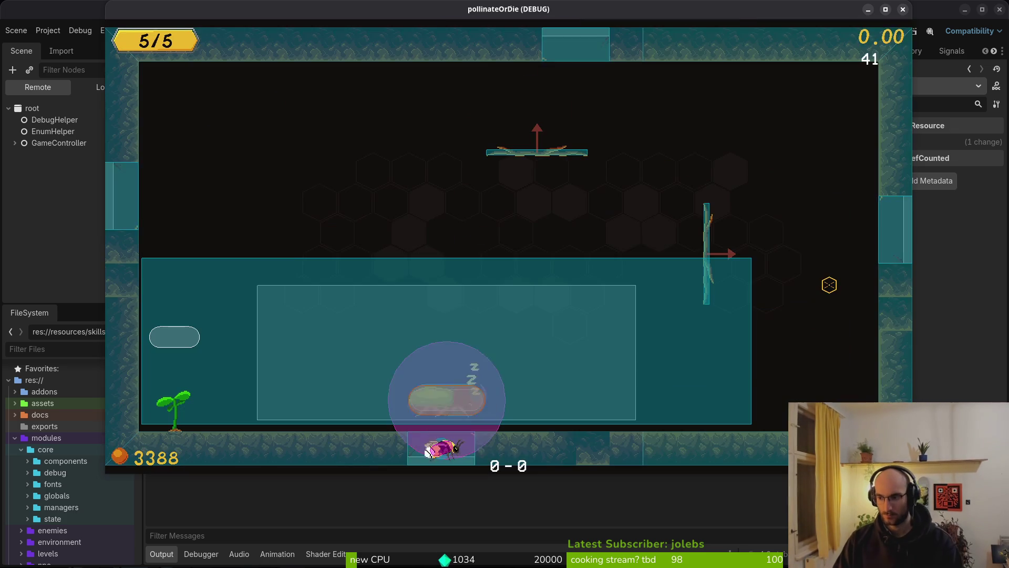
key("space")
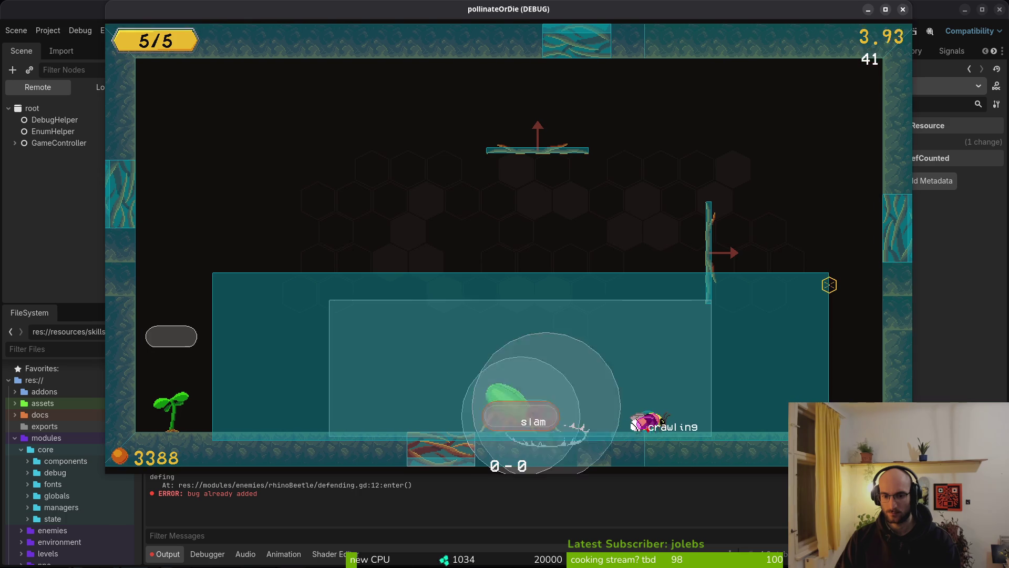
key("Right")
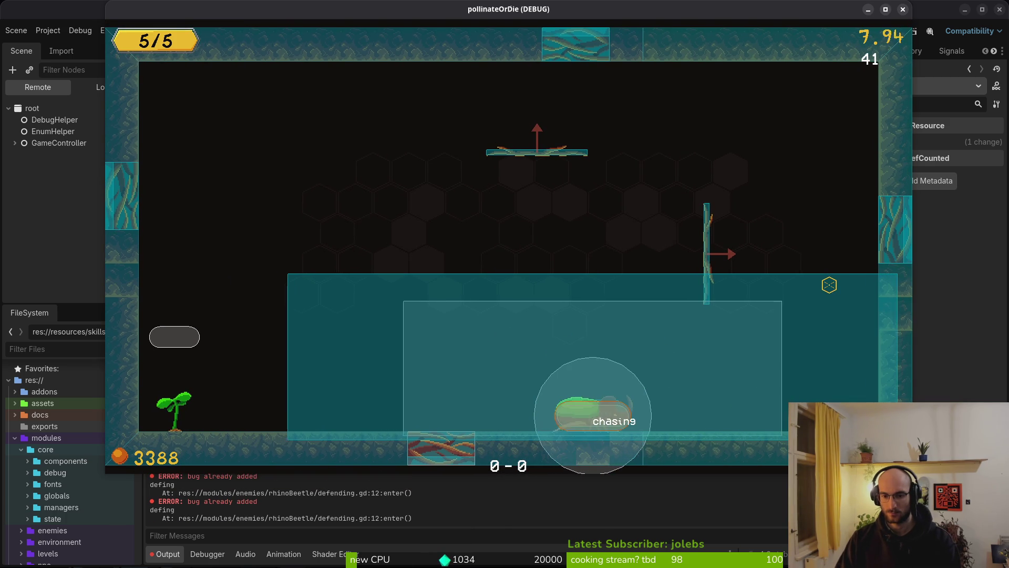
key("Left")
key("space")
key("space")
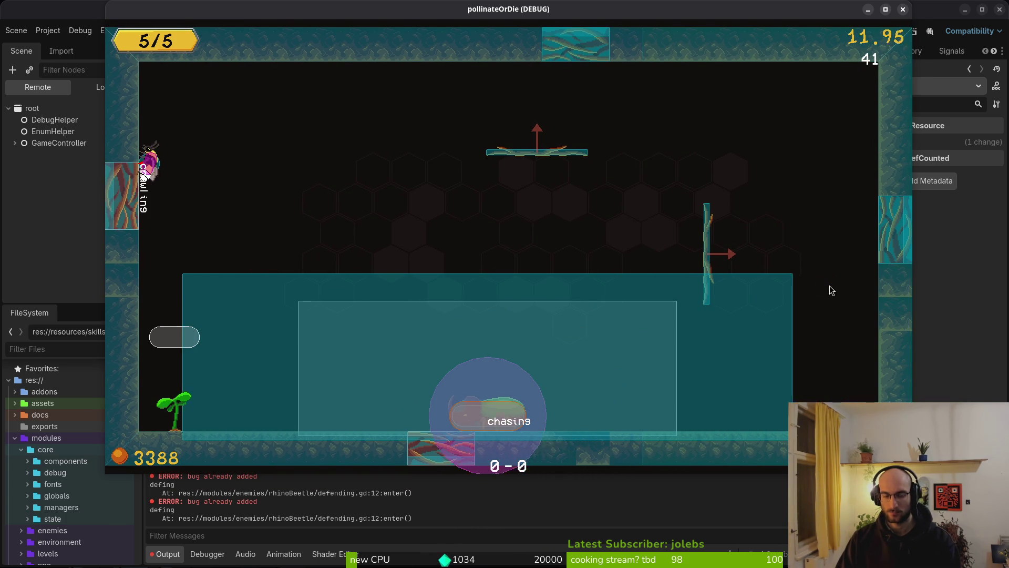
key("alt+Tab")
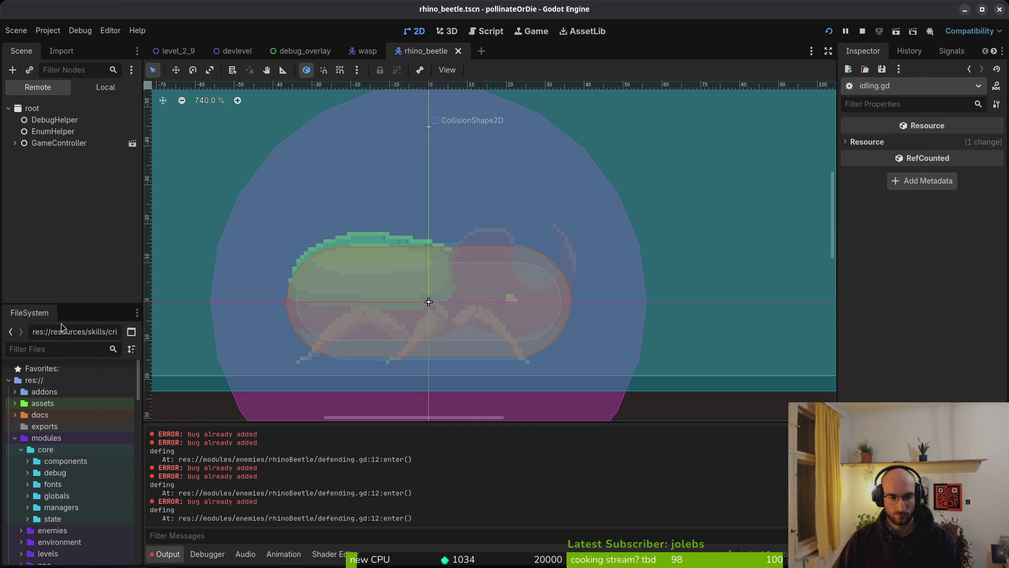
Scroll the Output panel's 'bug already added' errors, test again, then return to smash.gd.
scroll(257, 482, "up", 2)
scroll(207, 492, "down", 2)
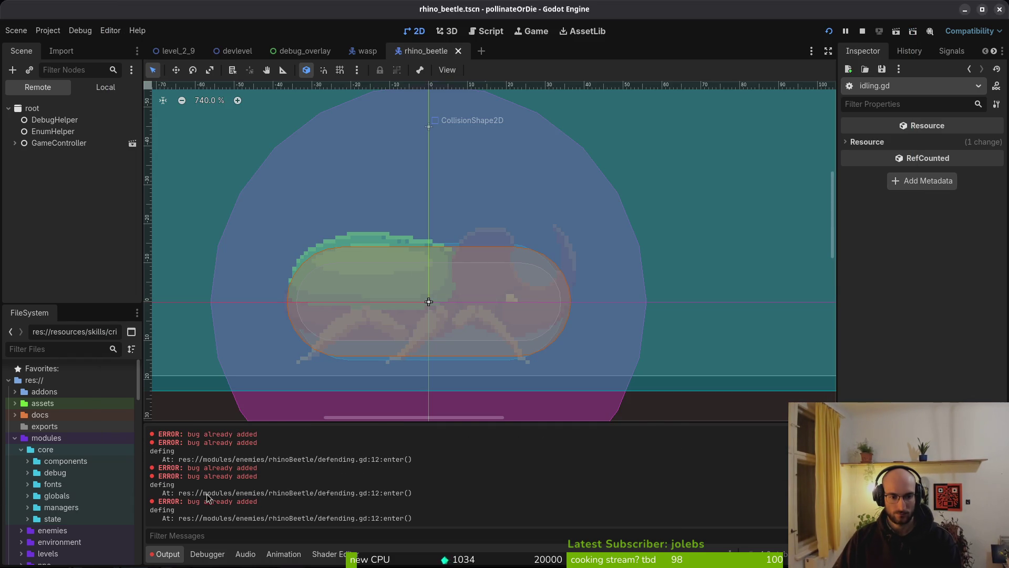
key("alt+Tab")
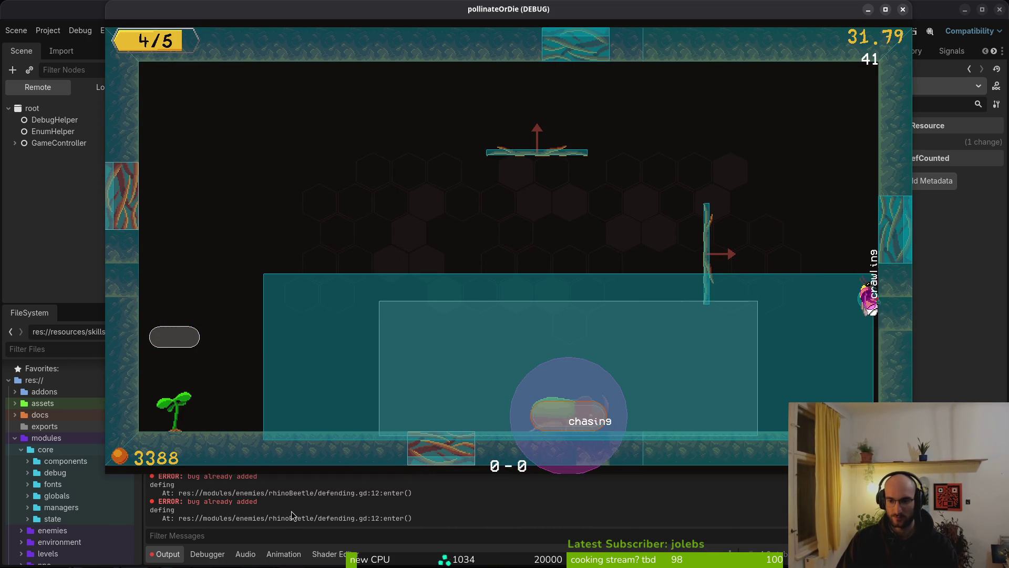
key("alt+Tab")
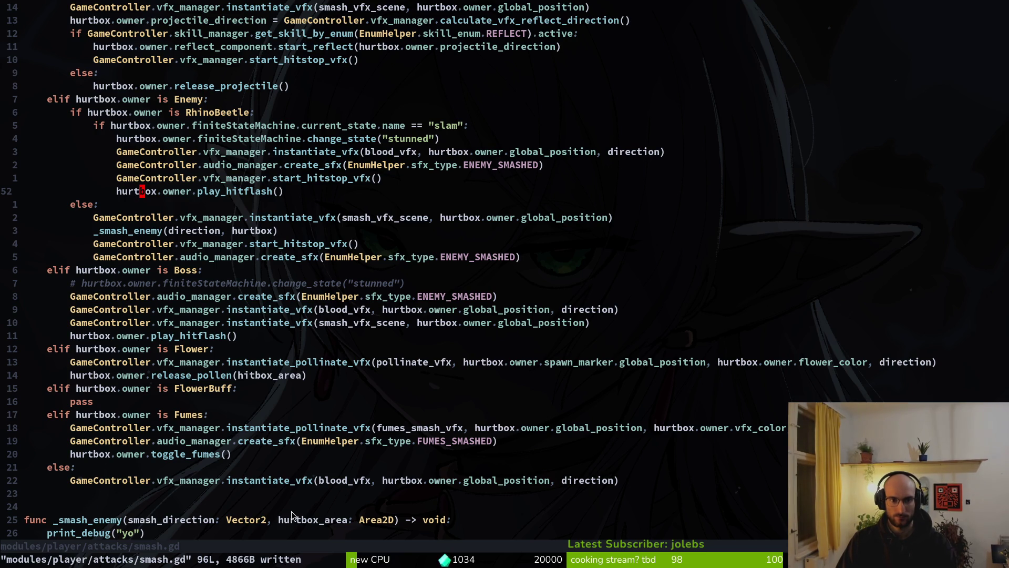
Navigate smash.gd to the non-slam else branch near the start_hitstop_vfx line.
key("ctrl+d")
key("j")
key("j")
key("j")
key("ctrl+u")
key("k")
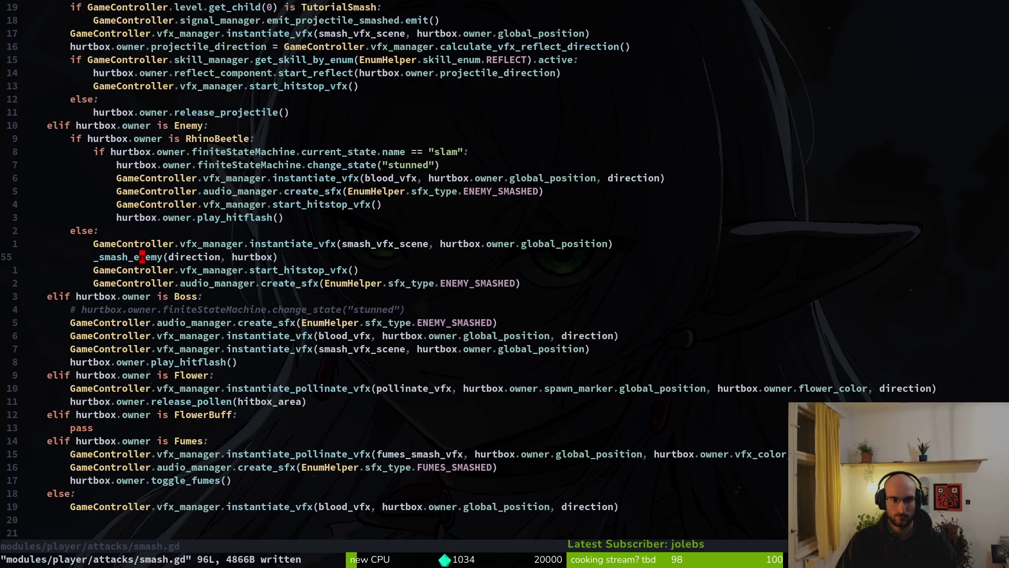
key("k")
key("k")
key("k")
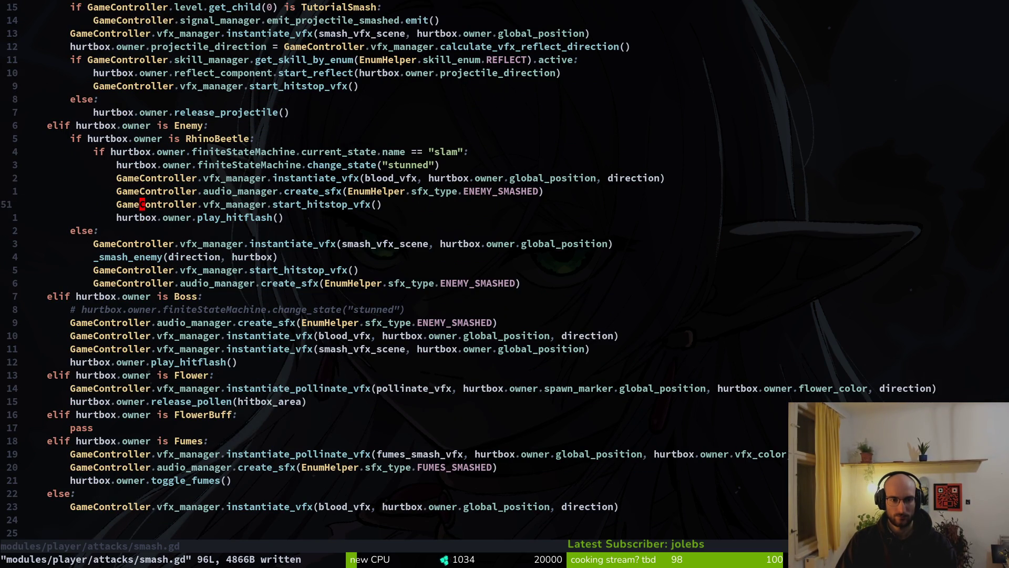
key("alt+Tab")
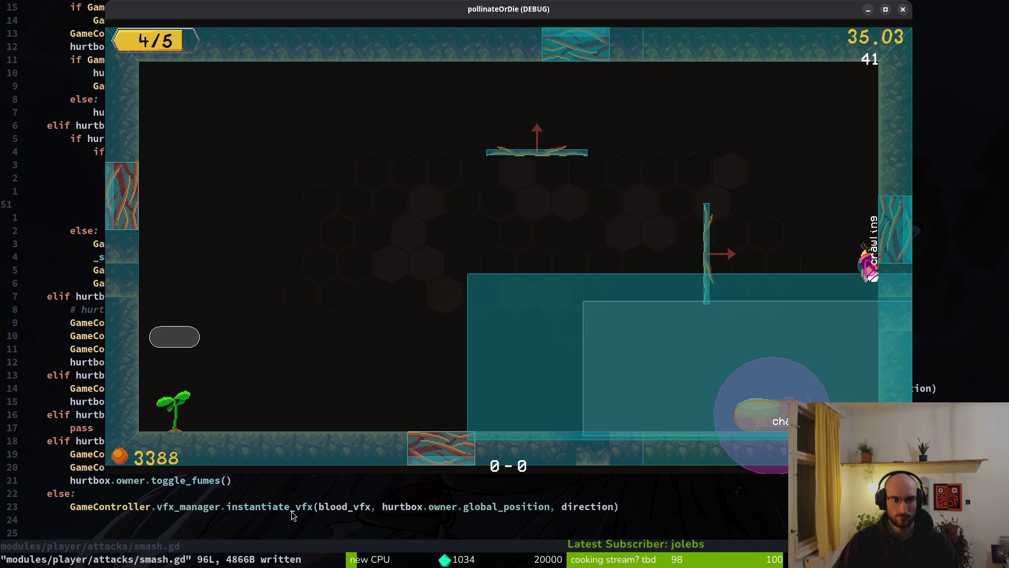
key("alt+Tab")
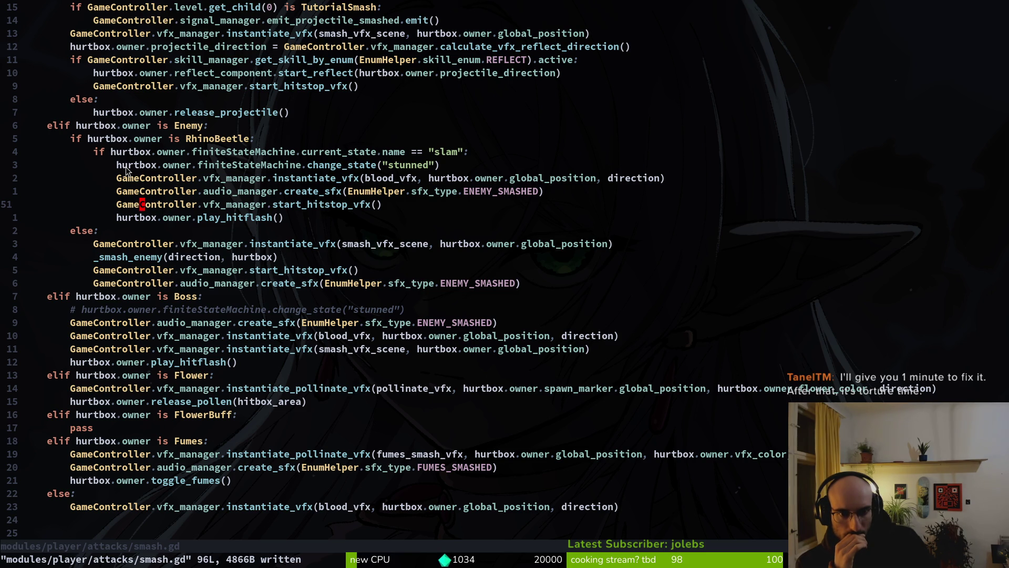
Insert print_debug("yoooo") under the else line, save, and stop the running game.
key("j")
key("j")
type("oprin")
key("Return")
type("\"\"")
type("yoooo\")")
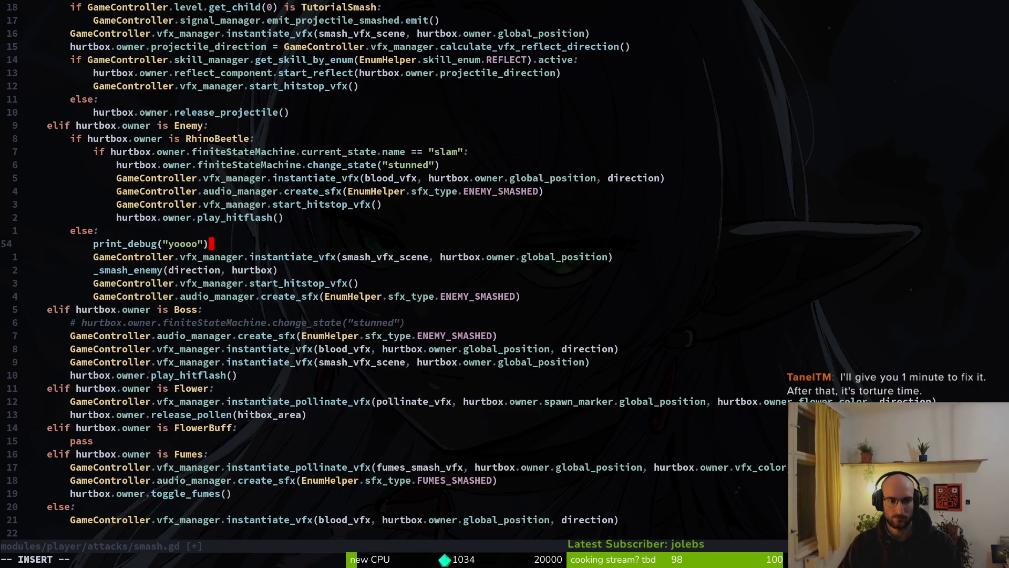
key("Escape")
type(":w")
key("Return")
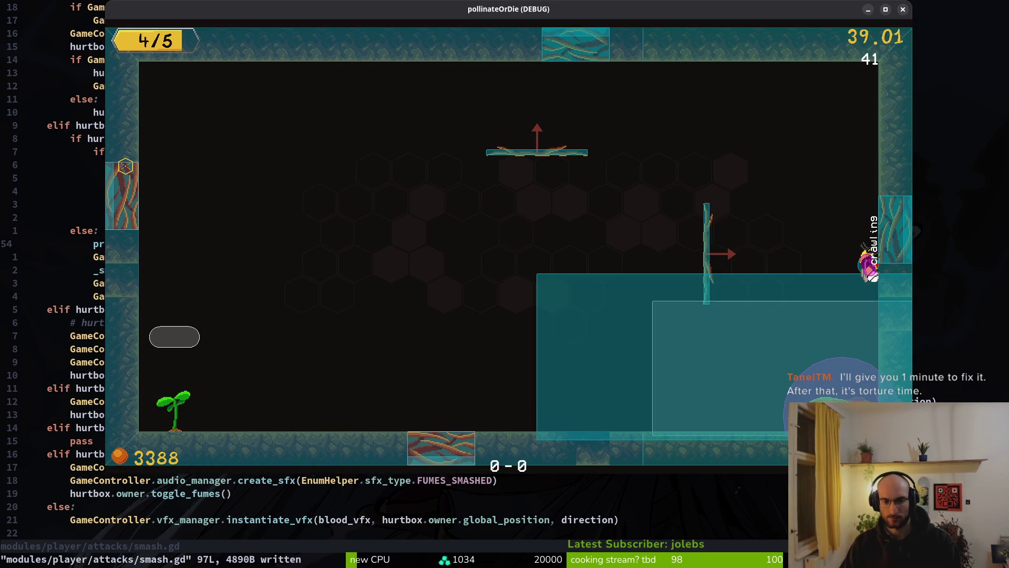
key("F8")
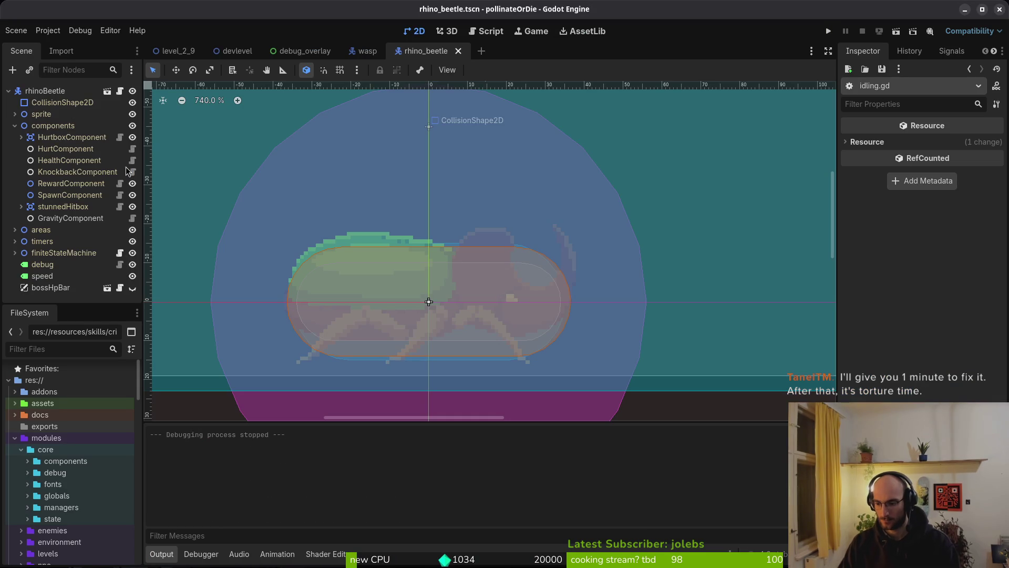
Run the project, stop it, then relaunch and continue into the level.
key("F5")
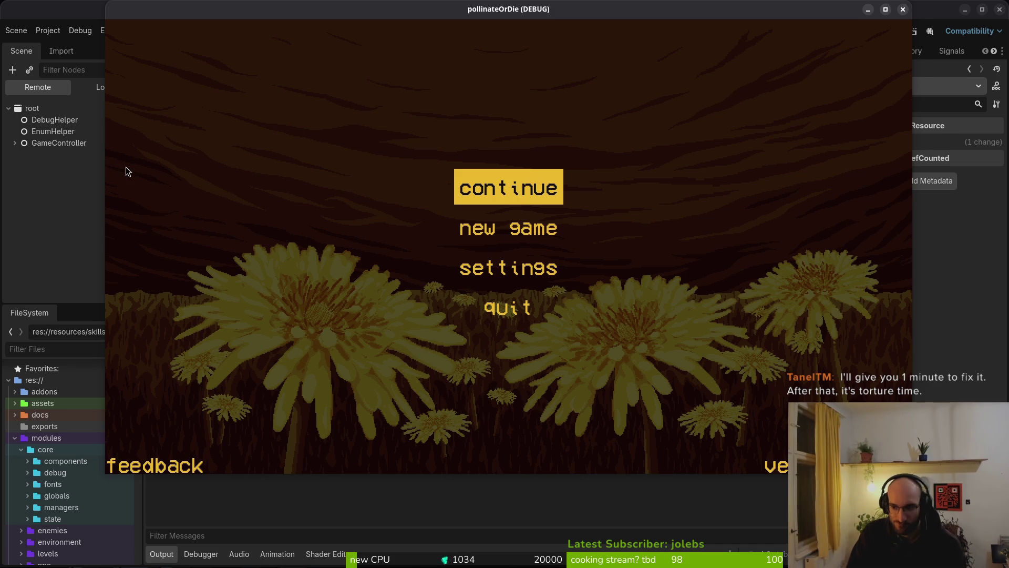
key("F8")
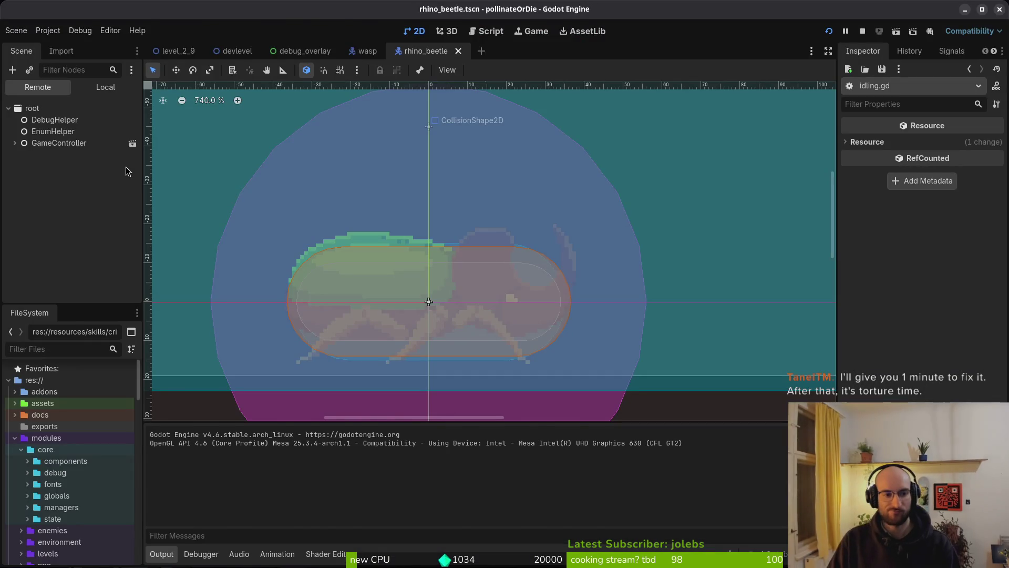
key("alt+Tab")
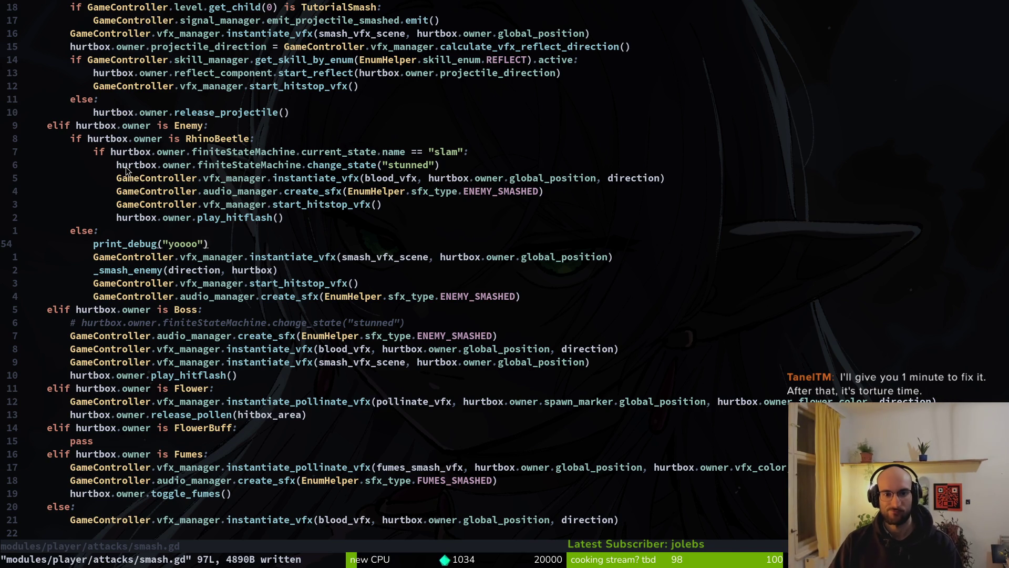
key("alt+Tab")
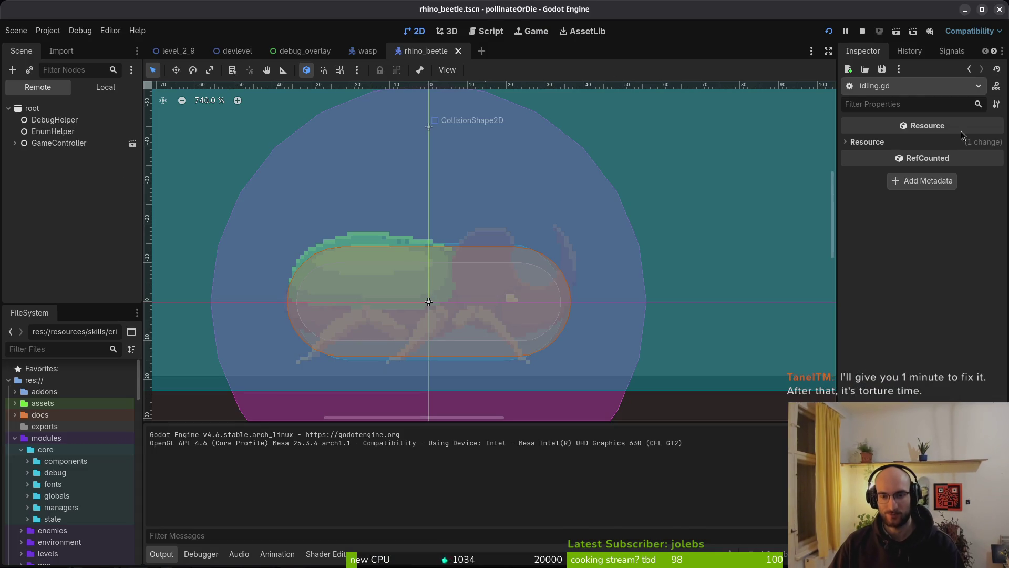
key("F5")
key("Return")
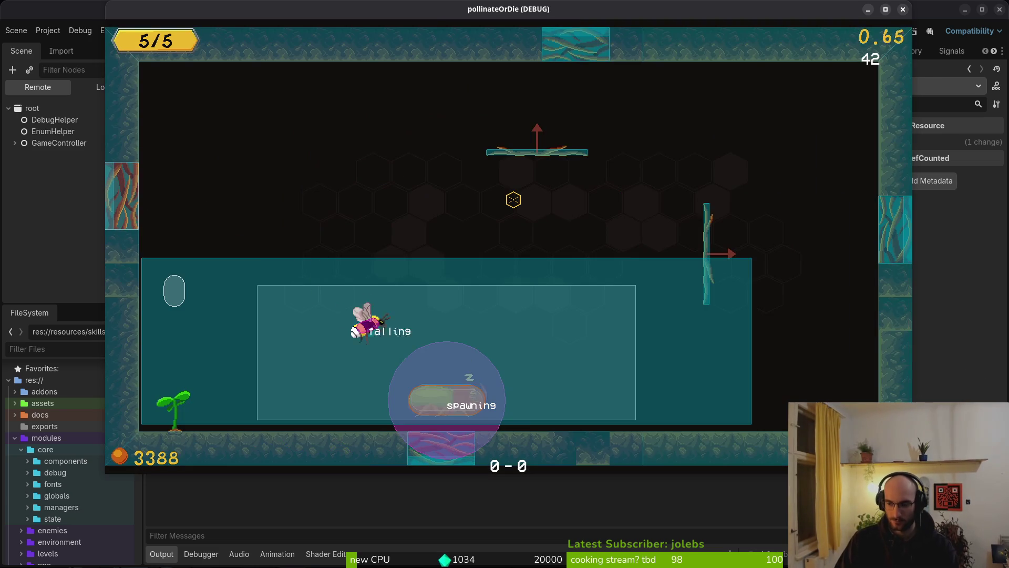
Play until the beetle is stunned at 3/5, then start a Neovim file search.
key("super")
key("super")
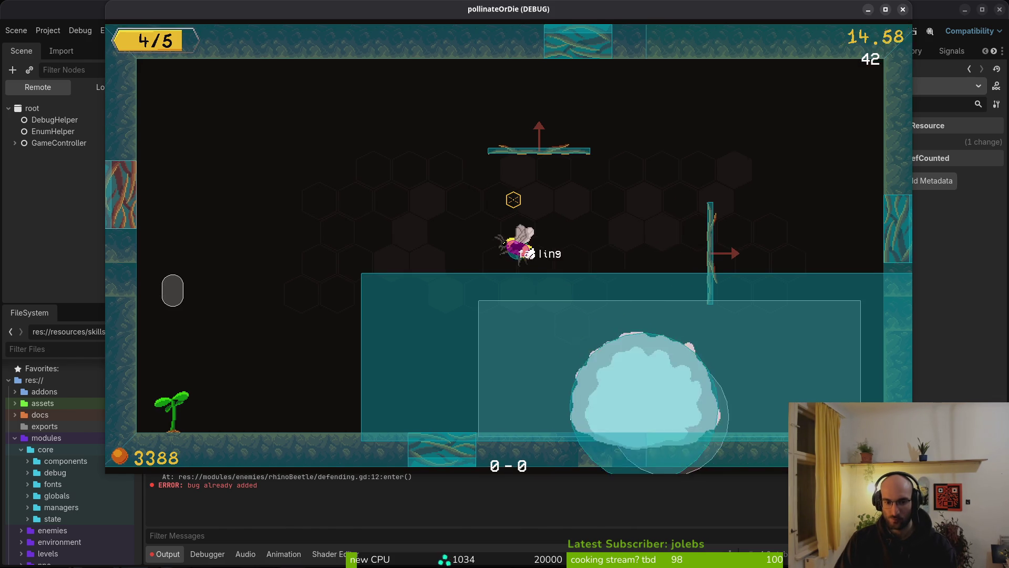
key("alt+Tab")
key("alt+Tab")
key("alt+Tab")
key("alt+Tab")
key("alt+Tab")
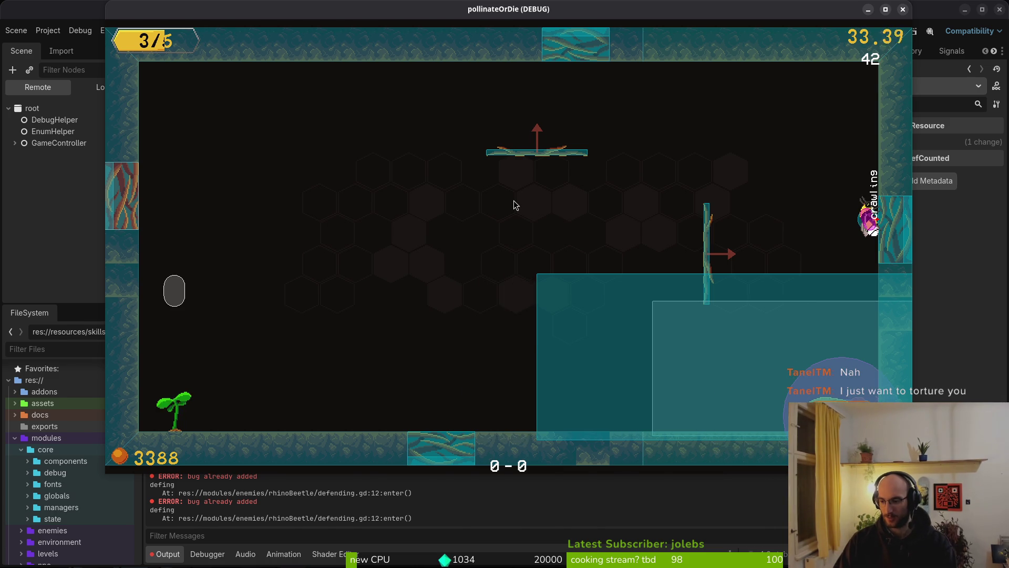
key("alt+Tab")
key("space")
Open defending.gd through the file finder and move the cursor to the enter() function.
key("f")
key("f")
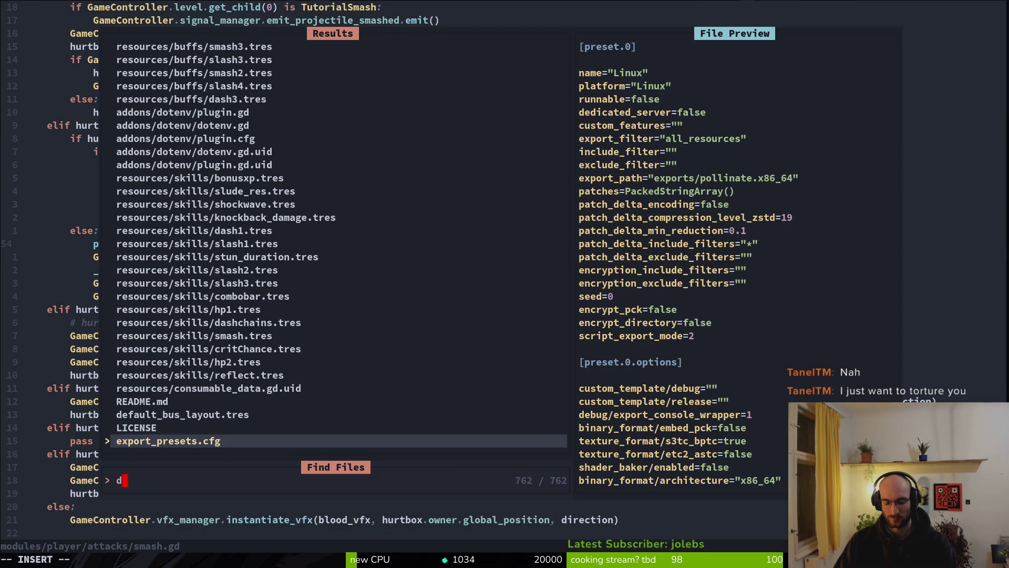
type("efing")
key("Return")
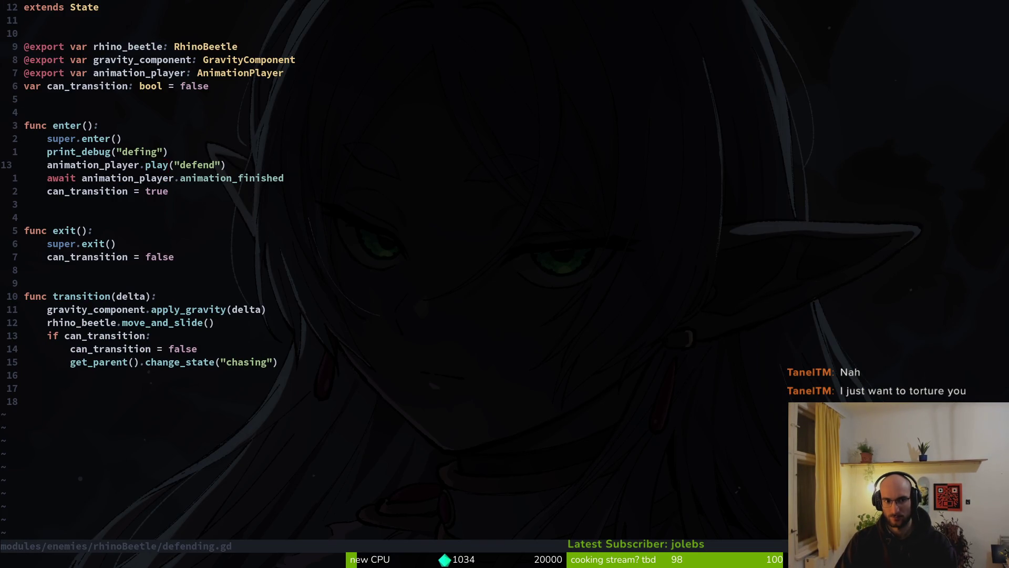
key("j")
key("j")
key("j")
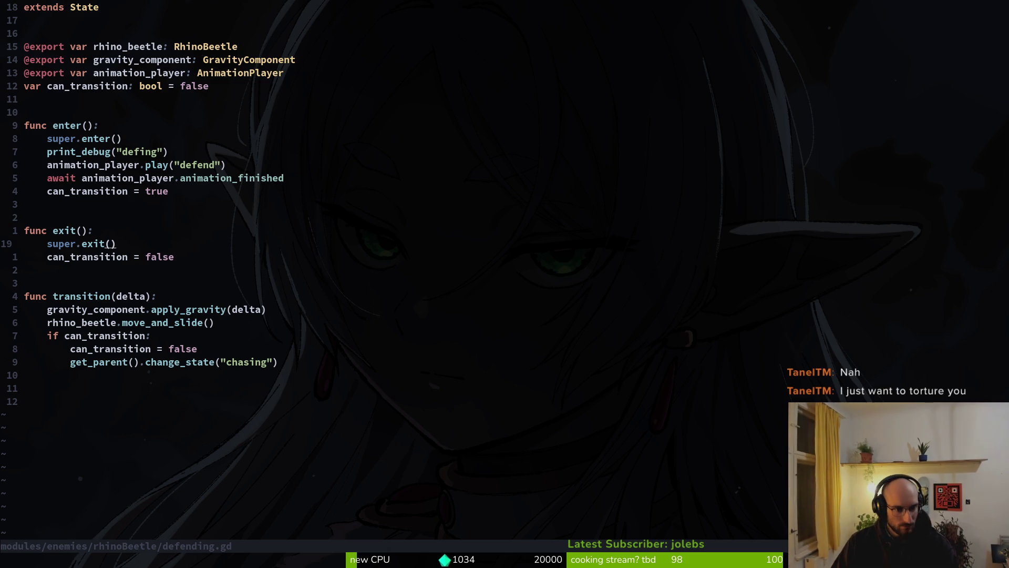
key("k")
key("k")
key("k")
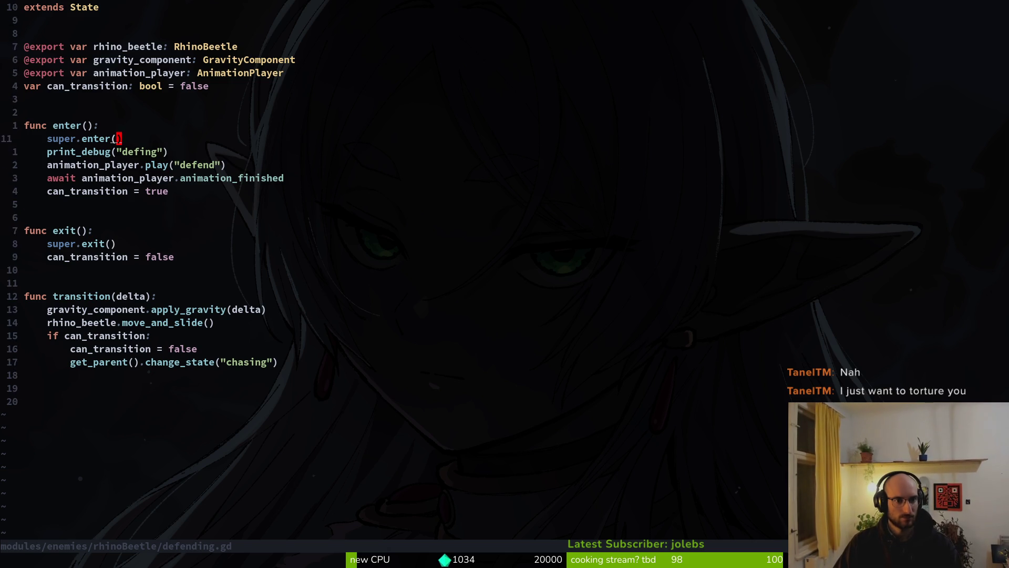
Insert print_debug(can_transition) above super.enter(), save the file, and relaunch the game.
type("Oprint_debug(")
type("ca")
key("Tab")
key("Escape")
type(":w")
key("Return")
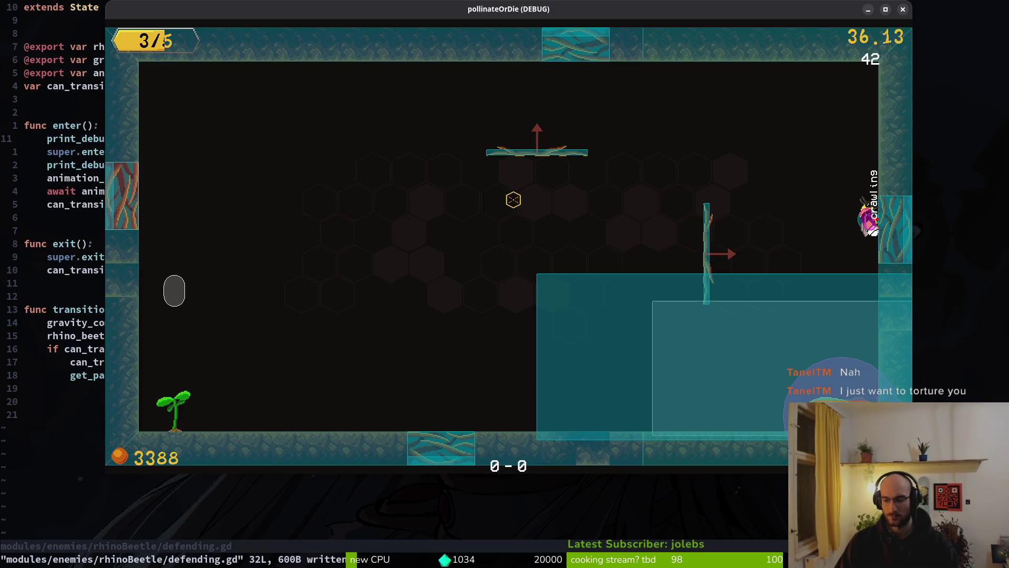
key("Escape")
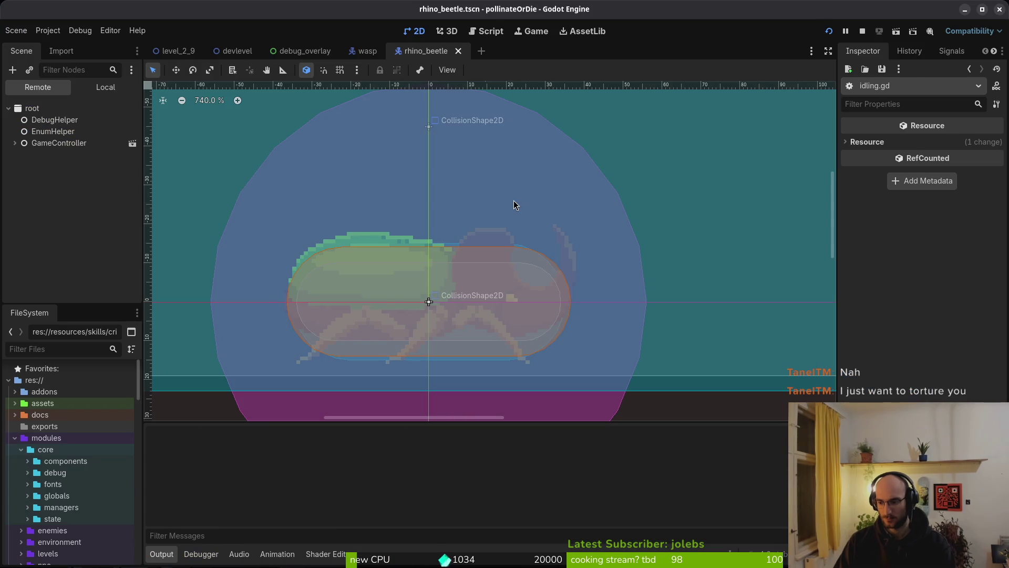
key("F5")
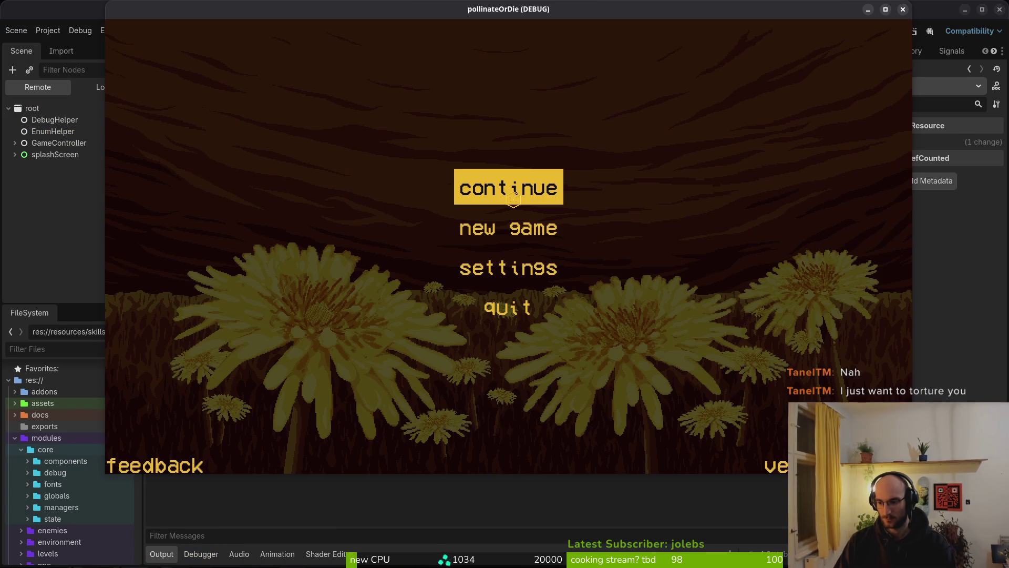
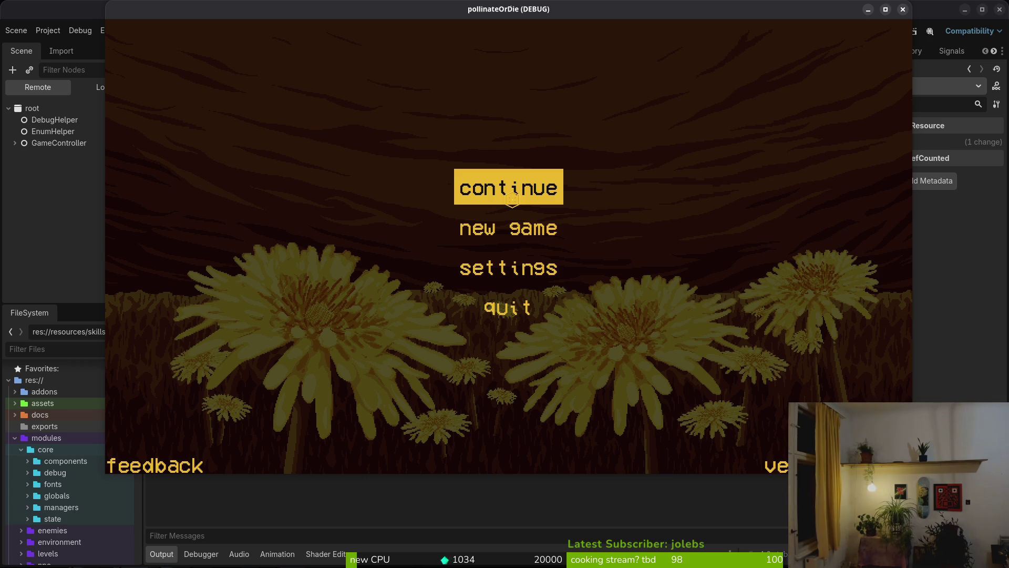
Choose continue on the game's main menu to load the saved hive level.
key("Down")
key("Down")
key("Up")
key("Up")
key("Down")
key("Down")
key("Down")
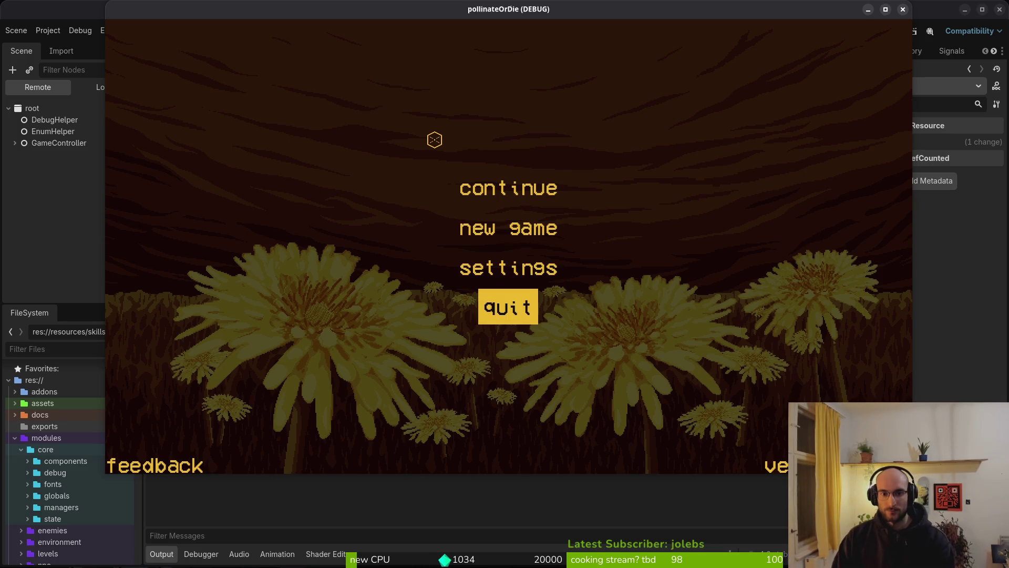
key("Up")
key("Up")
key("Up")
key("Down")
key("Down")
key("Down")
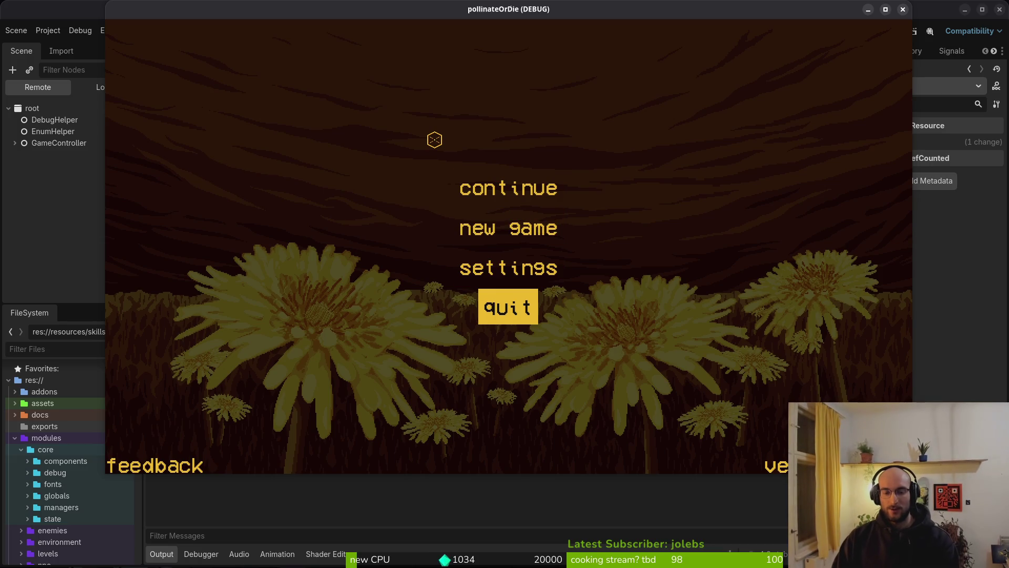
key("Up")
key("Up")
key("Up")
key("Return")
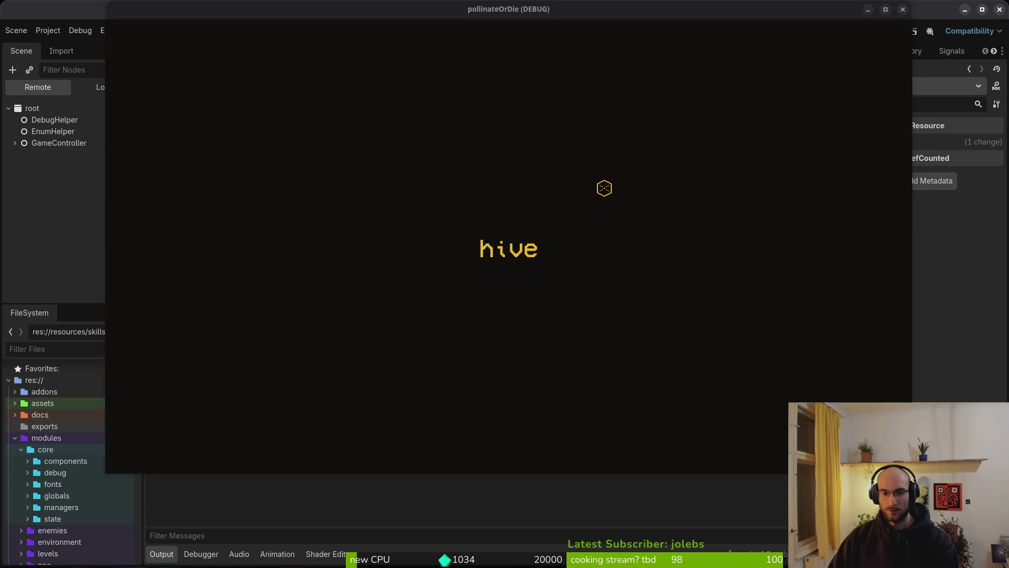
key("alt+Tab")
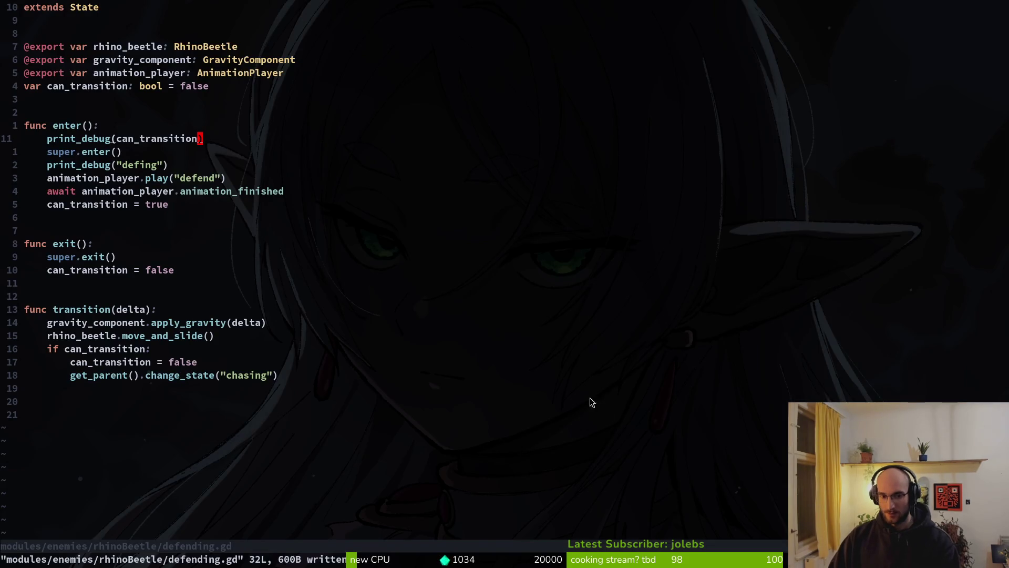
Attack the rhino beetle three times, checking the editor's print_debug output between rounds.
key("alt+Tab")
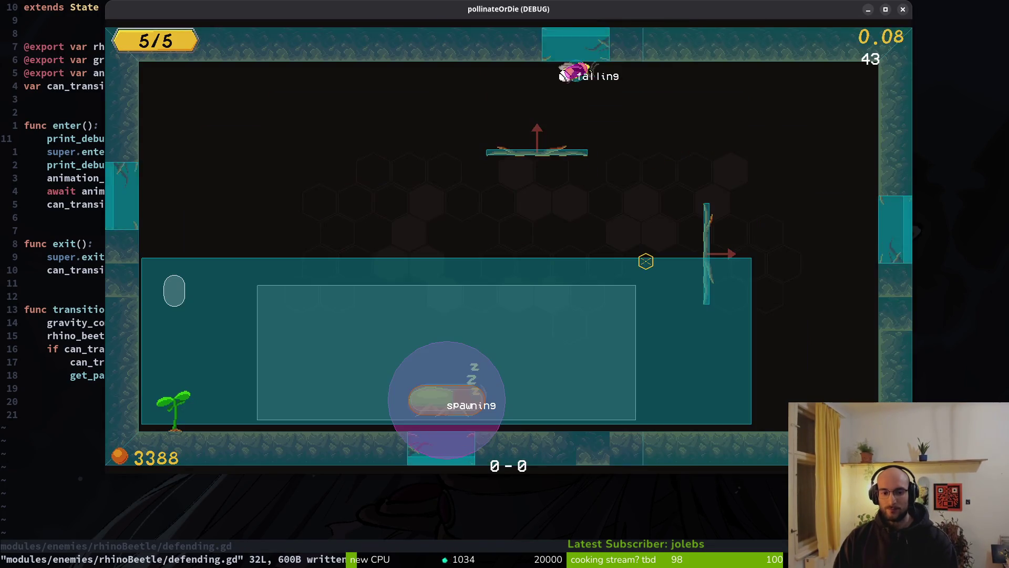
key("alt+Tab")
key("alt+Tab")
key("alt+Tab")
key("alt+Tab")
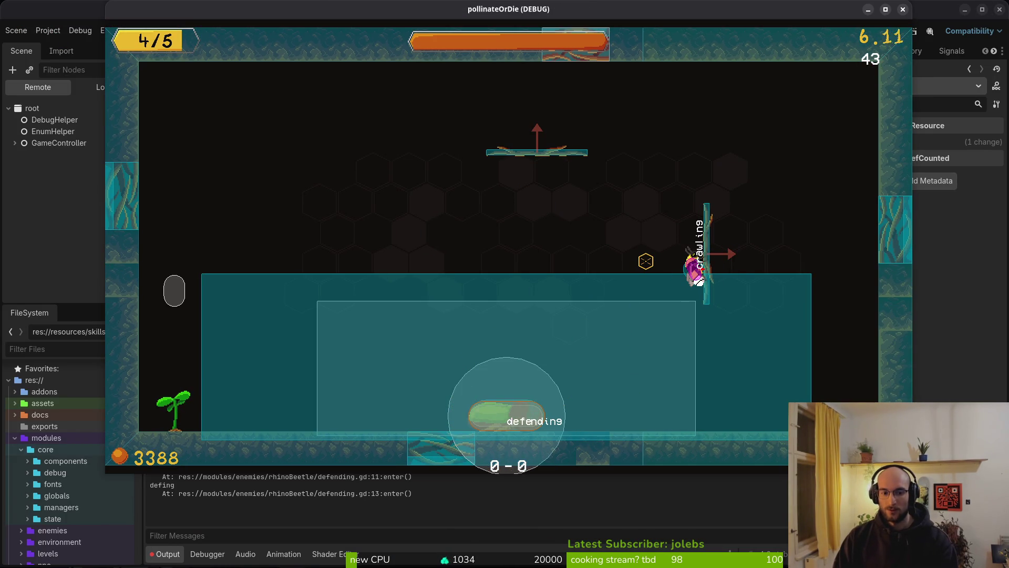
key("alt+Tab")
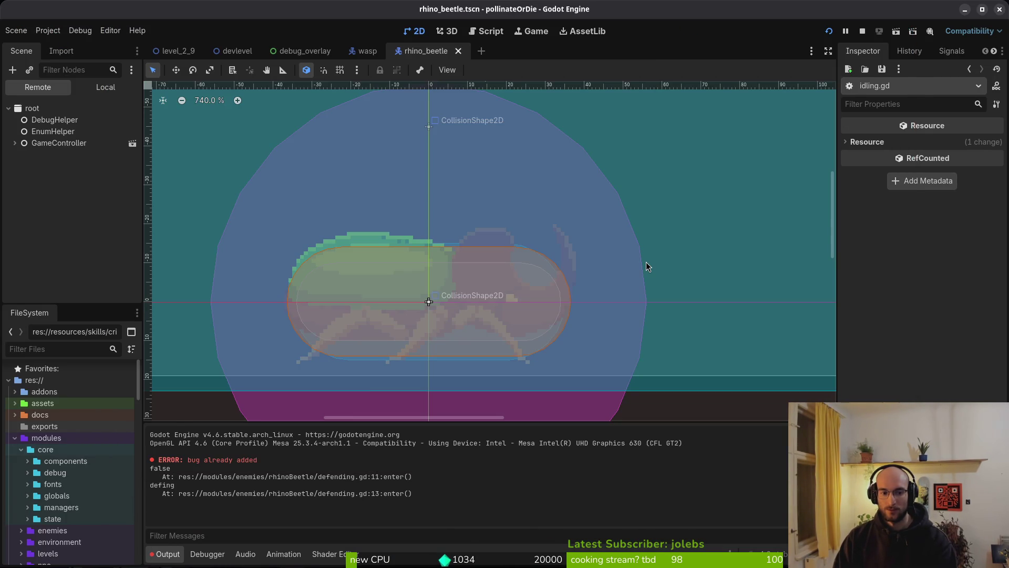
key("alt+Tab")
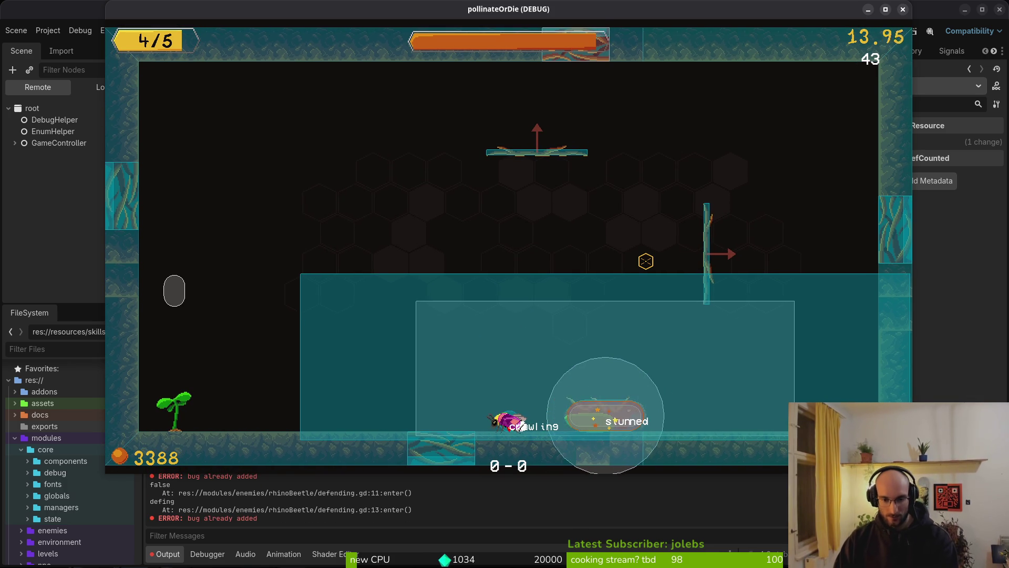
left_click(540, 424)
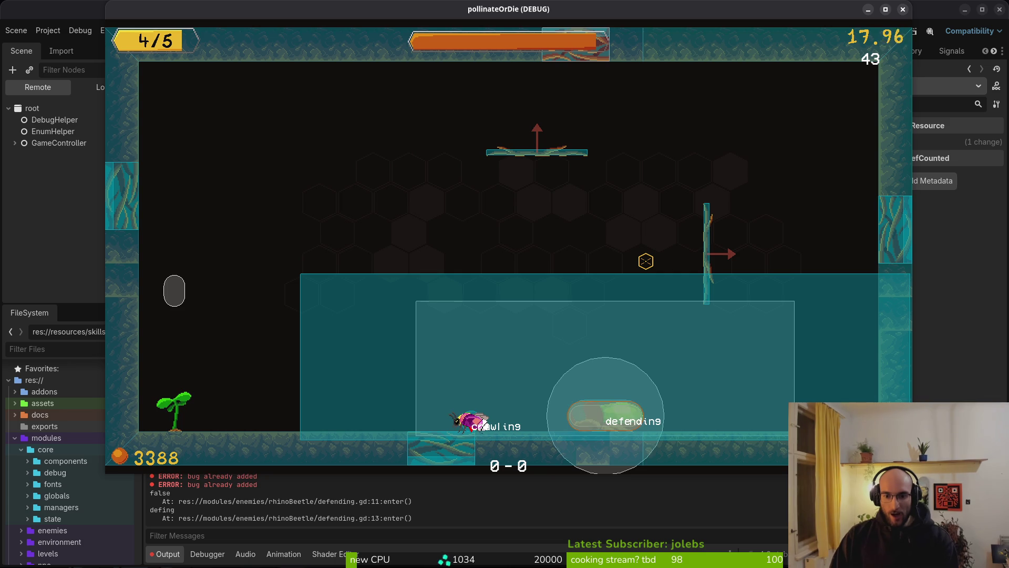
left_click(520, 424)
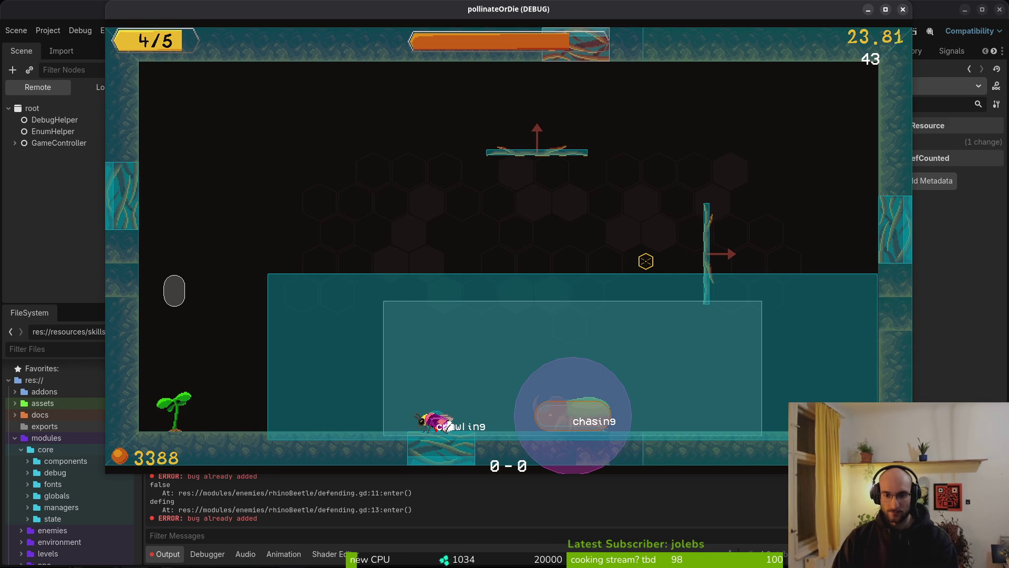
left_click(427, 424)
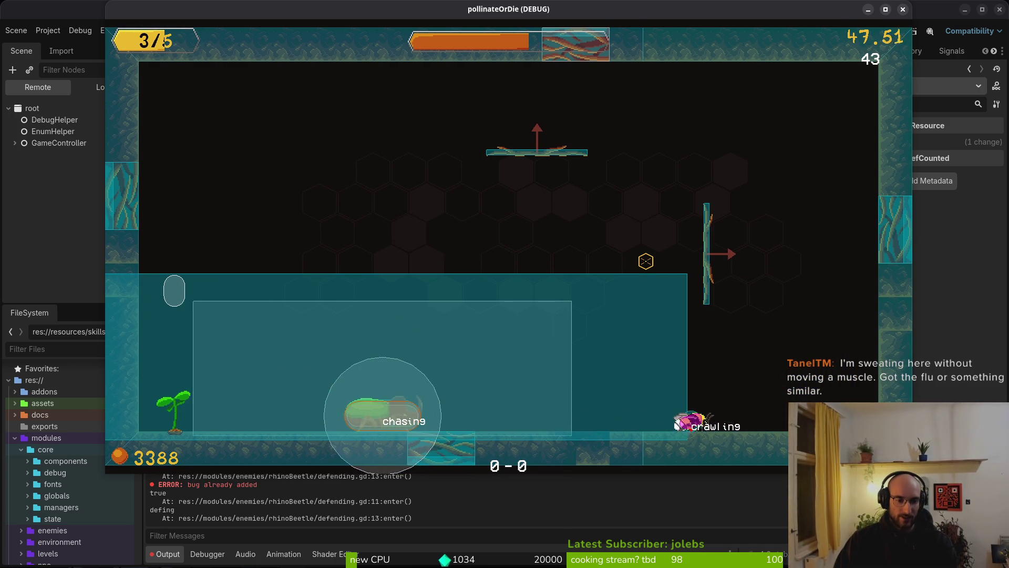
key("F8")
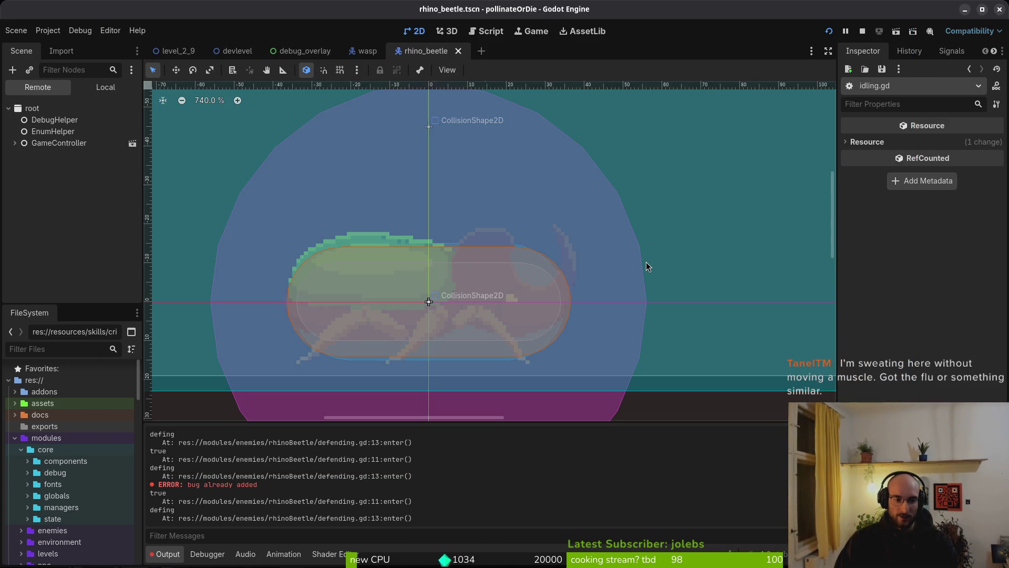
Switch from the running game back to defending.gd in Neovim.
key("alt+Tab")
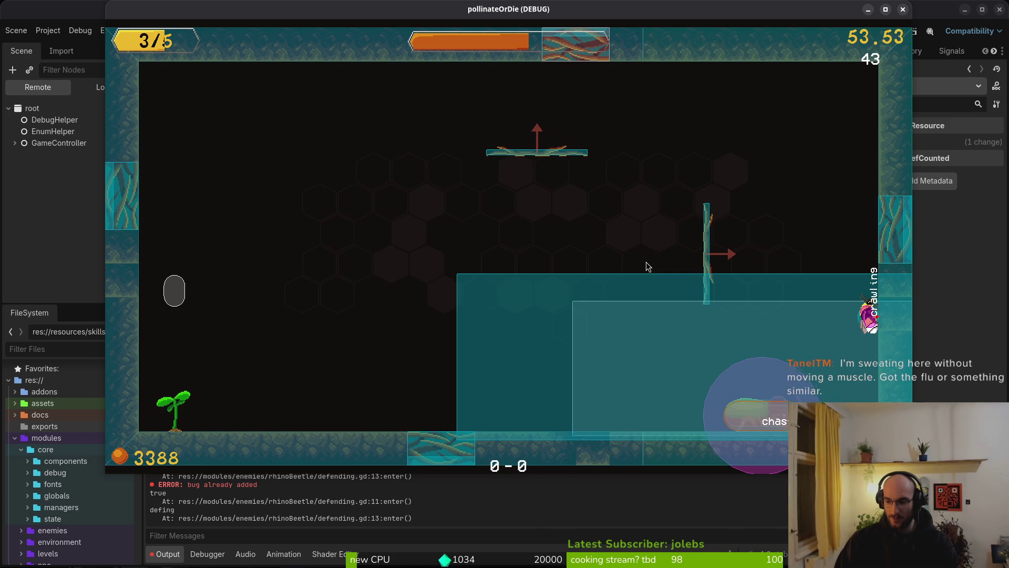
key("alt+Tab")
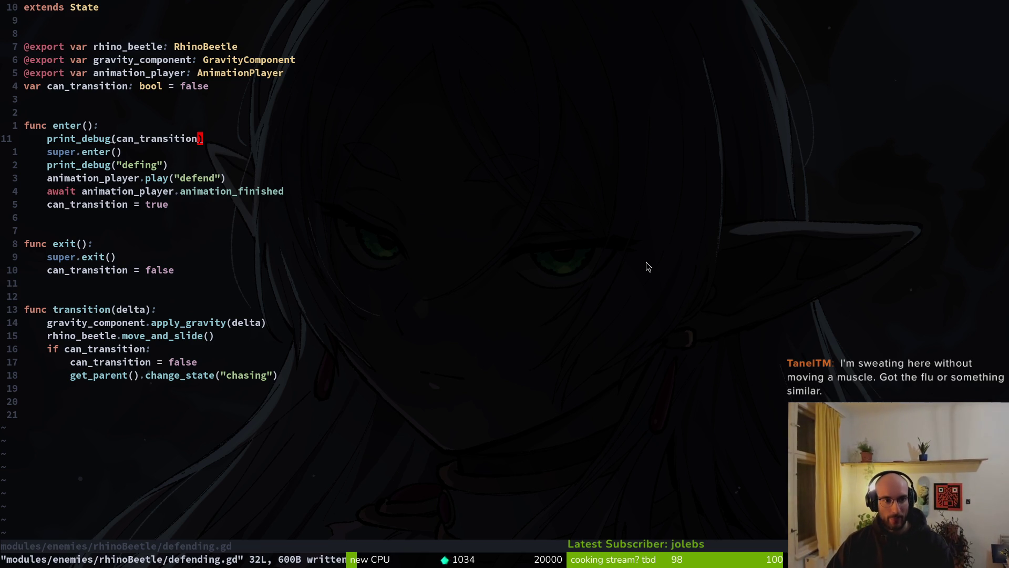
Step through enter(), exit() and transition(delta) in defending.gd, then return to the Godot editor.
key("j")
key("j")
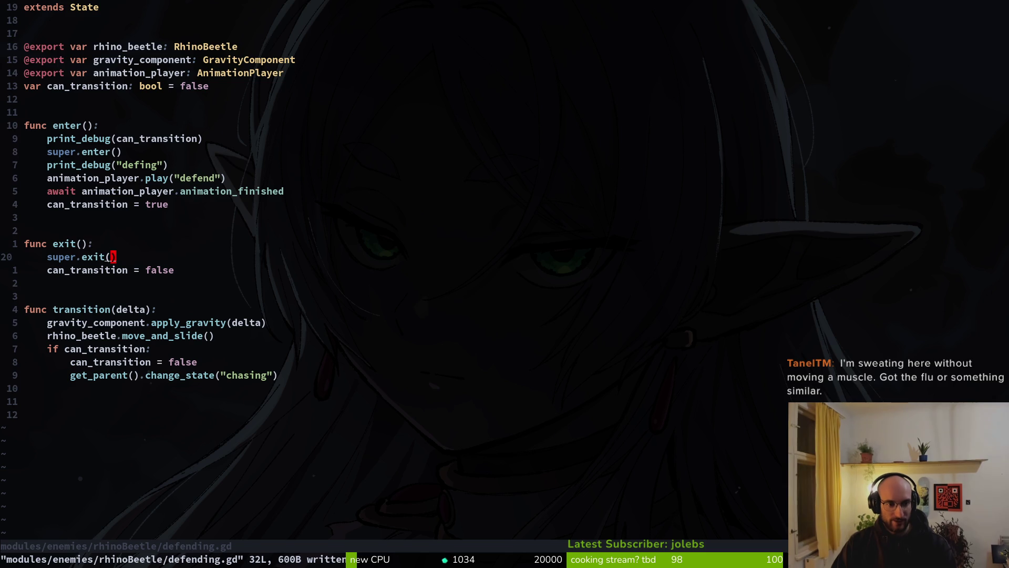
key("j")
key("j")
key("j")
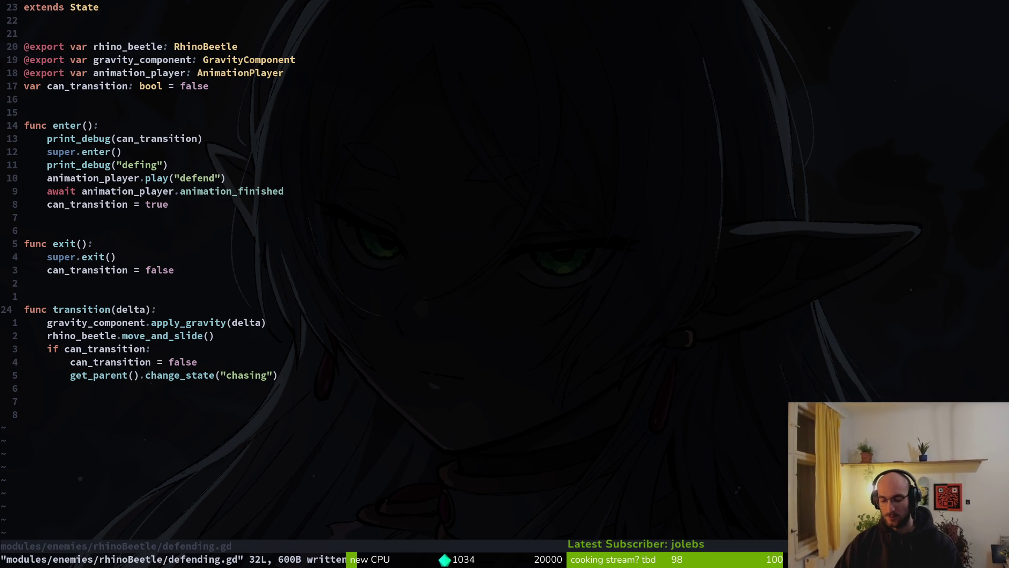
key("alt+Tab")
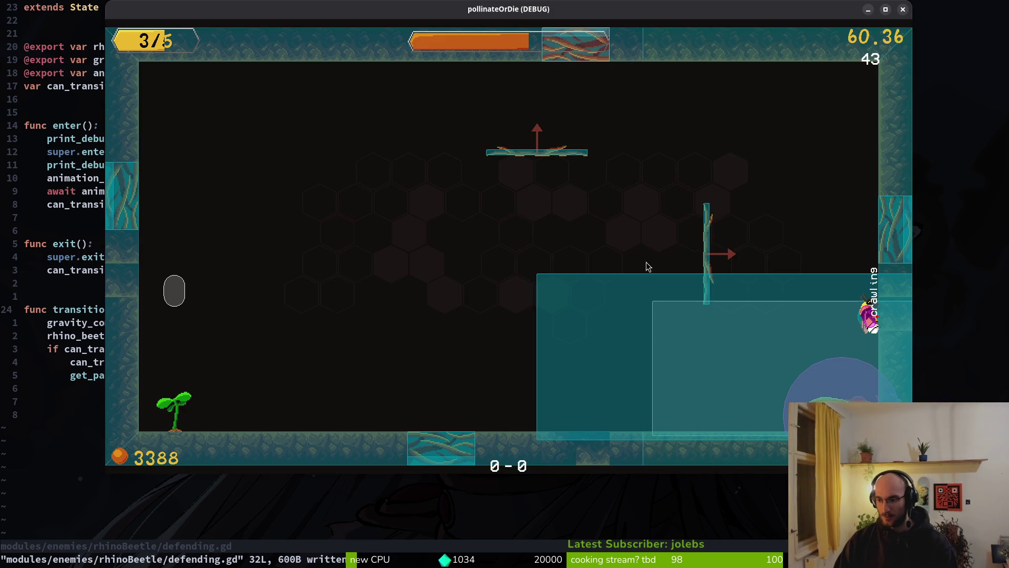
key("alt+Tab")
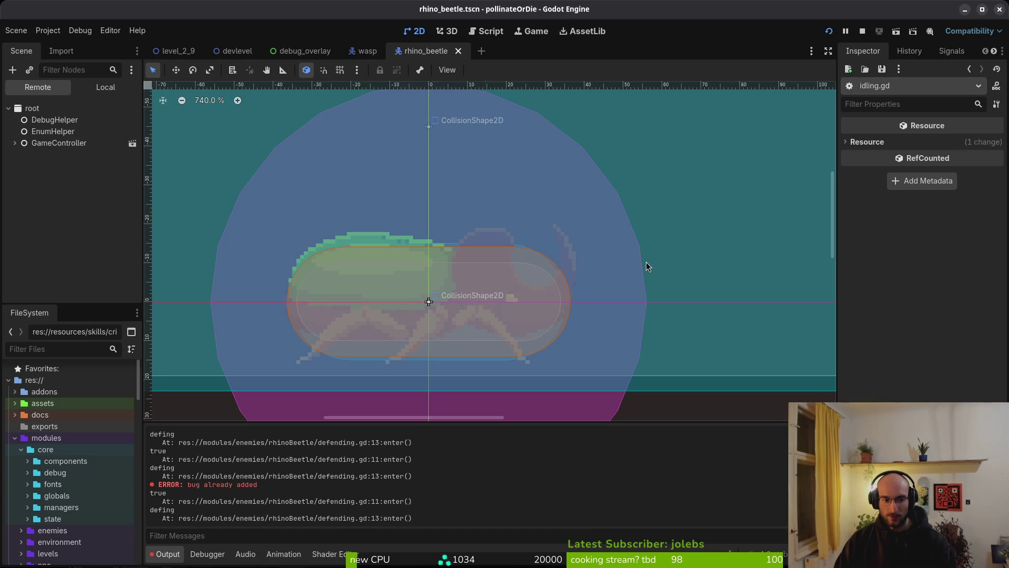
Scroll the Output log to read the true/false prints and errors, then go back to defending.gd.
scroll(264, 500, "up", 2)
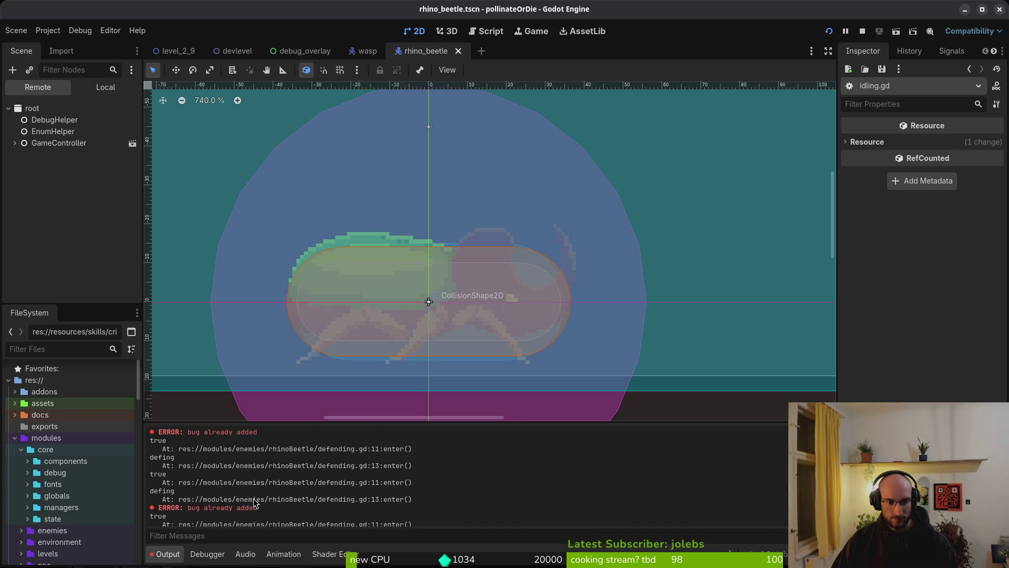
scroll(200, 481, "down", 5)
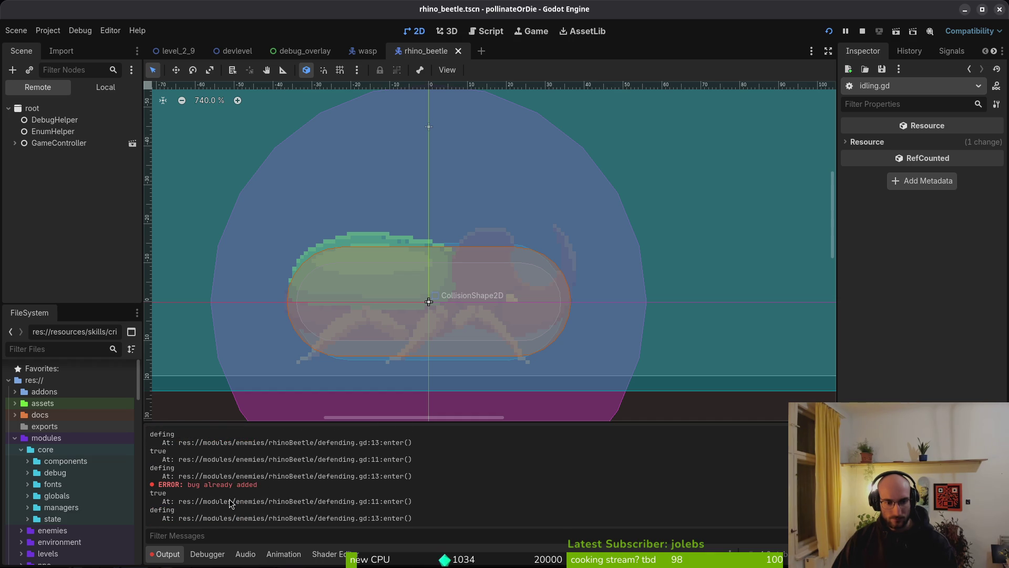
key("alt+Tab")
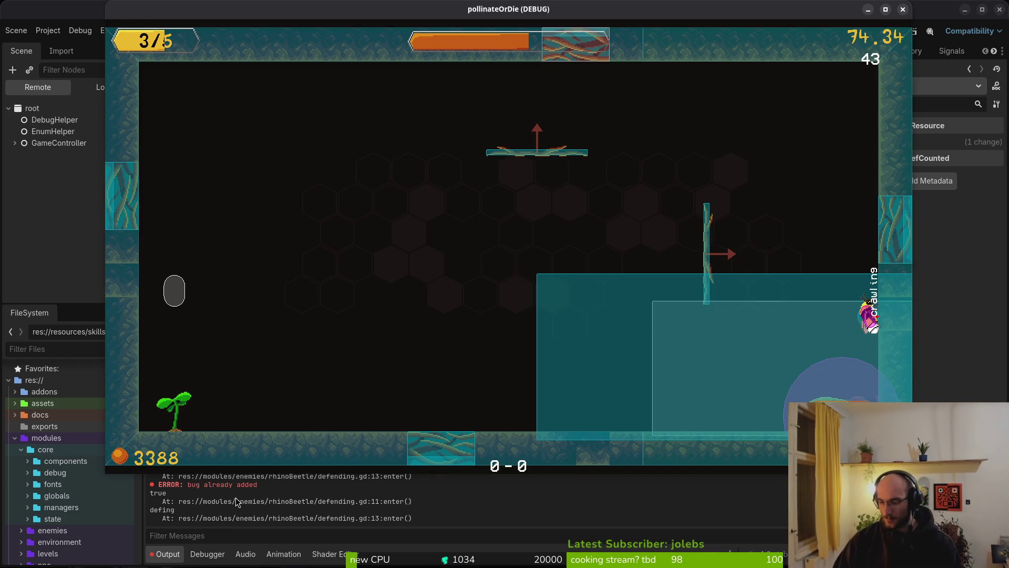
key("alt+Tab")
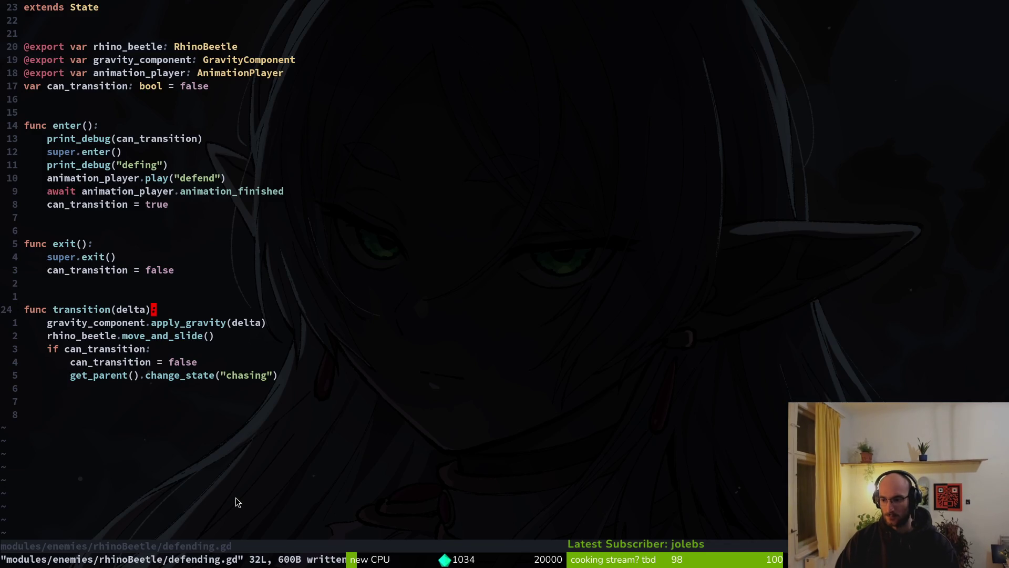
Move can_transition = false above super.exit() in exit() with :m-2 and save defending.gd.
key("k")
key("k")
key("k")
key("shift+v")
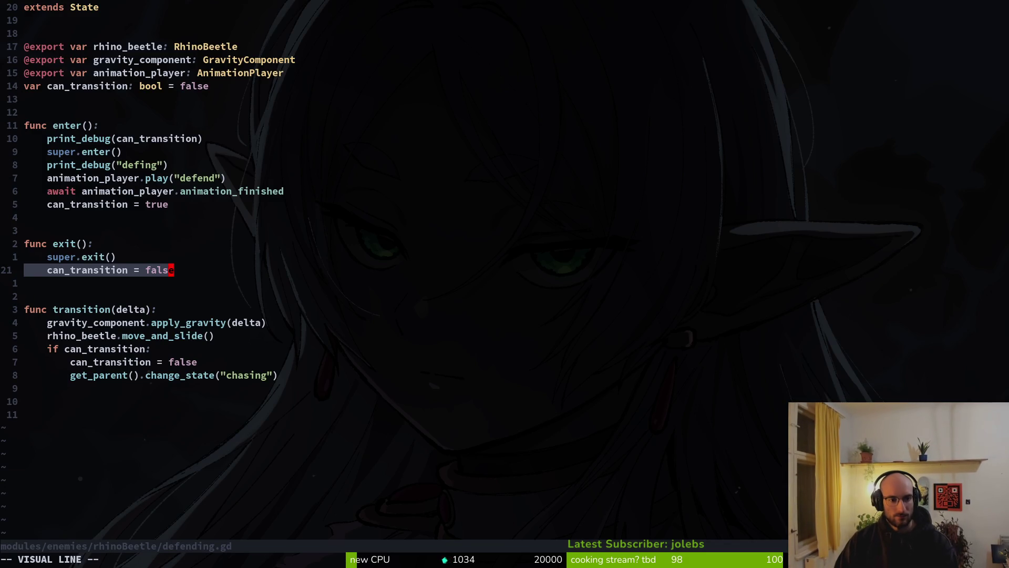
key("Escape")
type(":m-2")
key("Return")
type(":w")
key("Return")
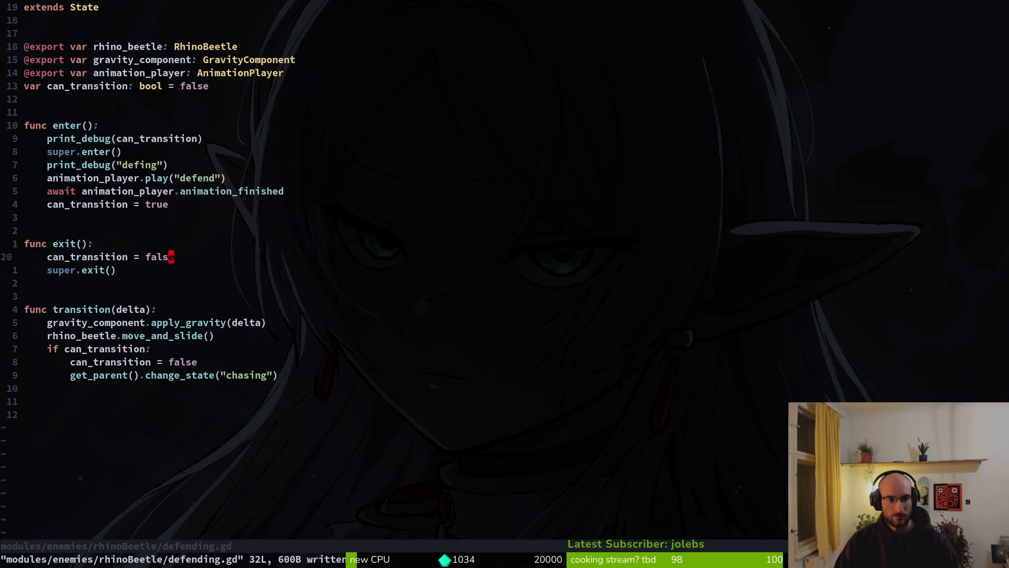
Stop the running game with F8 and relaunch it with F5.
key("alt+Tab")
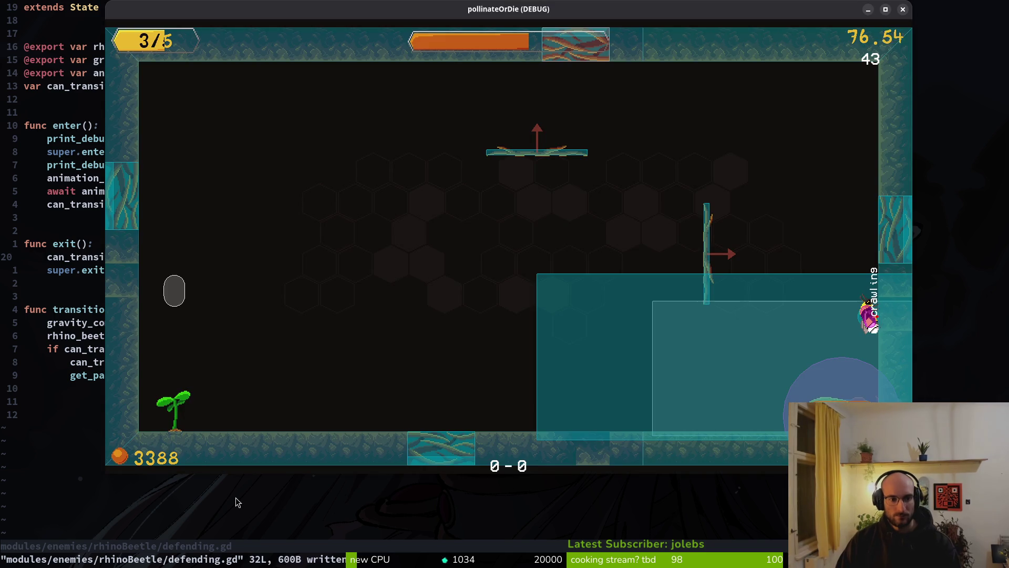
key("F8")
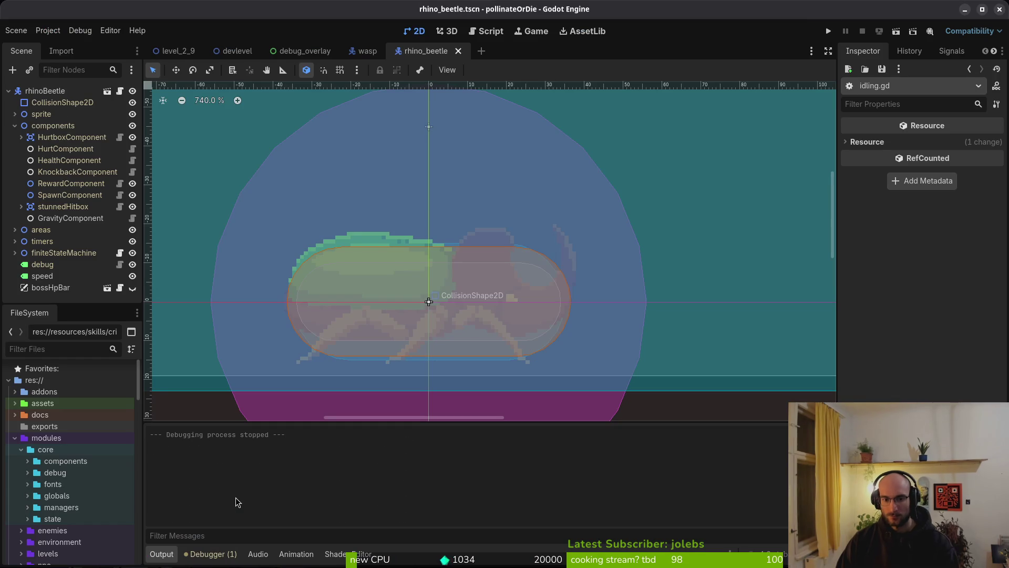
key("F5")
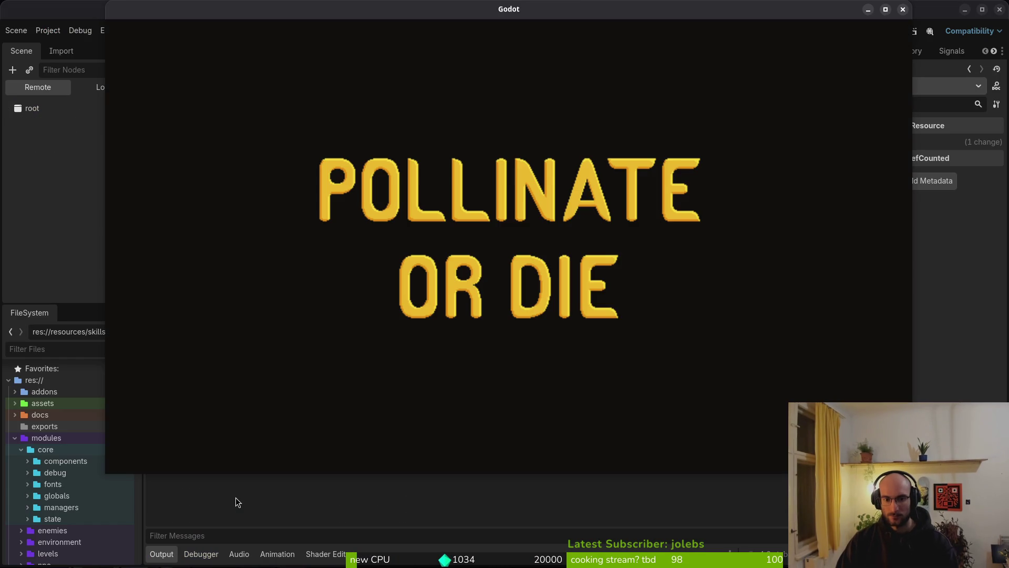
Choose continue on the title menu to resume the saved game.
key("Down")
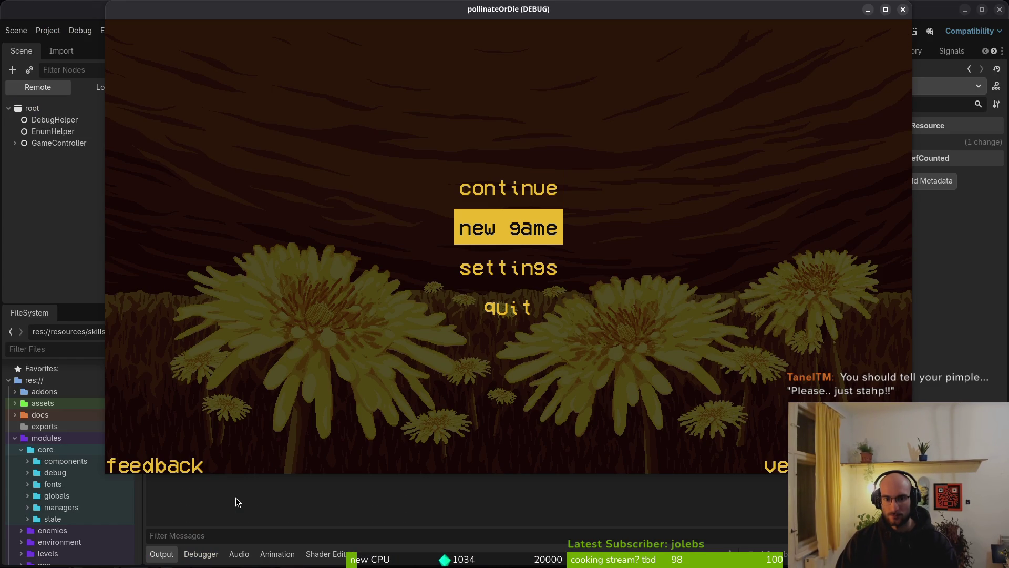
key("Up")
key("Return")
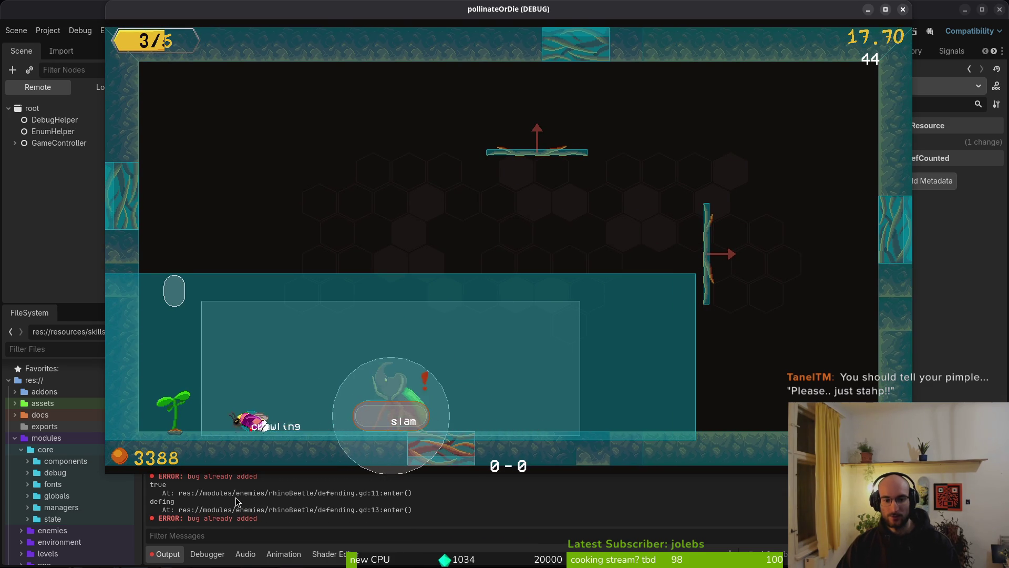
Pause the fight, close the game window, and return to defending.gd.
key("Escape")
key("Escape")
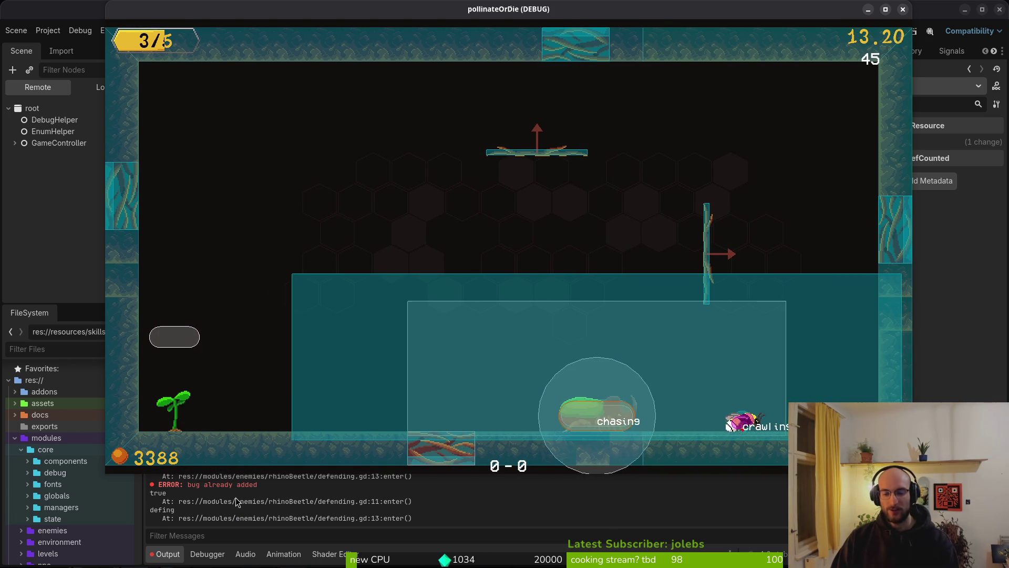
key("Escape")
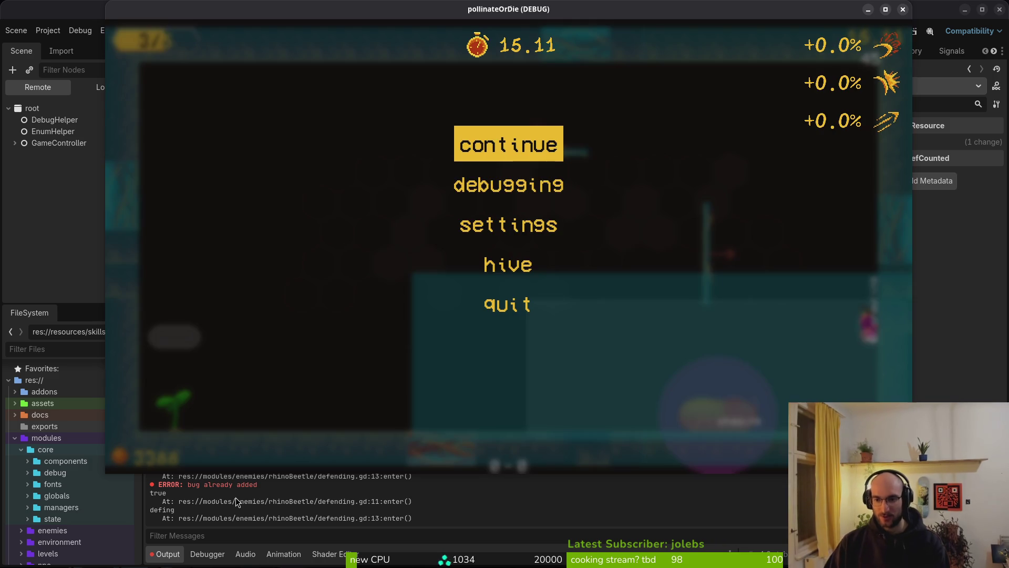
key("alt+F4")
key("alt+Tab")
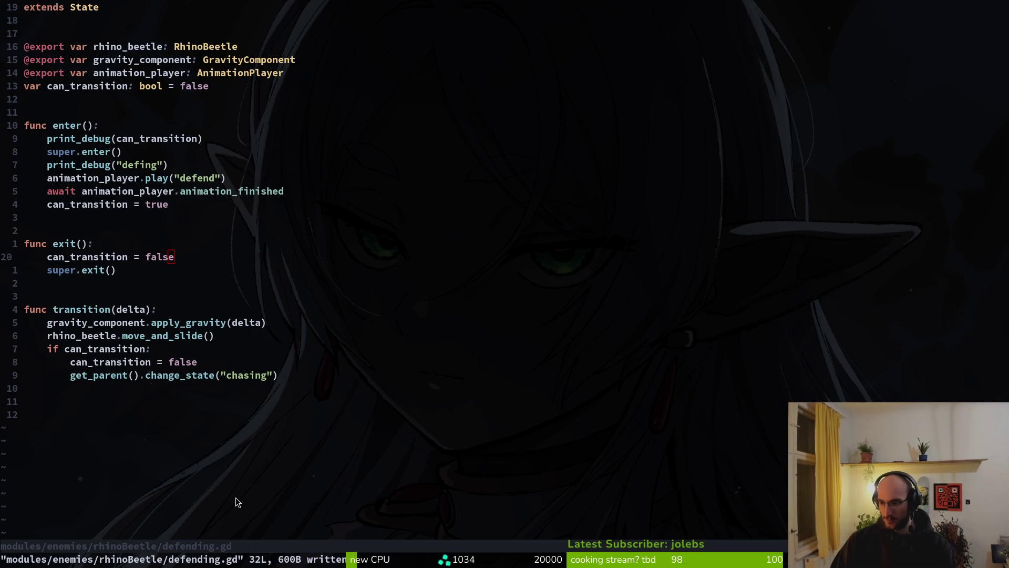
Select stunnedHitbox in the rhino beetle's Local scene tree and check its visibility and collision settings.
key("space")
key("f")
key("f")
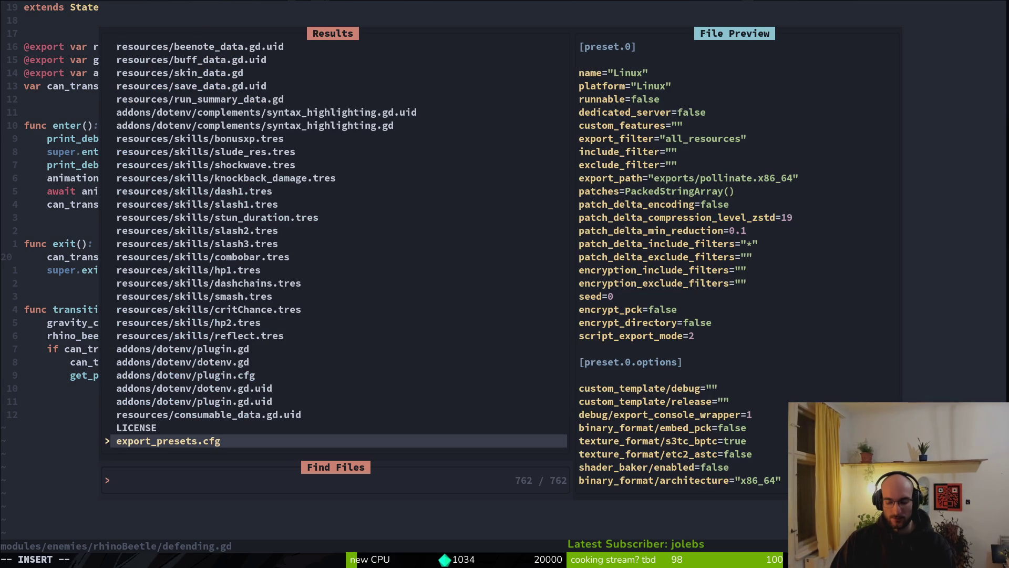
key("Escape")
key("alt+Tab")
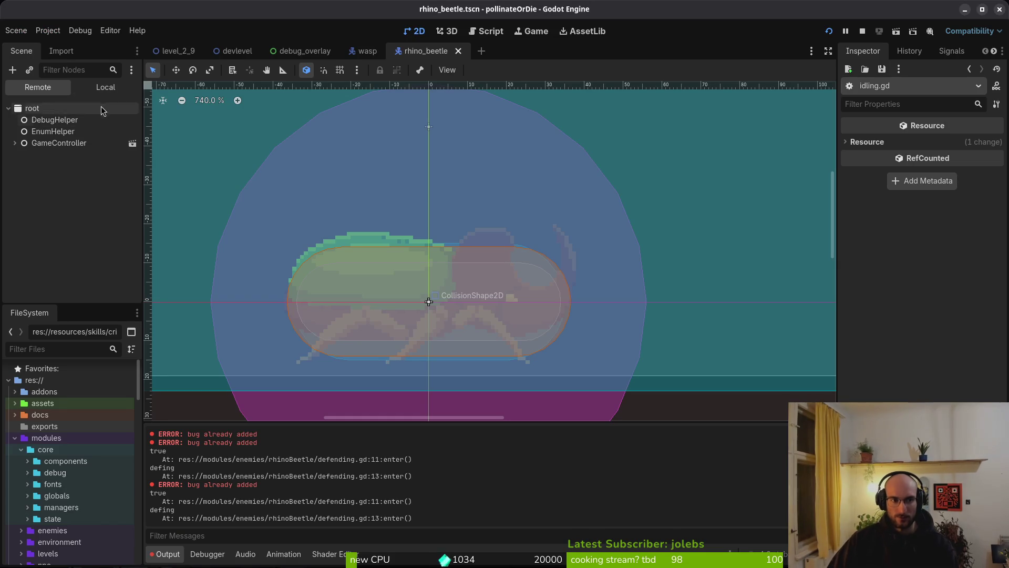
left_click(102, 88)
scroll(87, 238, "down", 2)
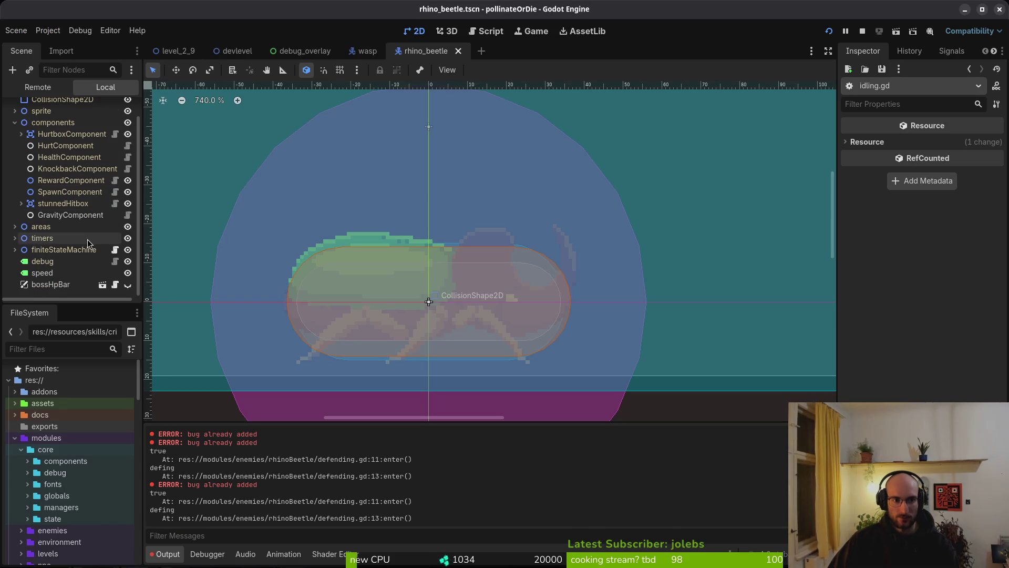
left_click(56, 205)
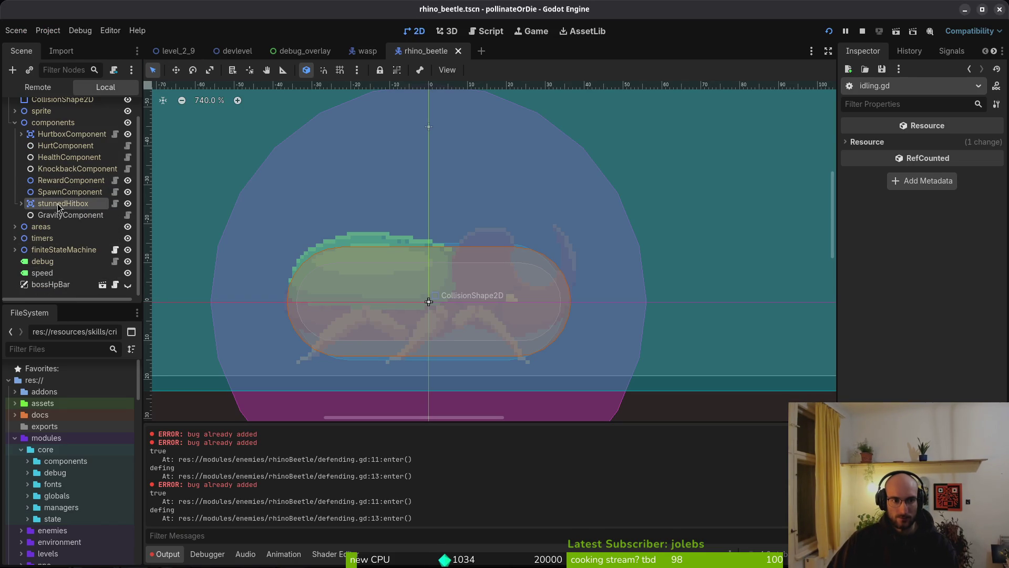
left_click(128, 203)
left_click(129, 206)
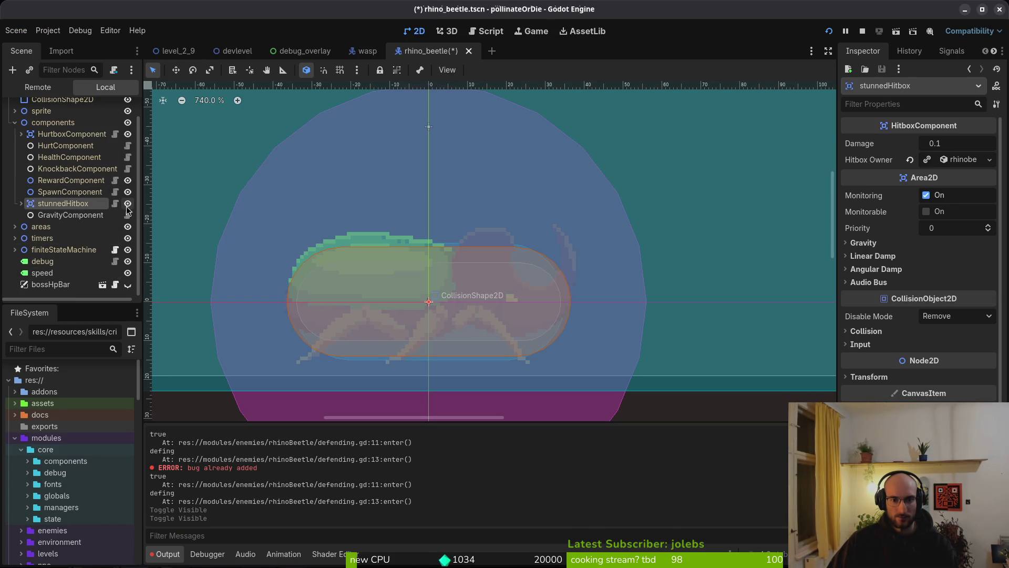
left_click(127, 206)
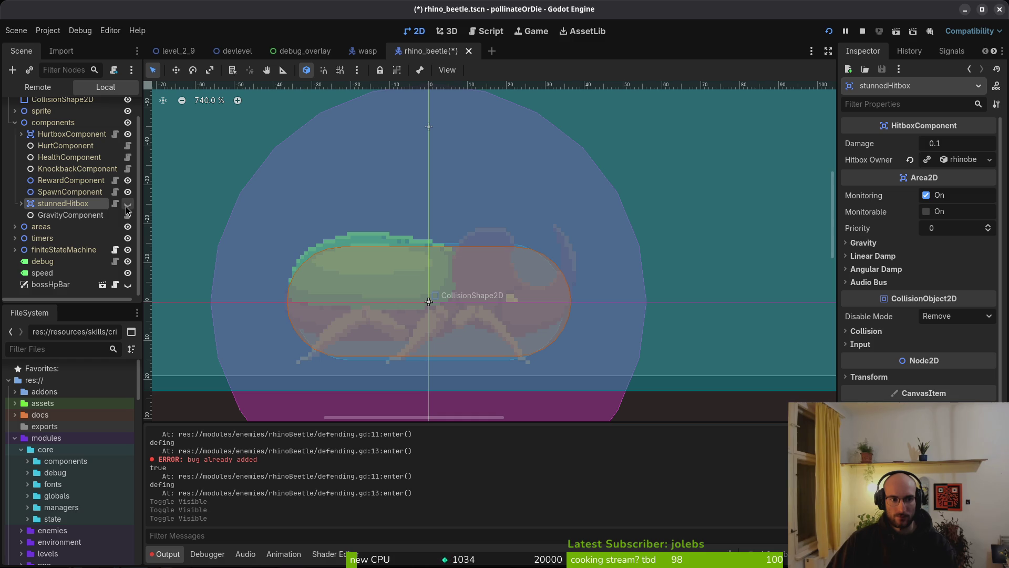
left_click(127, 206)
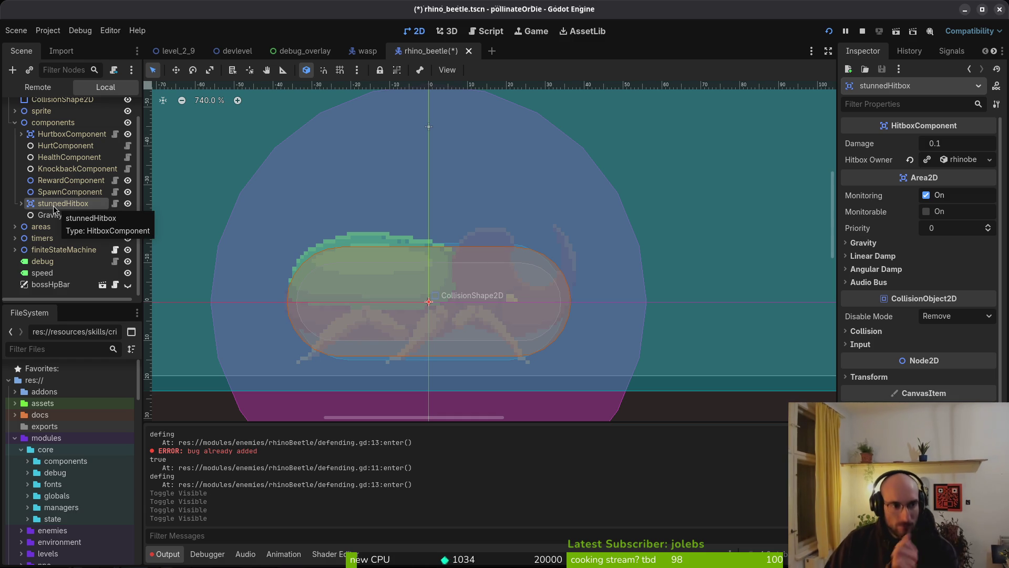
left_click(865, 330)
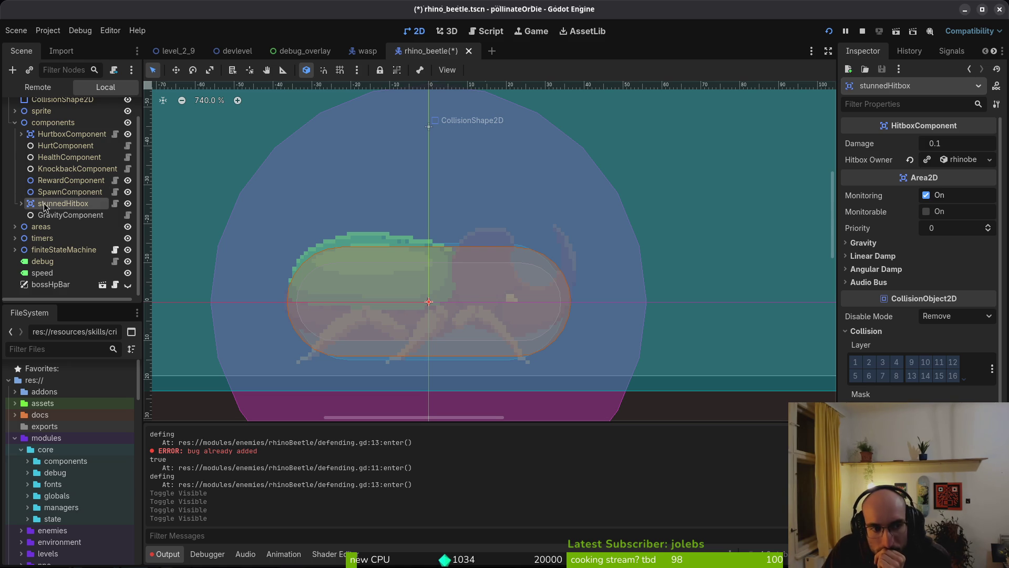
Clear stunnedHitbox's CollisionShape2D shape to <empty>, then save and run the game.
left_click(21, 203)
left_click(60, 216)
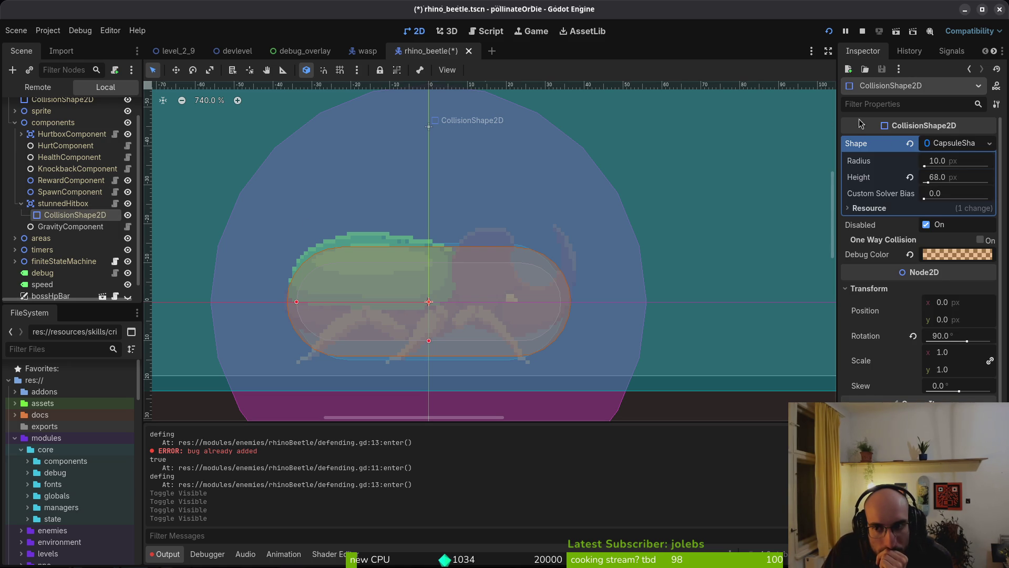
left_click(910, 143)
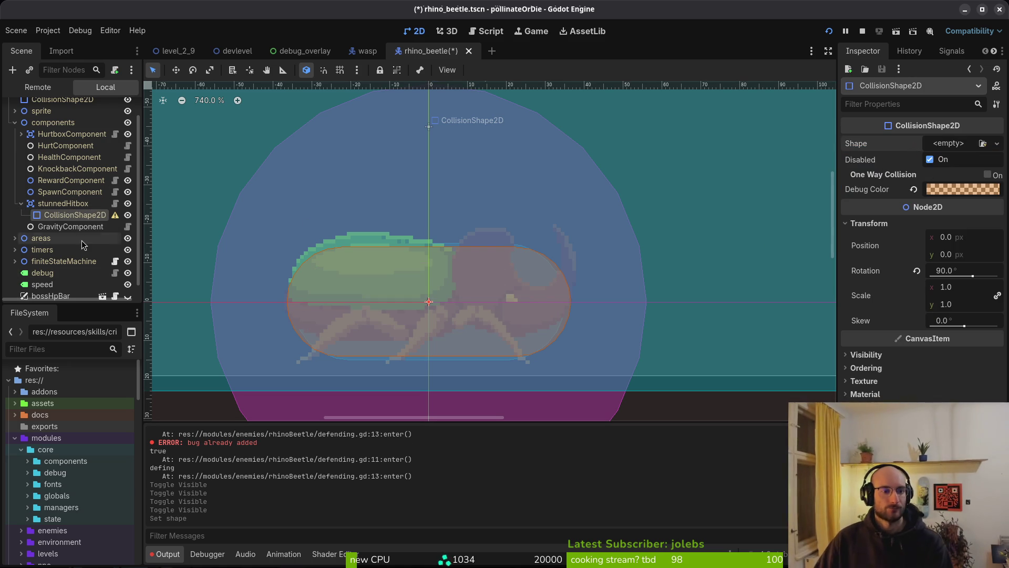
left_click(21, 205)
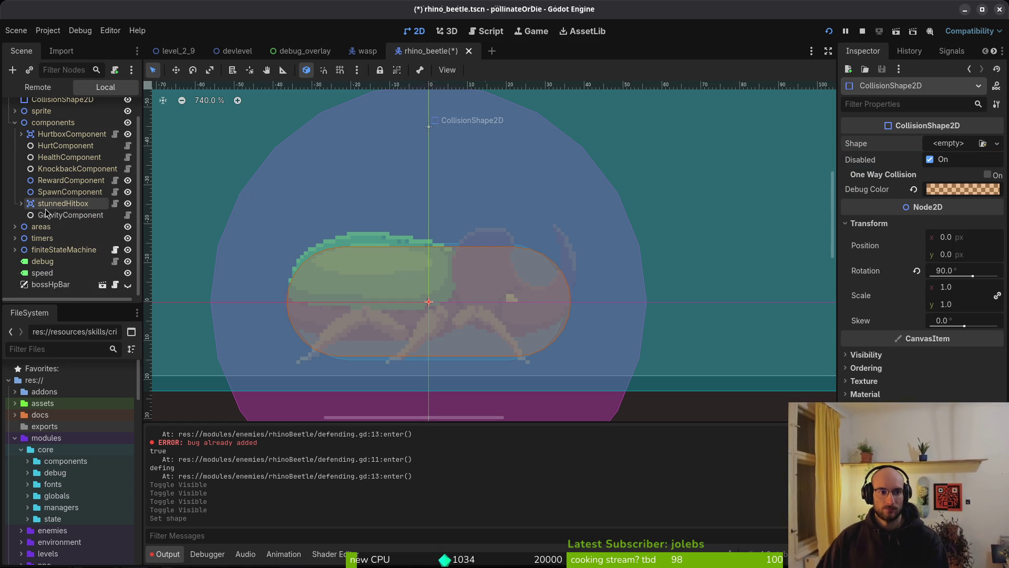
left_click(44, 206)
key("F5")
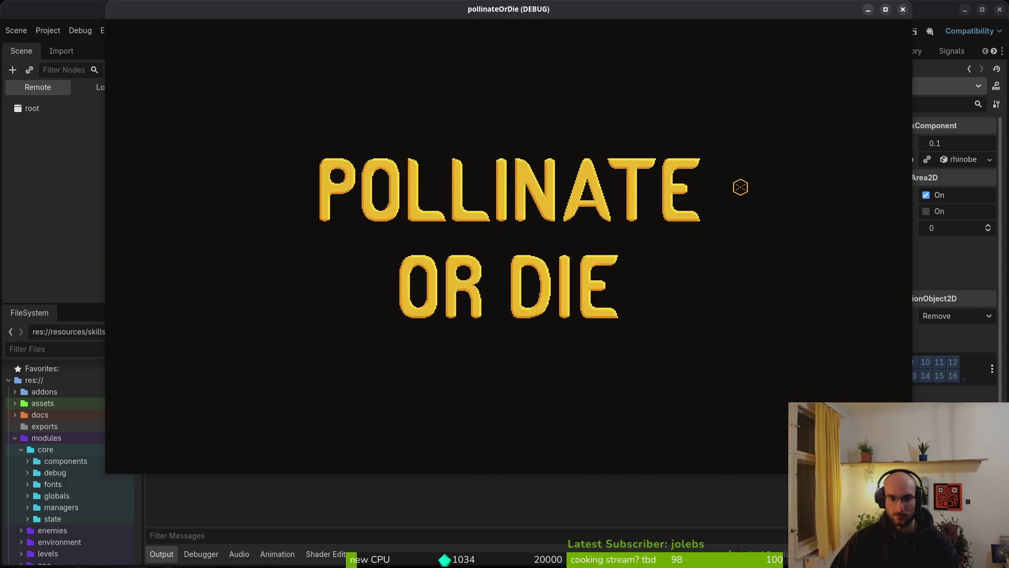
Continue into the hive level, playtest the beetle after the change, then pause.
key("Return")
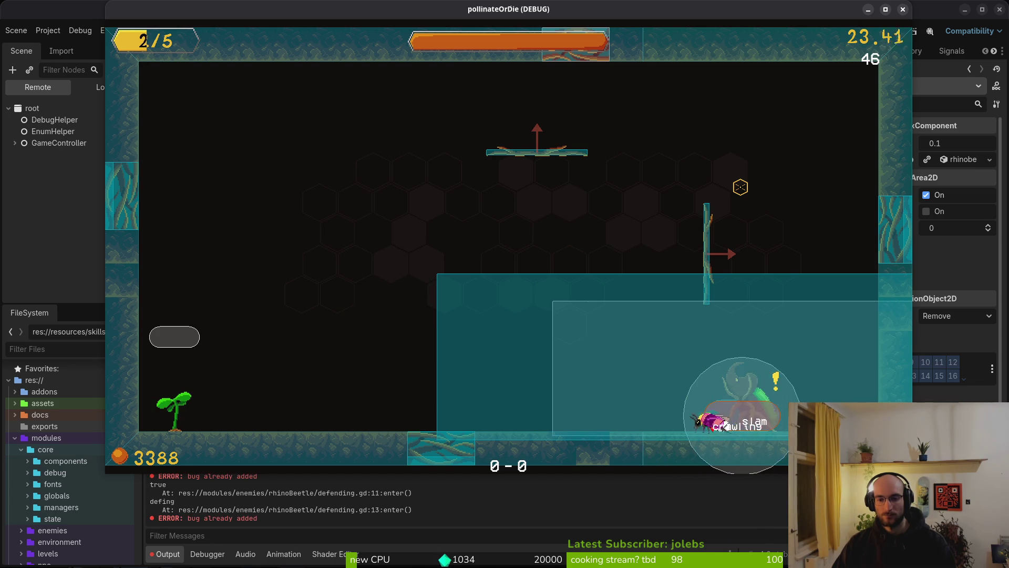
key("Escape")
key("Escape")
key("Escape")
Leave the playtest and show the rhino beetle scene's Local node tree.
key("alt+Tab")
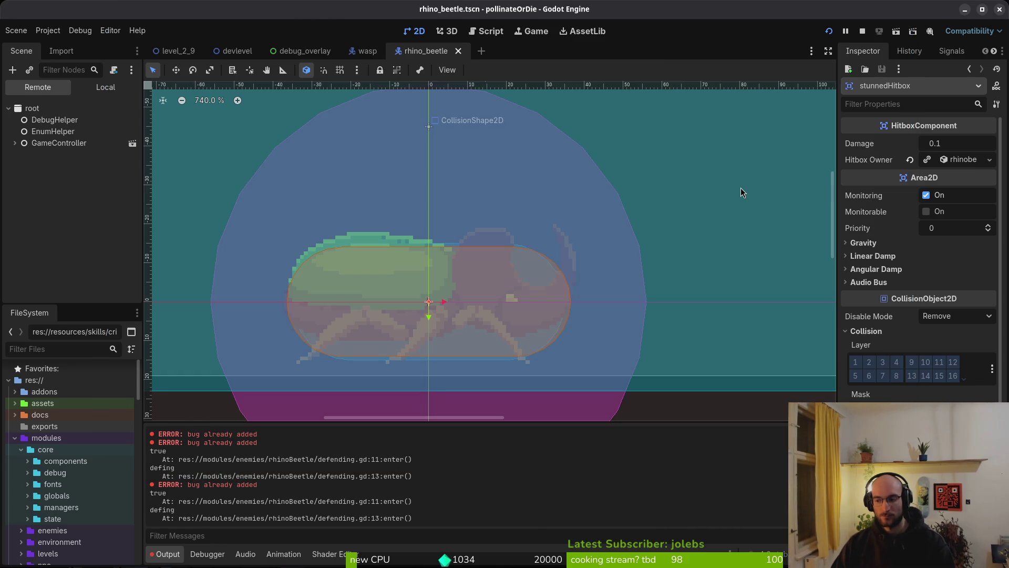
key("alt+Tab")
key("space")
key("f")
key("f")
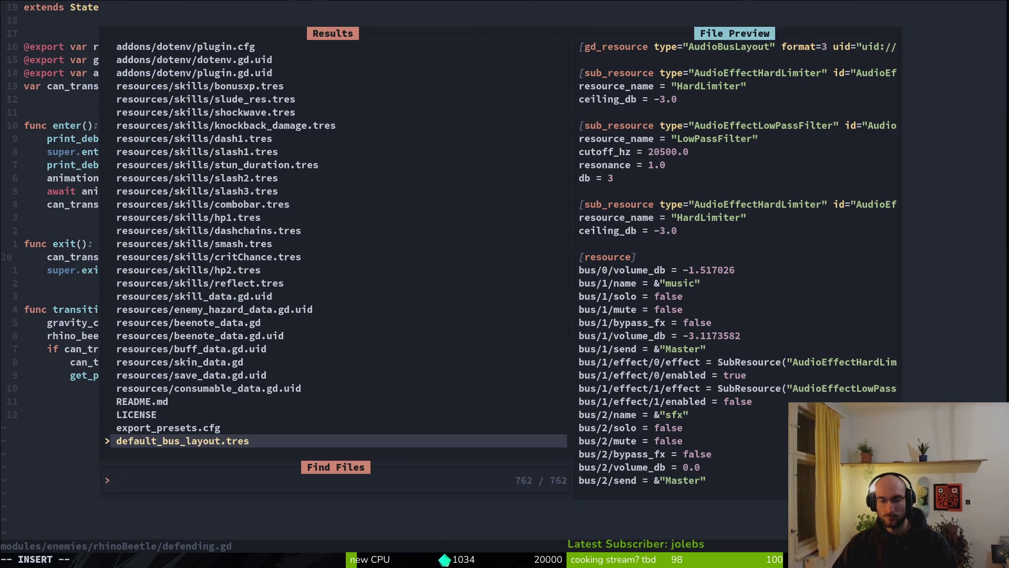
key("alt+Tab")
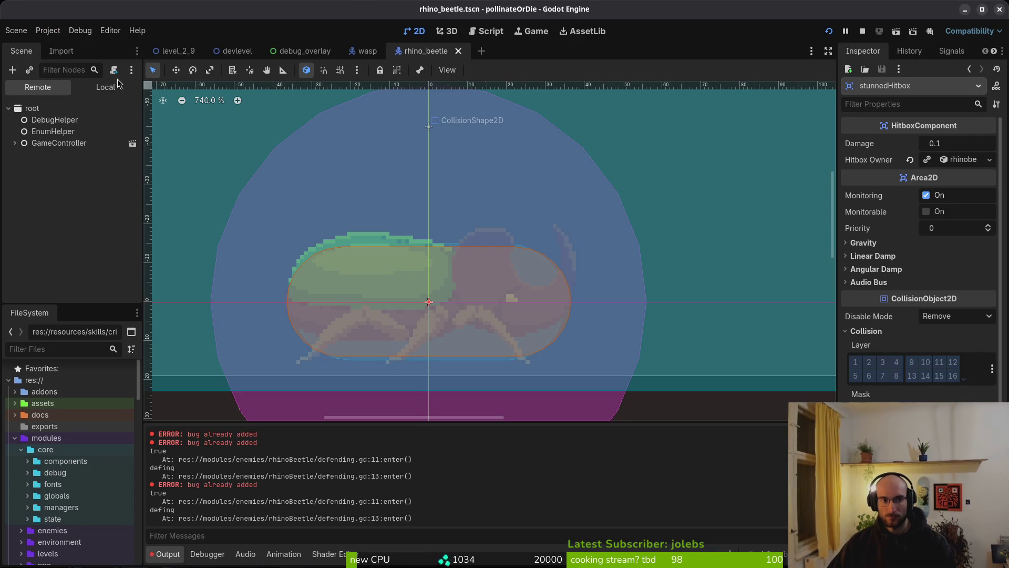
left_click(115, 85)
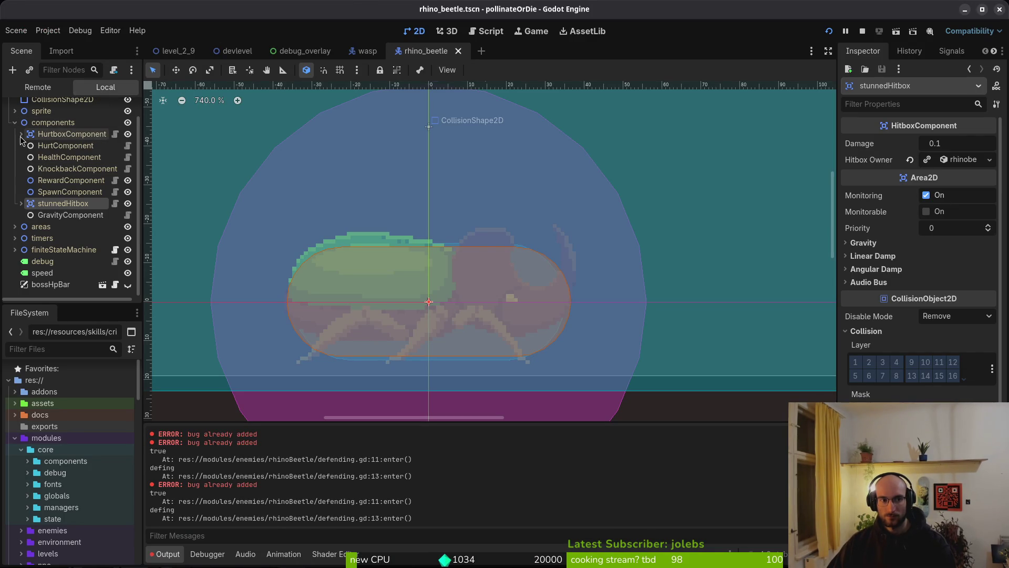
Expand areas and inspect aggroRange, slamTriggerRange, wakeupRange and armorVfxHurtbox.
left_click(14, 227)
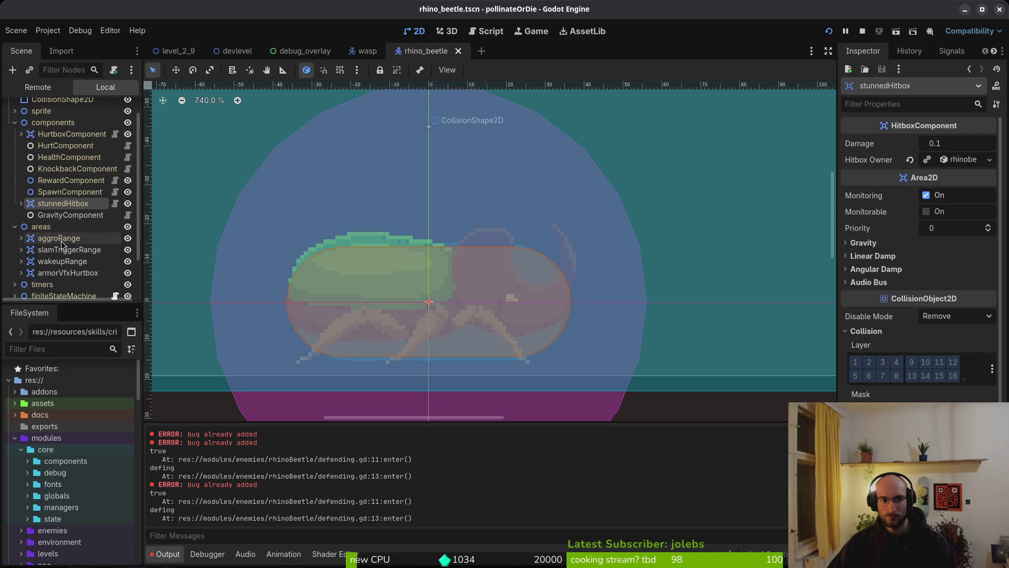
left_click(62, 242)
left_click(69, 253)
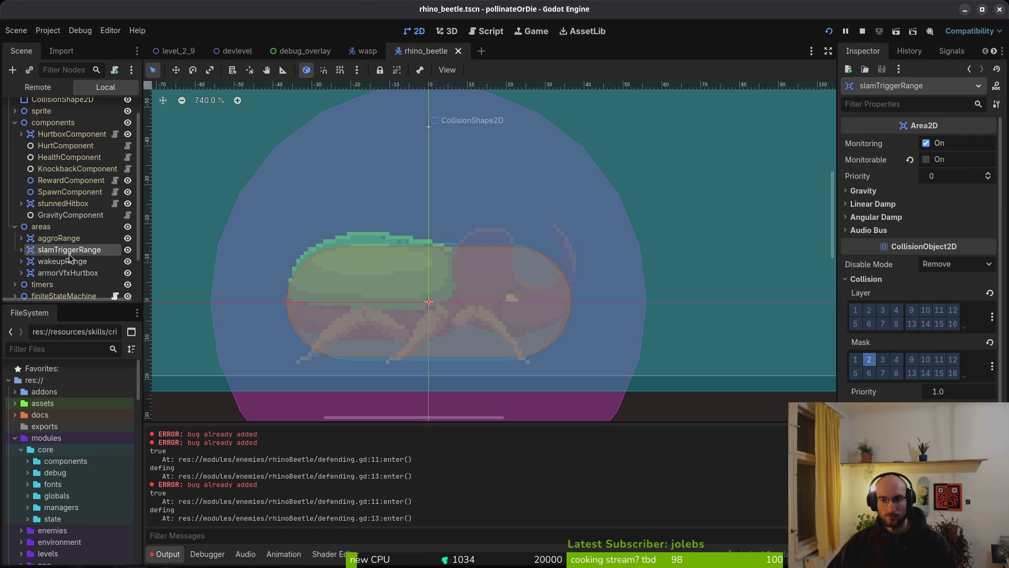
left_click(68, 266)
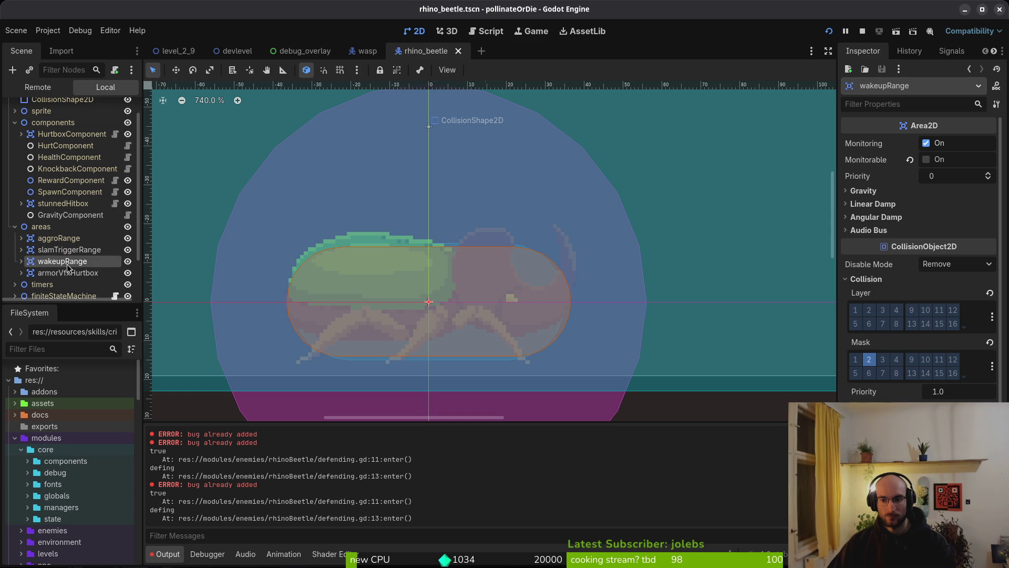
left_click(78, 274)
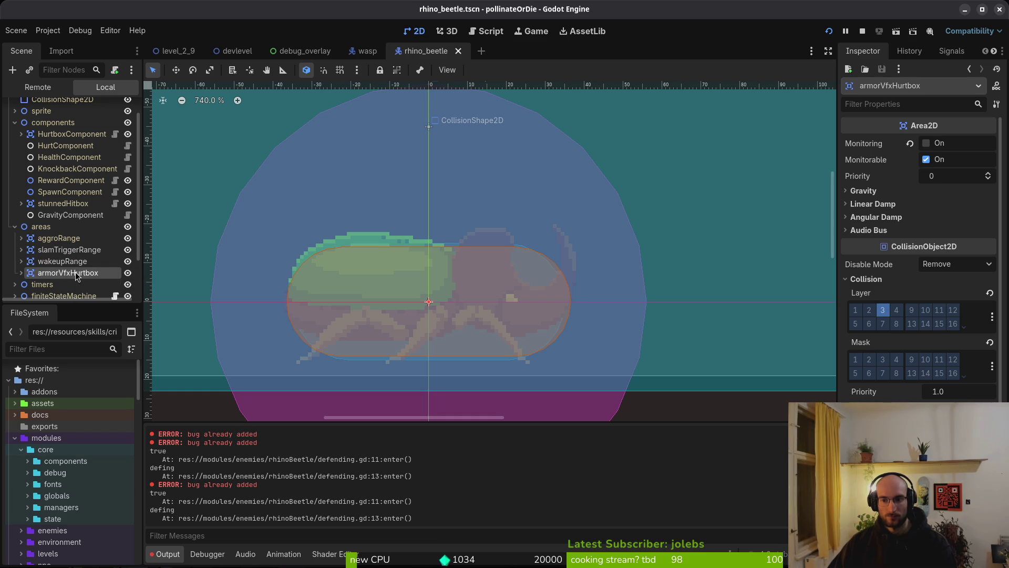
Inspect wakeupRange's collision mask 2 and its 580 × 158 rectangle collision shape.
left_click(26, 266)
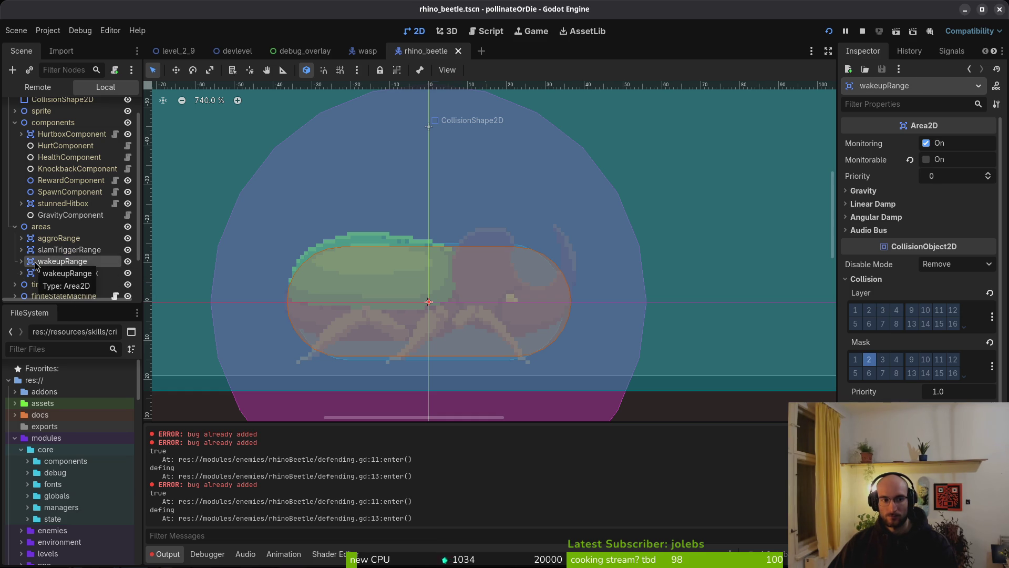
left_click(20, 262)
left_click(56, 272)
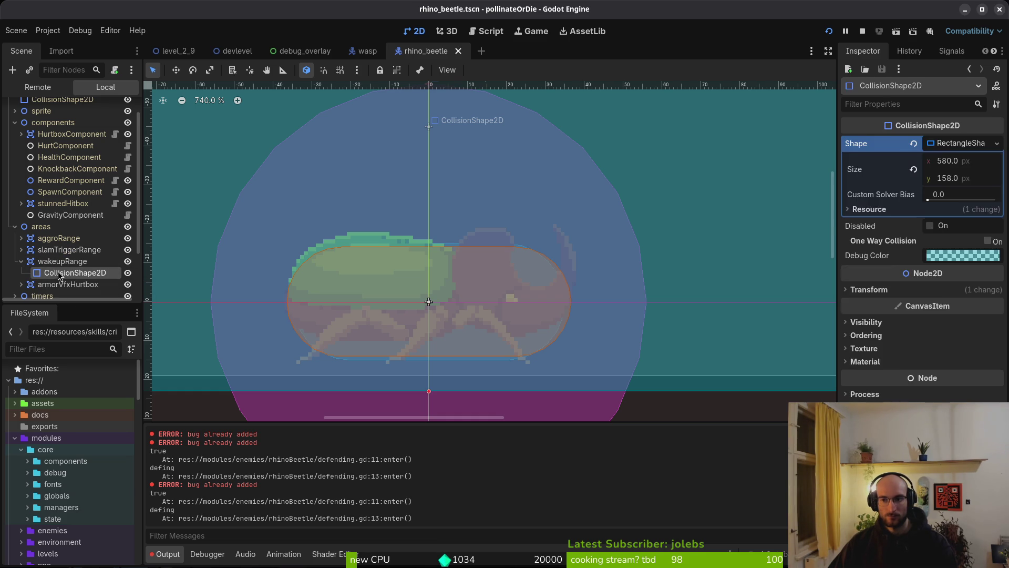
left_click(54, 265)
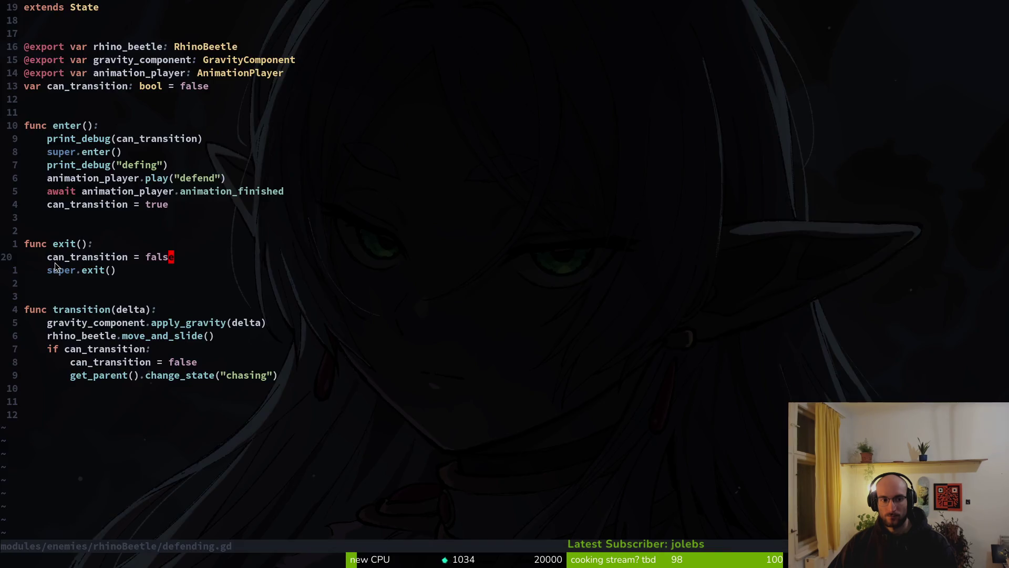
scroll(58, 268, "down", 2)
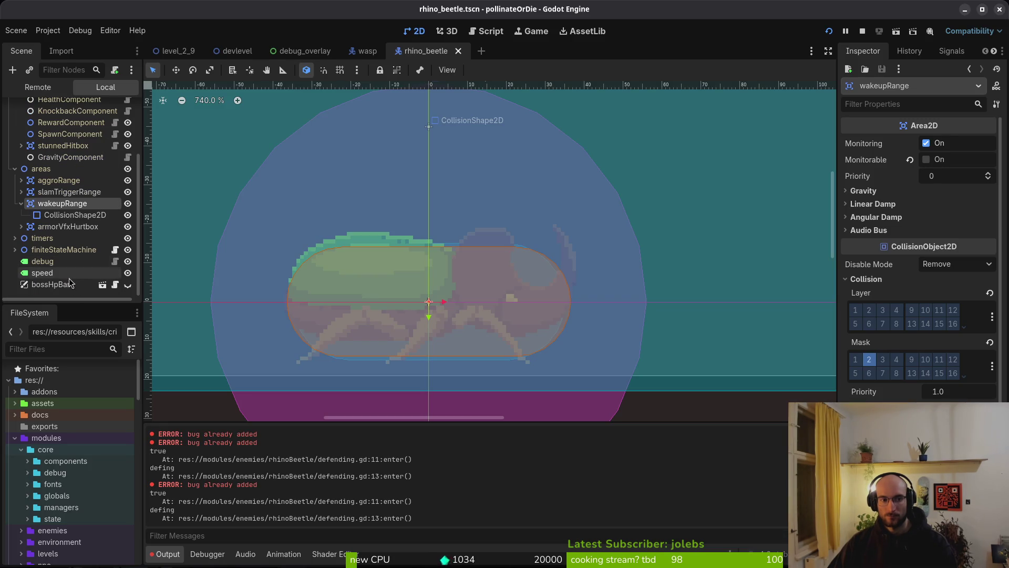
Toggle the wakeupRange area's visibility off and back on in the viewport.
scroll(408, 278, "down", 3)
scroll(408, 279, "down", 5)
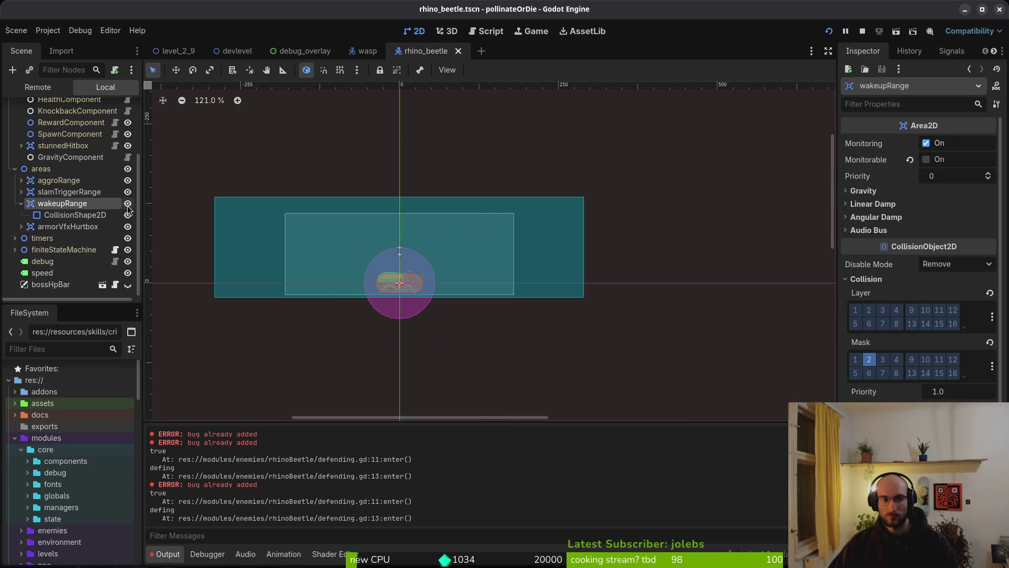
left_click(127, 203)
left_click(128, 204)
scroll(13, 208, "up", 1)
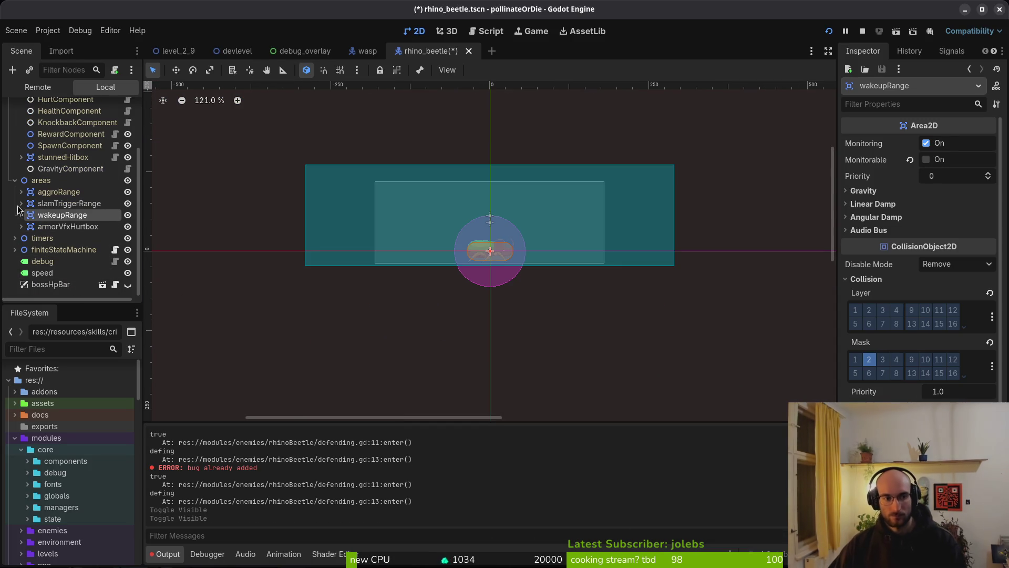
scroll(37, 226, "up", 3)
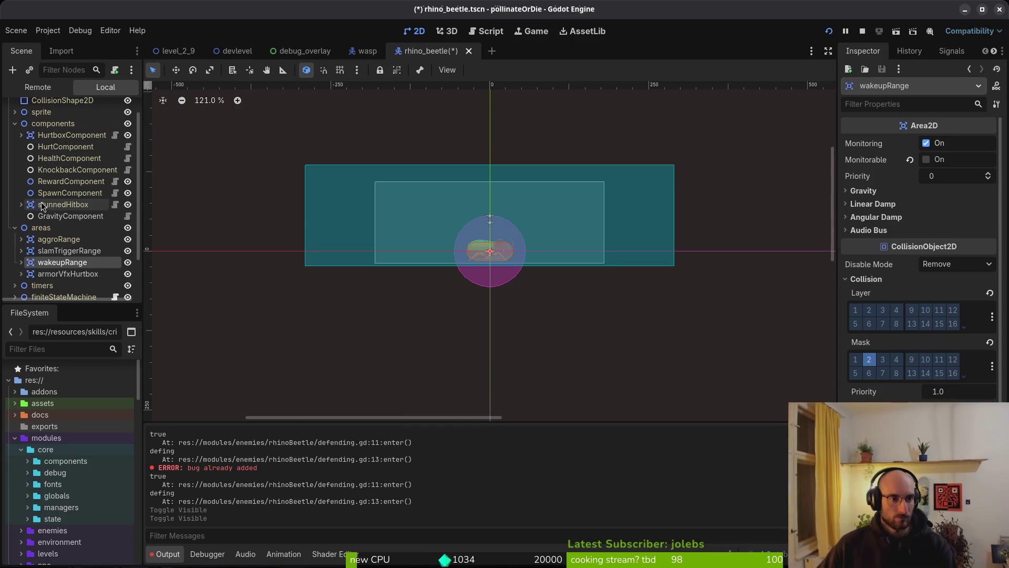
Inspect HurtboxComponent, stunnedHitbox, then aggroRange, and return to defending.gd in the code editor.
left_click(45, 135)
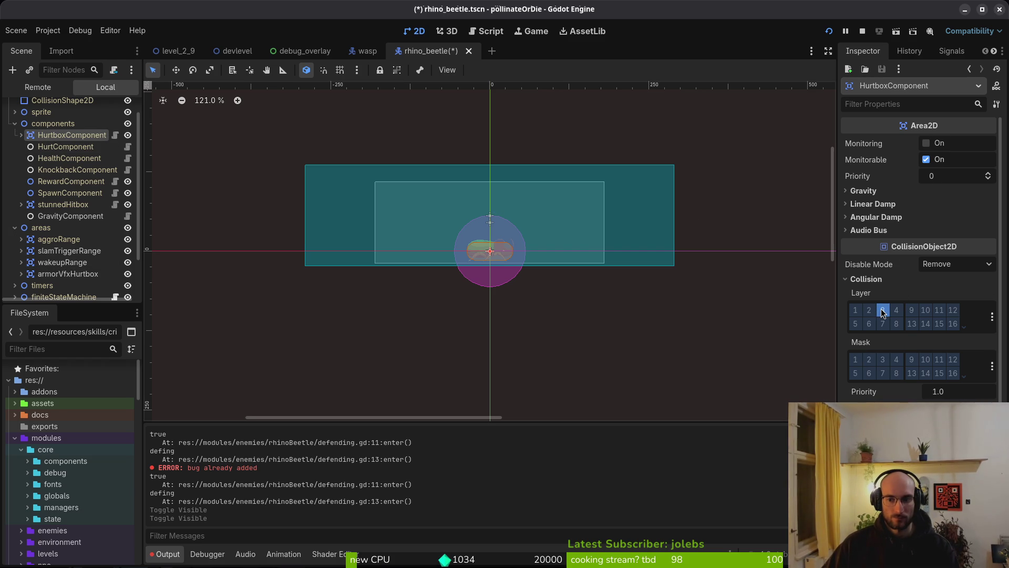
left_click(63, 205)
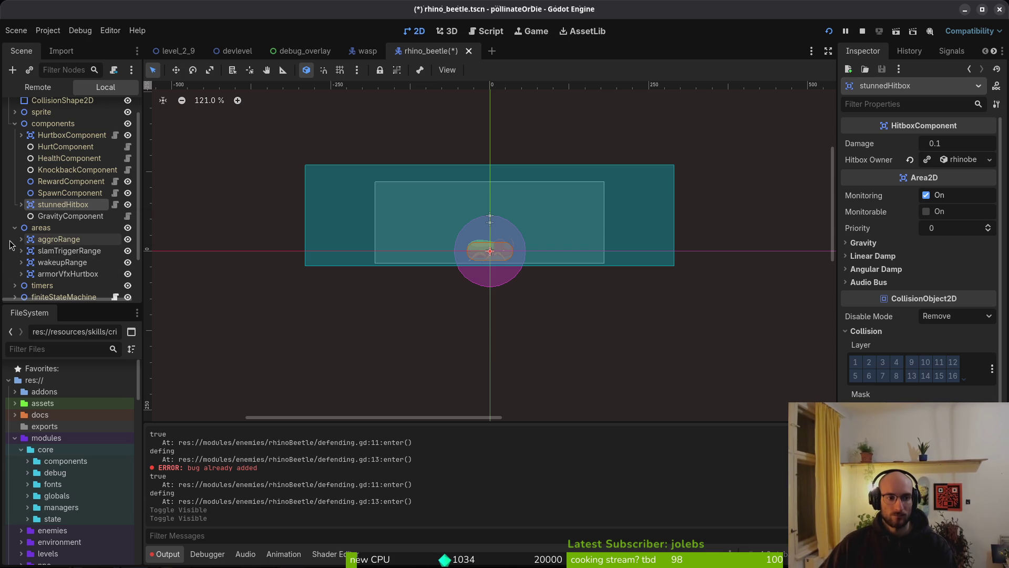
left_click(38, 243)
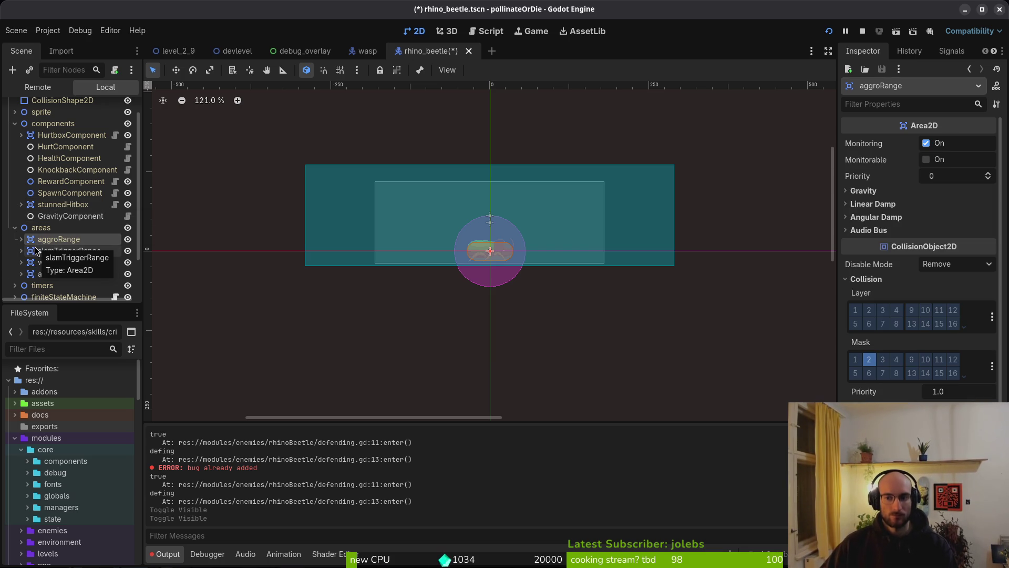
key("alt+Tab")
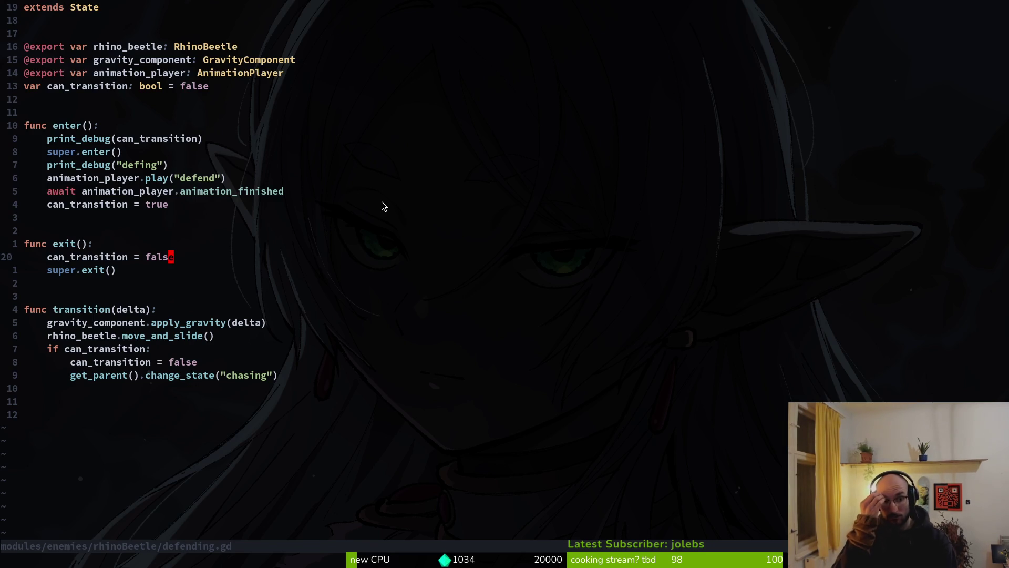
Find and open the rhino beetle's idling.gd through the file finder search 'idling'.
key("space")
key("f")
key("f")
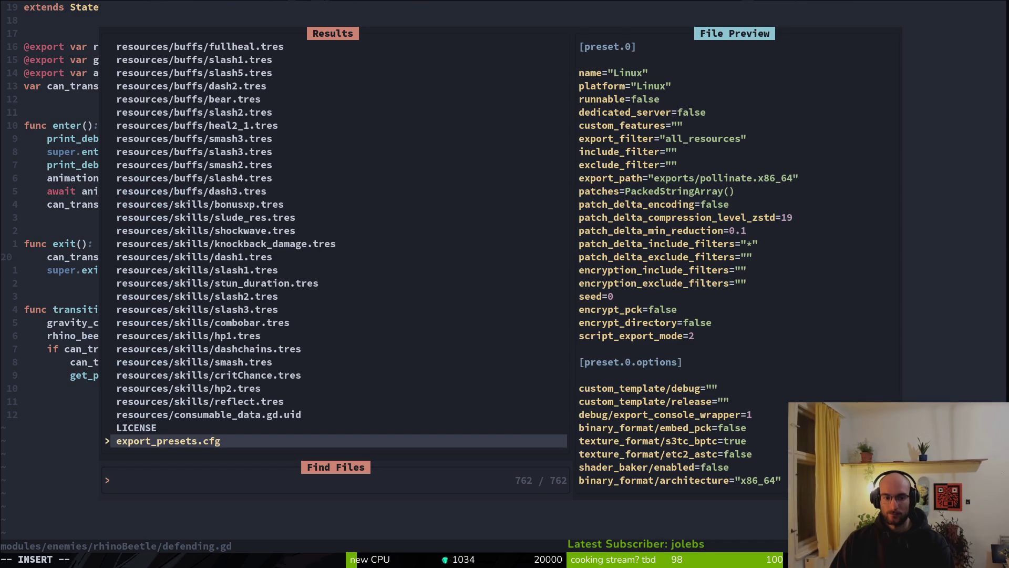
key("Escape")
type("idling")
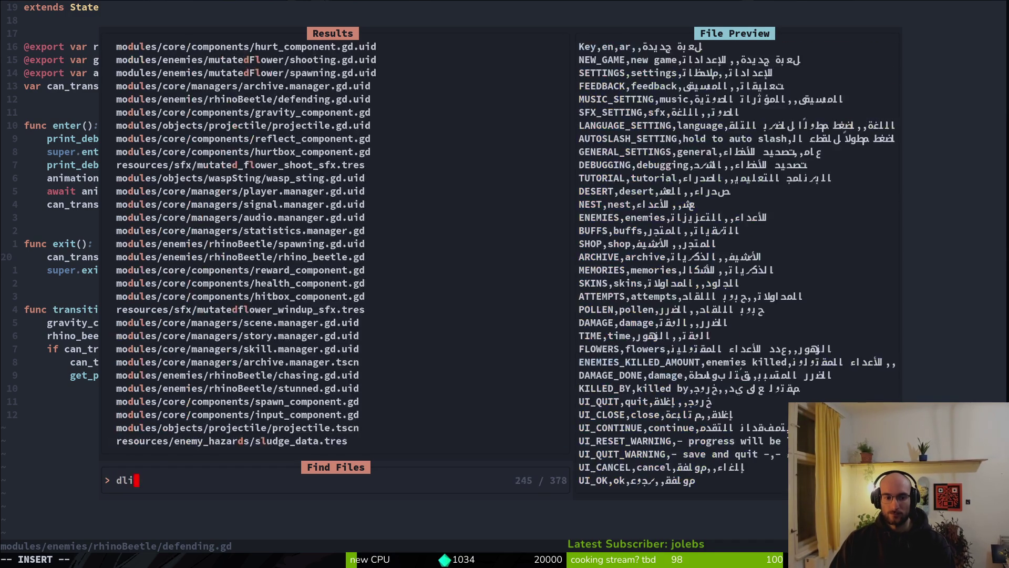
key("Up")
key("Up")
key("Up")
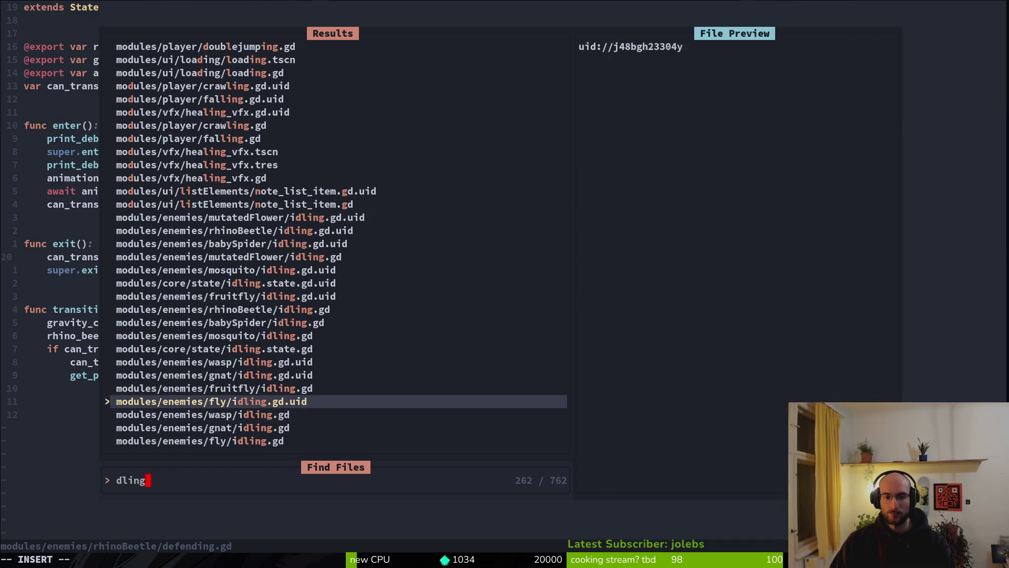
key("Return")
Look over idling.gd's animation_player line, save it with :w, and jump back to defending.gd.
key("j")
key("j")
key("j")
key("j")
key("j")
key("space")
key("f")
key("f")
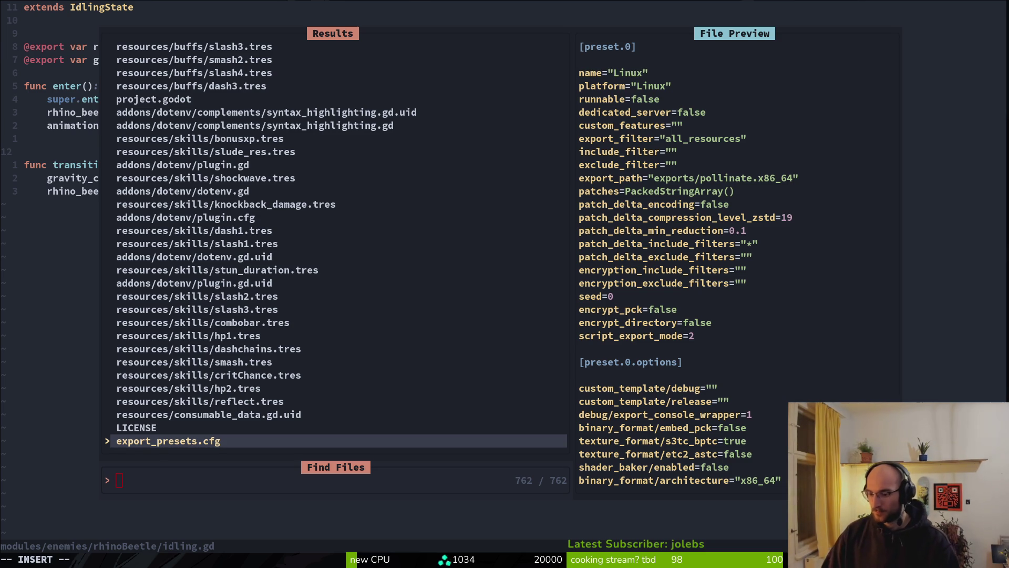
left_click(30, 352)
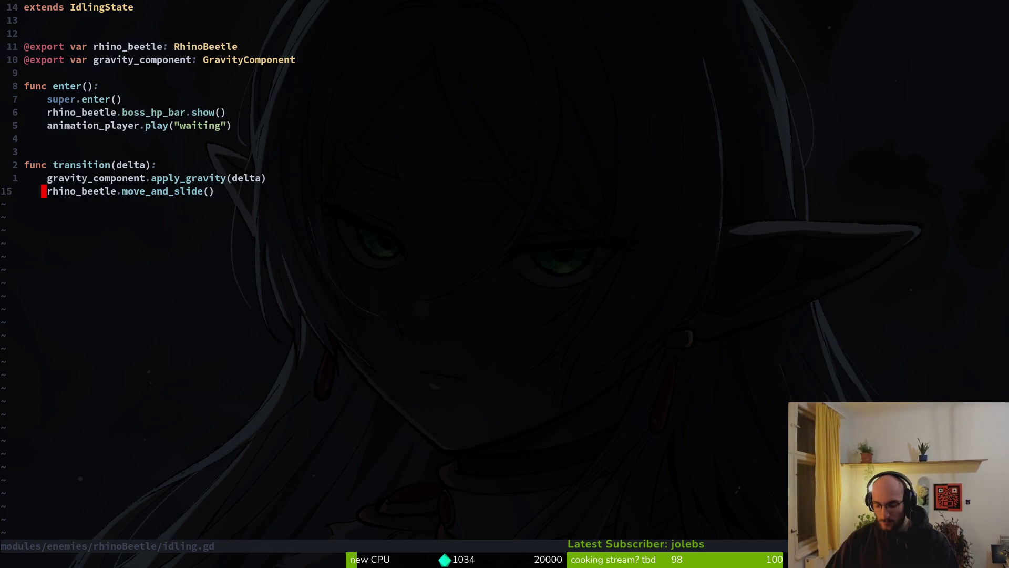
type(":w")
key("Return")
key("ctrl+6")
key("ctrl+6")
key("ctrl+6")
key("ctrl+6")
key("ctrl+6")
Start a file search for 'co', then cancel it and stay in defending.gd.
key("space")
key("f")
key("f")
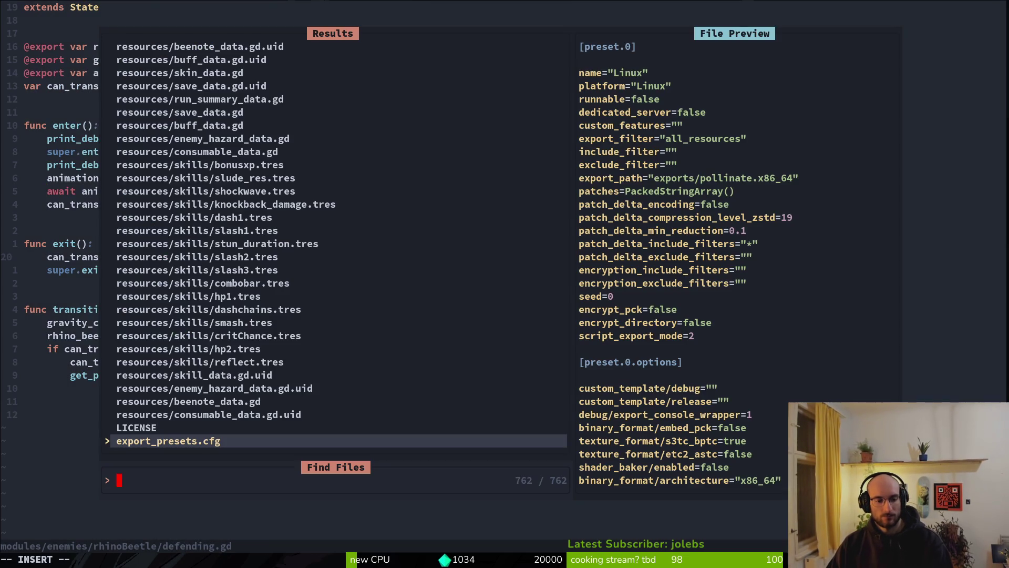
type("co")
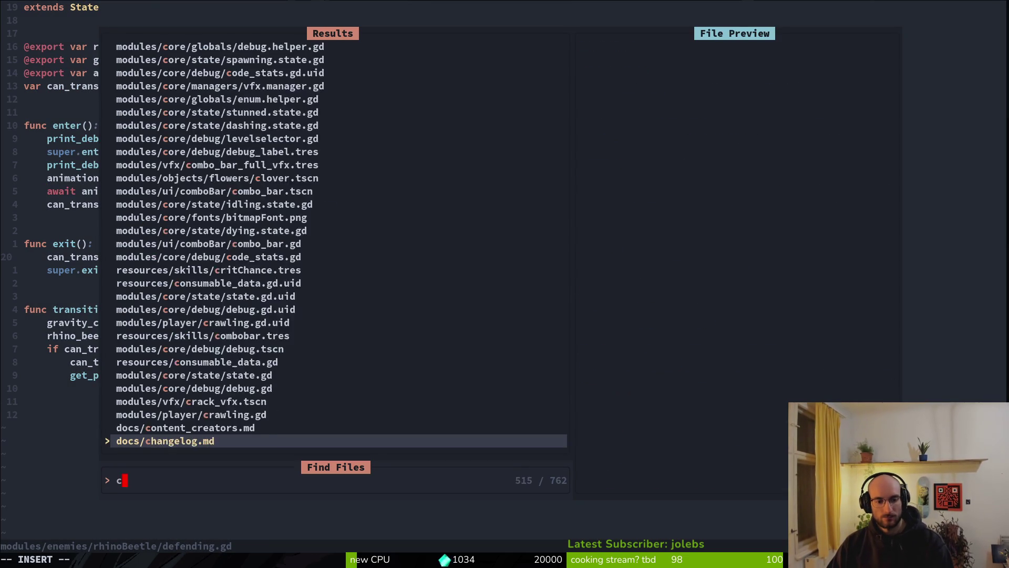
key("BackSpace")
key("BackSpace")
key("Escape")
key("Escape")
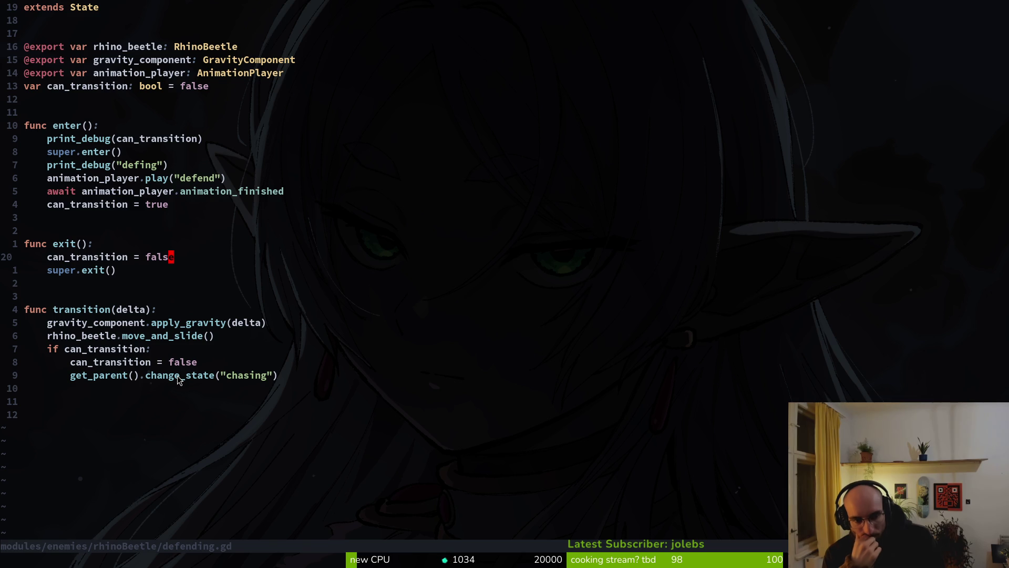
Try moving the can_transition reset below change_state, move it back above, and save with :write.
key("j")
key("j")
key("j")
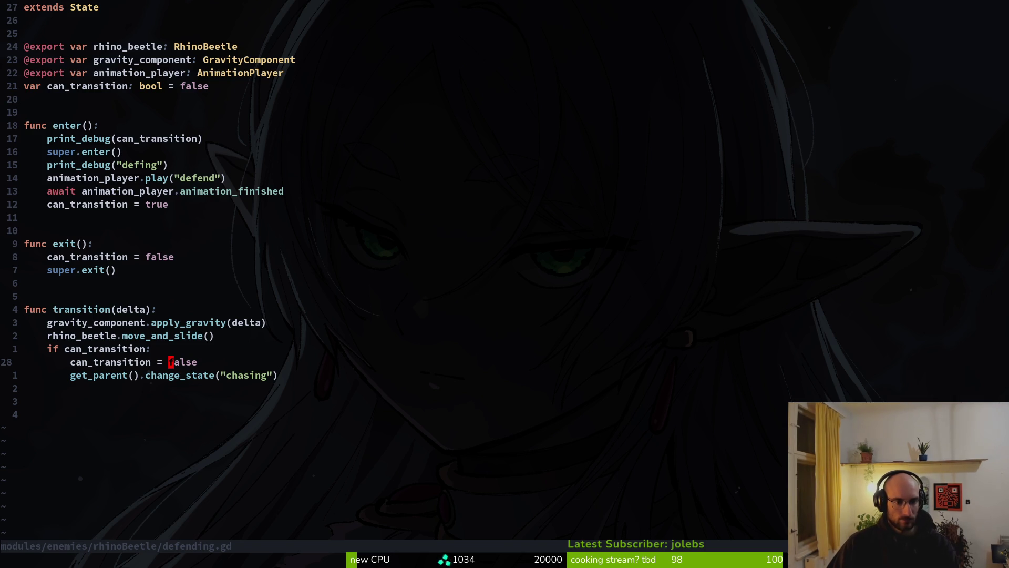
key("ctrl+p")
key("Escape")
key("shift+v")
key("shift+j")
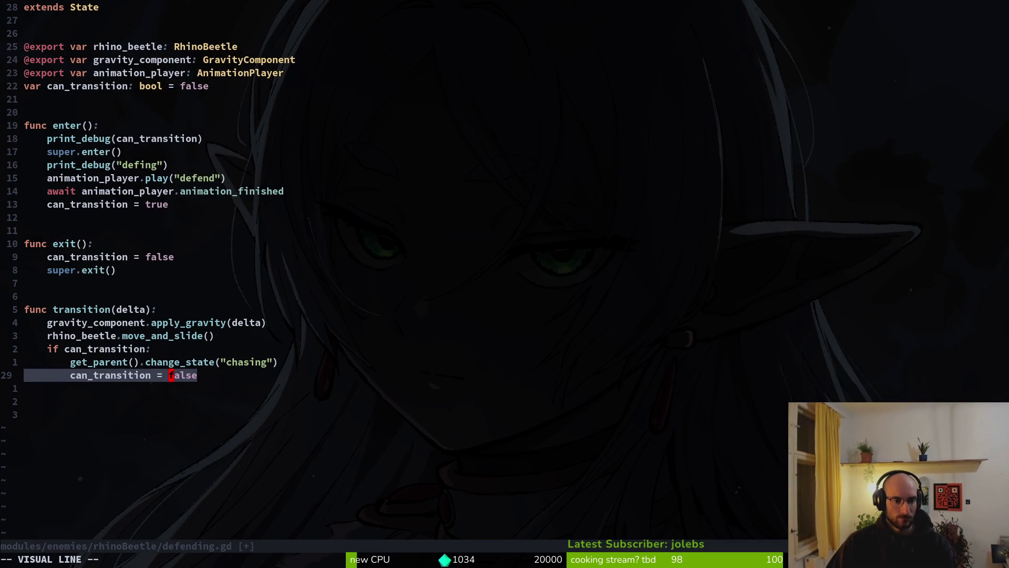
key("shift+k")
key("shift+v")
key("shift+k")
type(":write")
key("Return")
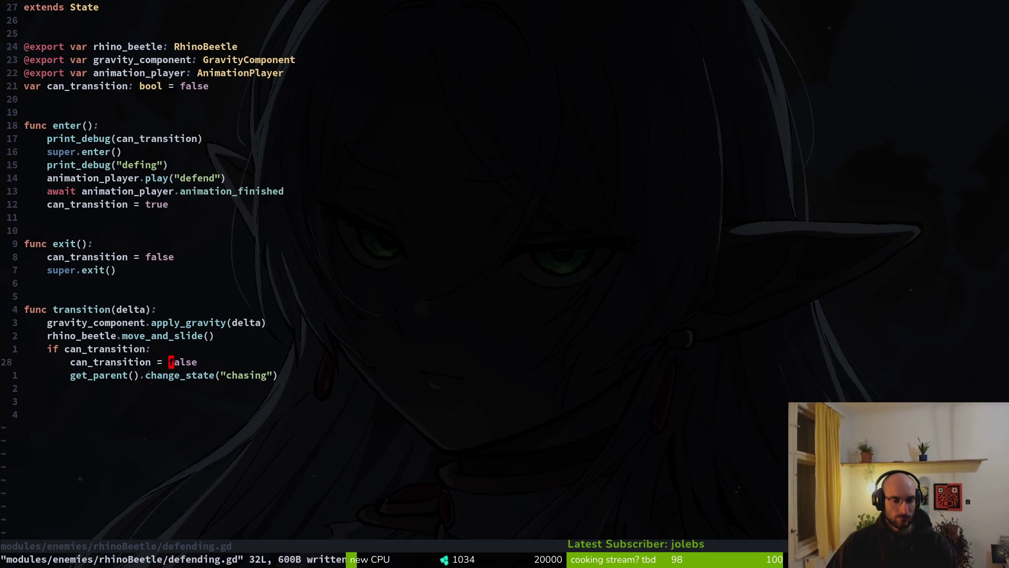
Review transition() from apply_gravity down to the if can_transition check and its reset line.
key("k")
key("k")
key("k")
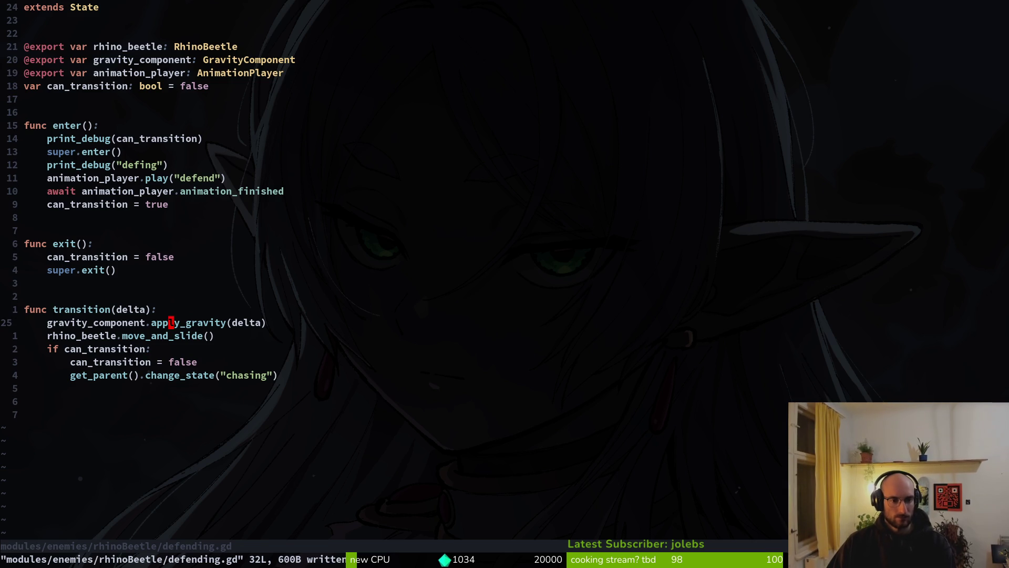
key("j")
key("k")
key("k")
key("k")
key("k")
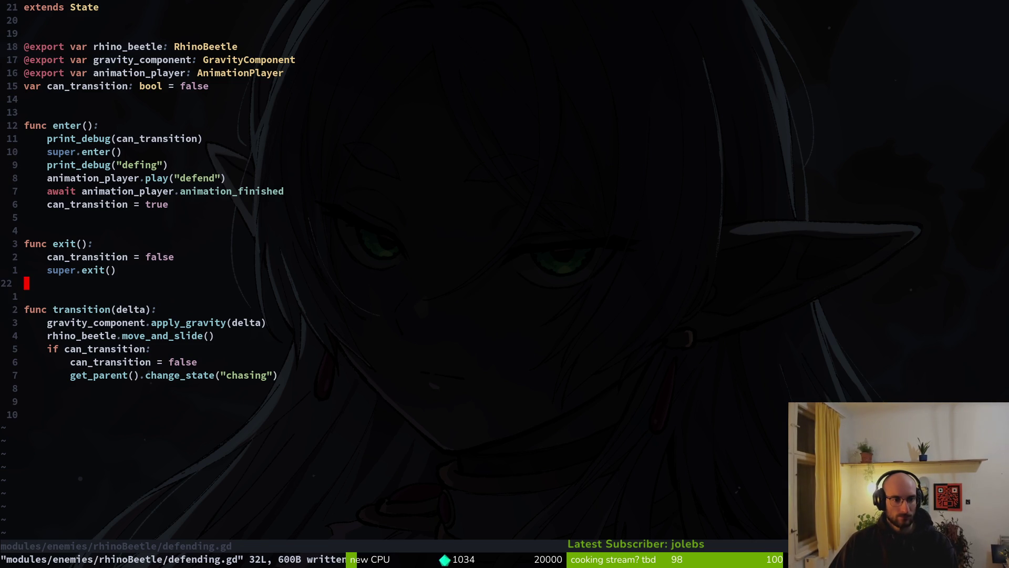
key("k")
key("k")
key("j")
key("j")
key("j")
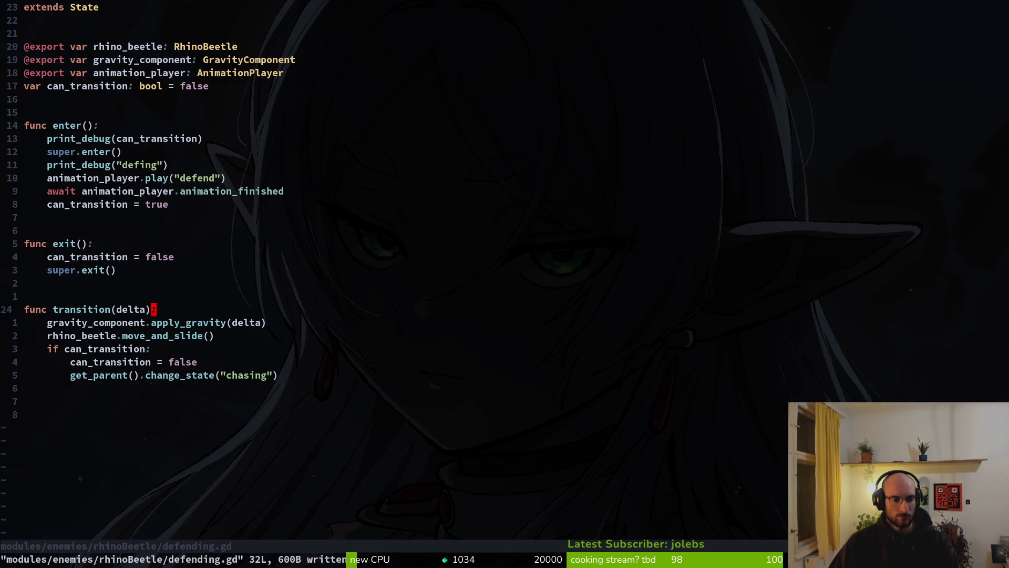
key("j")
key("k")
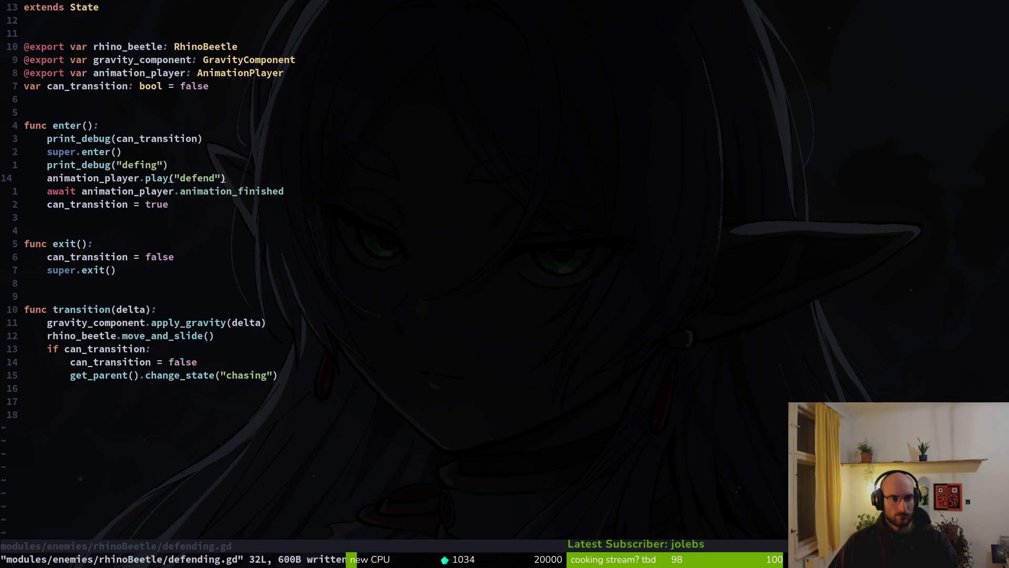
Move animation_player.play("defend") above print_debug("defing"), save defending.gd, and return to Godot.
key("shift+v")
key("Escape")
key("shift+v")
key("Escape")
key("k")
key("shift+v")
key("shift+j")
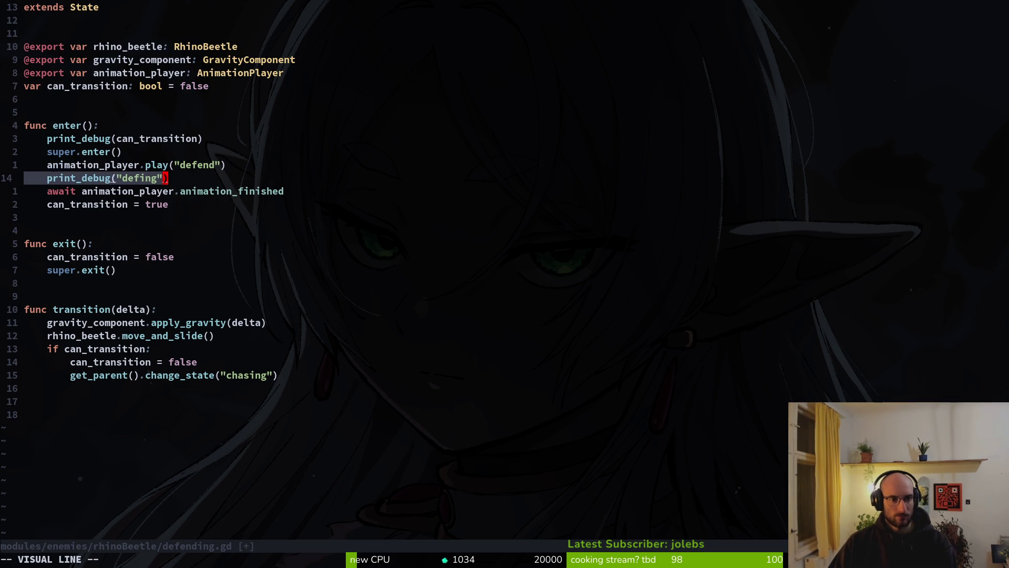
key("Escape")
type(":w")
key("Return")
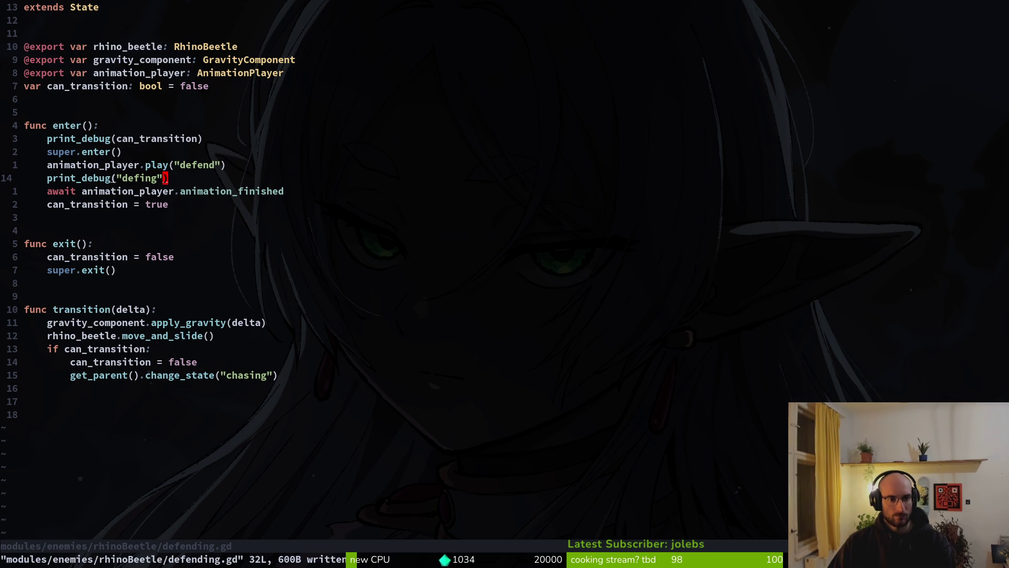
key("alt+Tab")
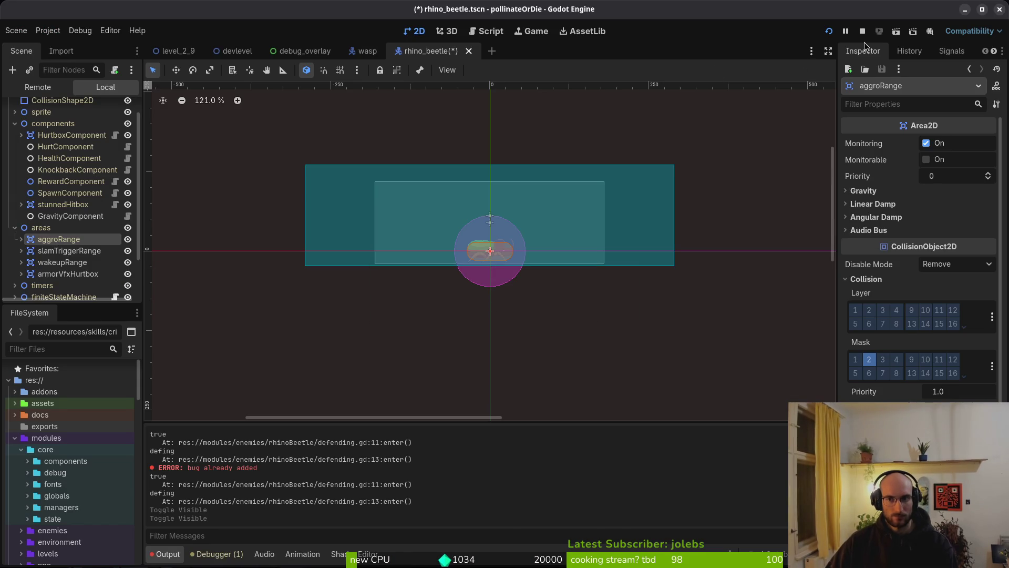
Stop the running game, save rhino_beetle.tscn, and relaunch the project.
left_click(862, 33)
key("ctrl+s")
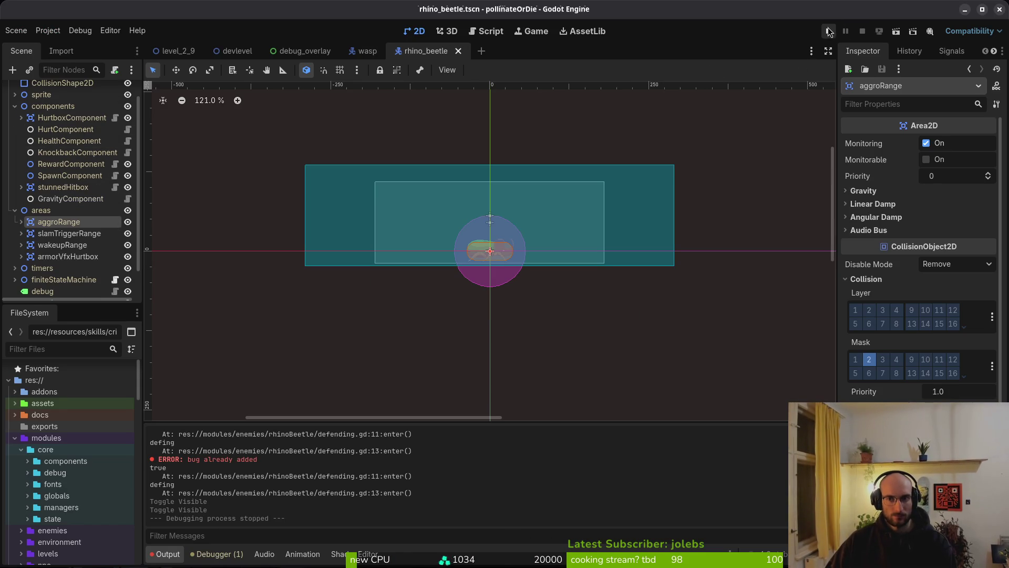
left_click(829, 32)
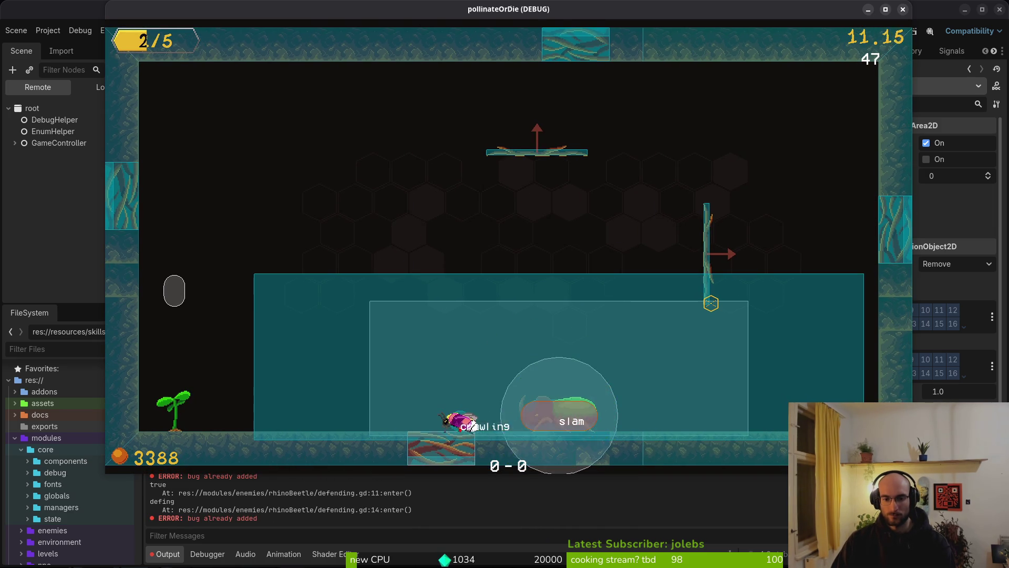
Pause and resume the game, then return to the hive through the pause menu.
key("Escape")
key("Escape")
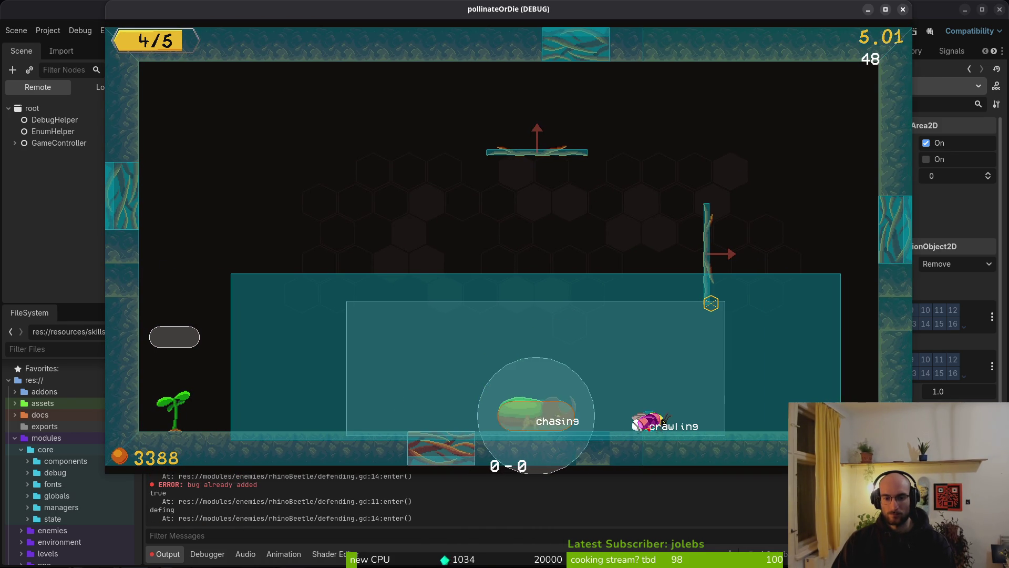
key("Escape")
key("Escape")
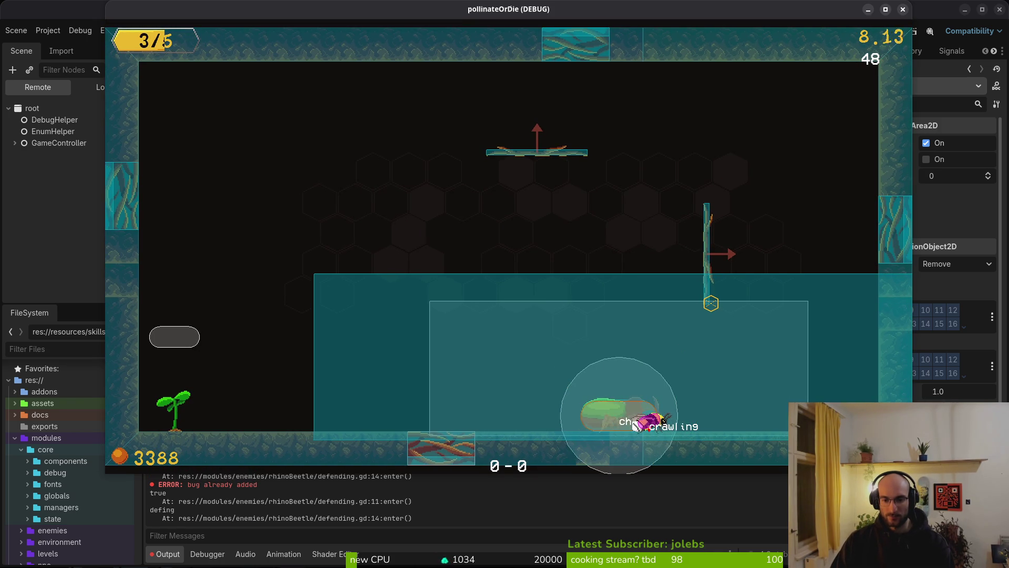
key("Escape")
key("Down")
key("Down")
key("Down")
key("Return")
key("Left")
key("Return")
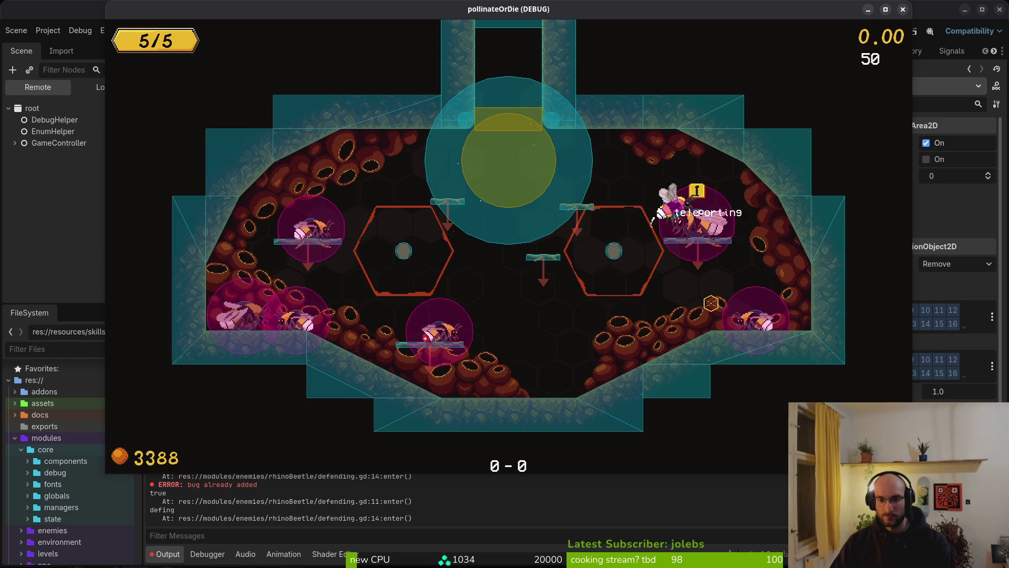
Enter the beetle level and jump the bee around the rhino beetle onto the left wall.
key("space")
key("space")
key("d")
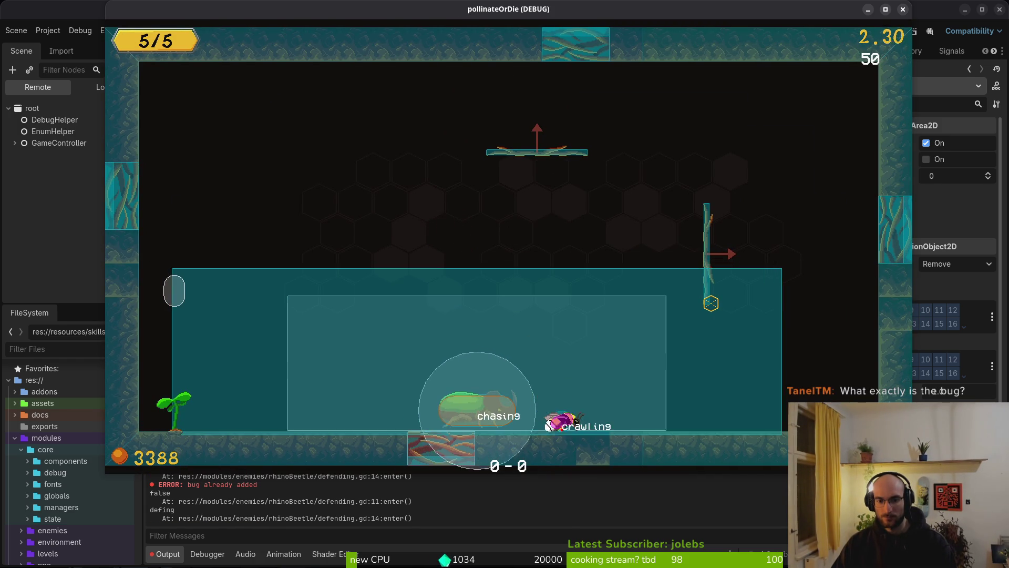
key("space")
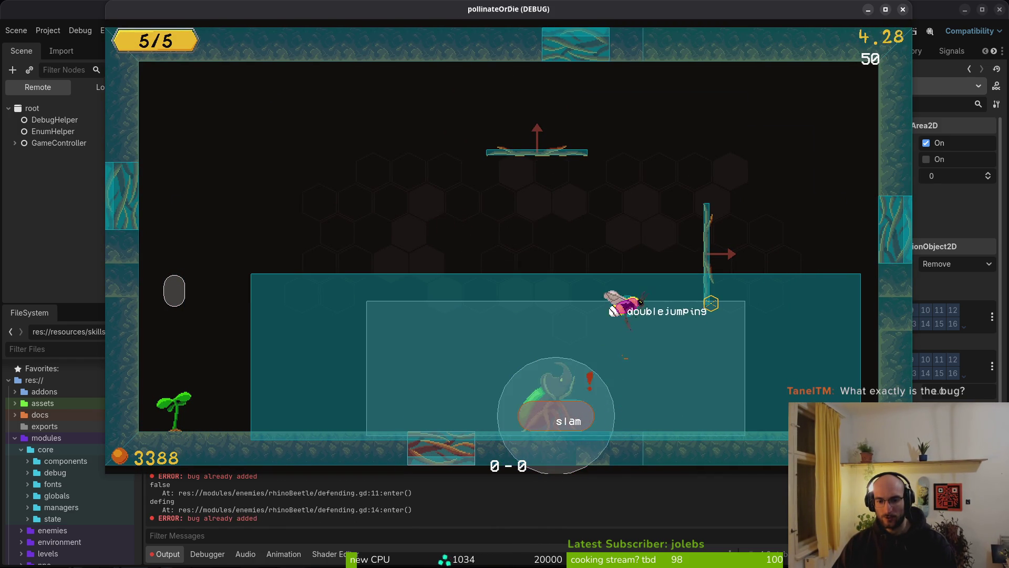
key("space")
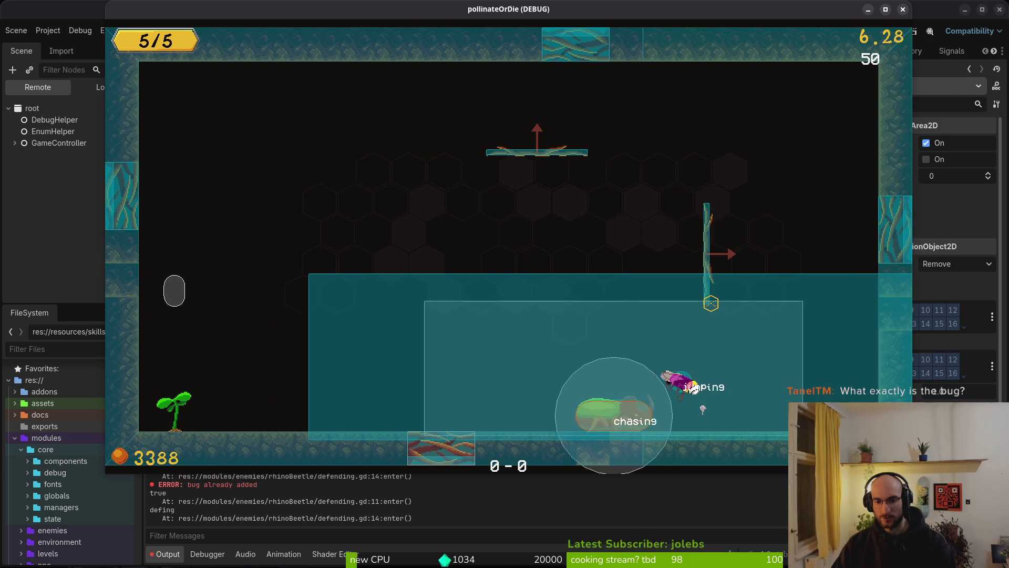
key("a")
key("space")
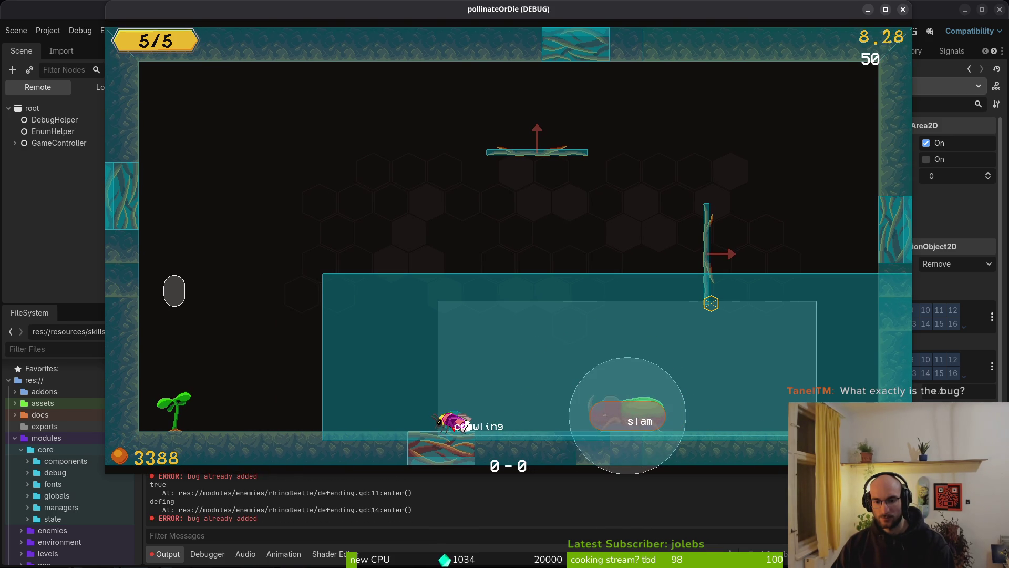
key("space")
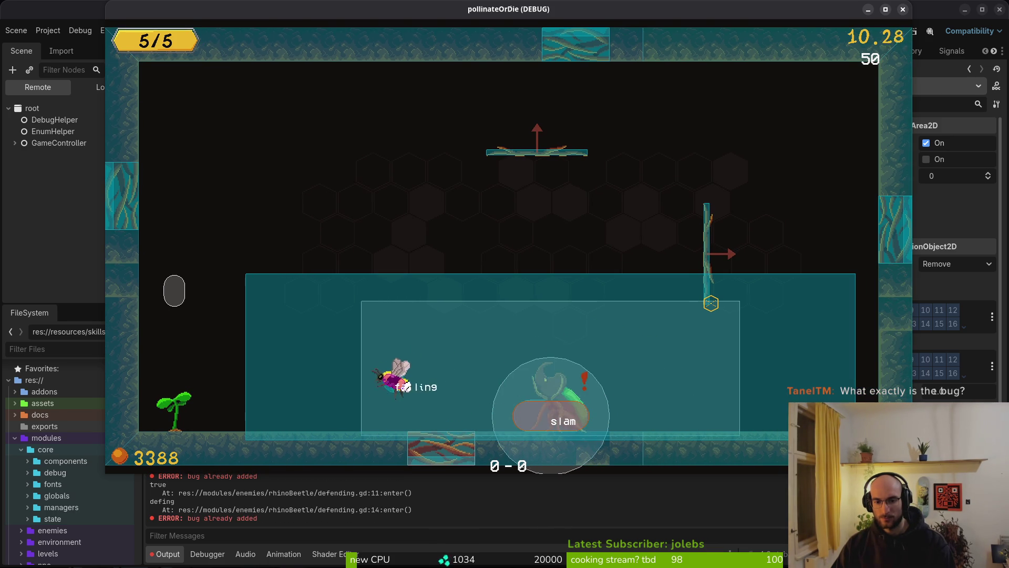
key("d")
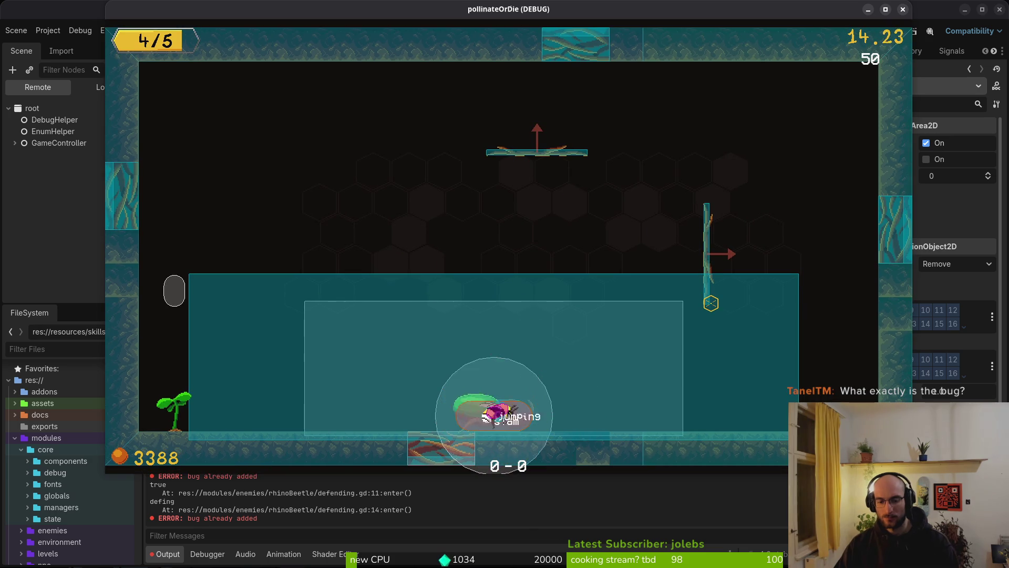
key("space")
key("Left")
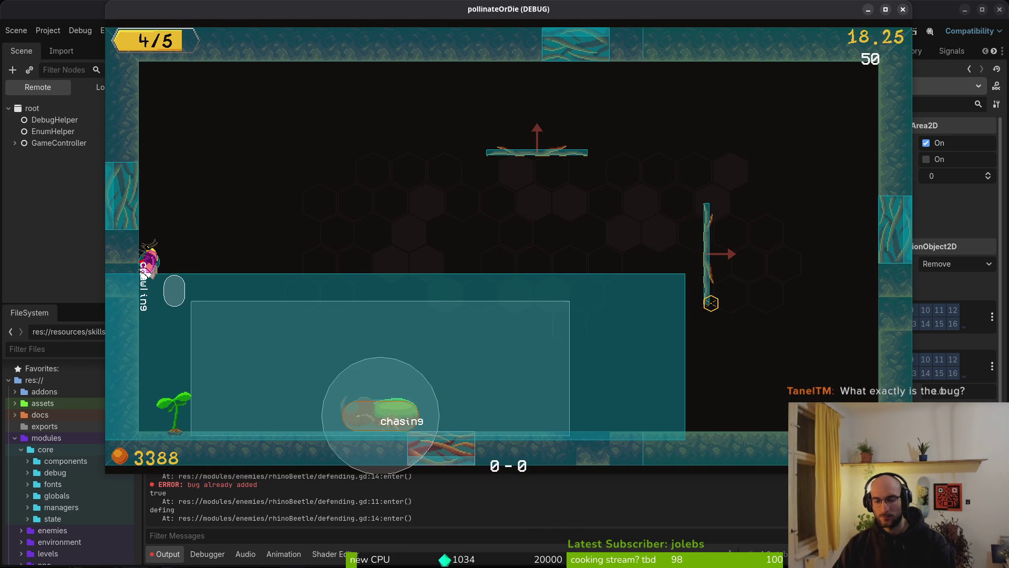
Reset into a fresh arena, approach the beetle, and jump over its slam.
key("r")
key("space")
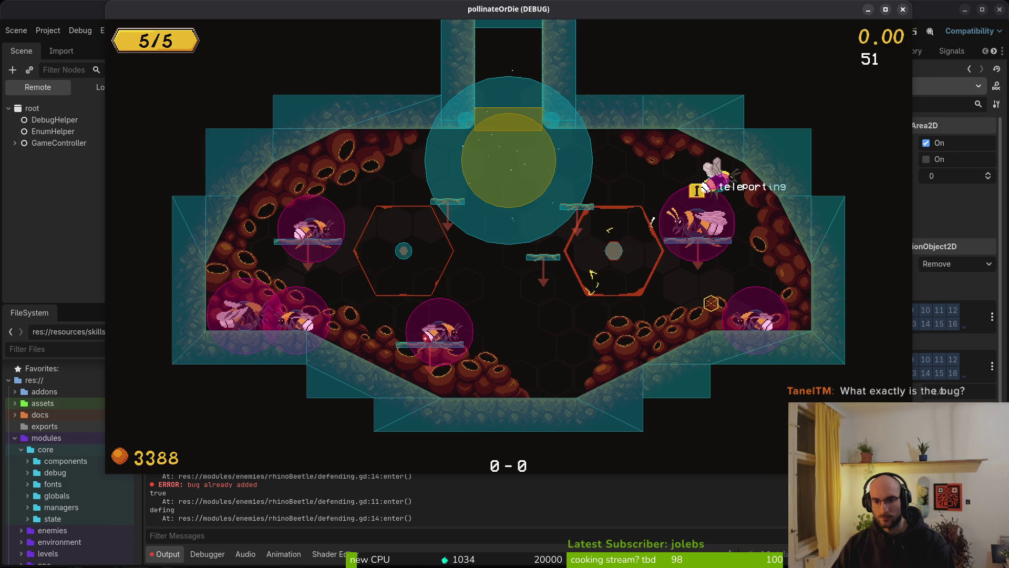
key("space")
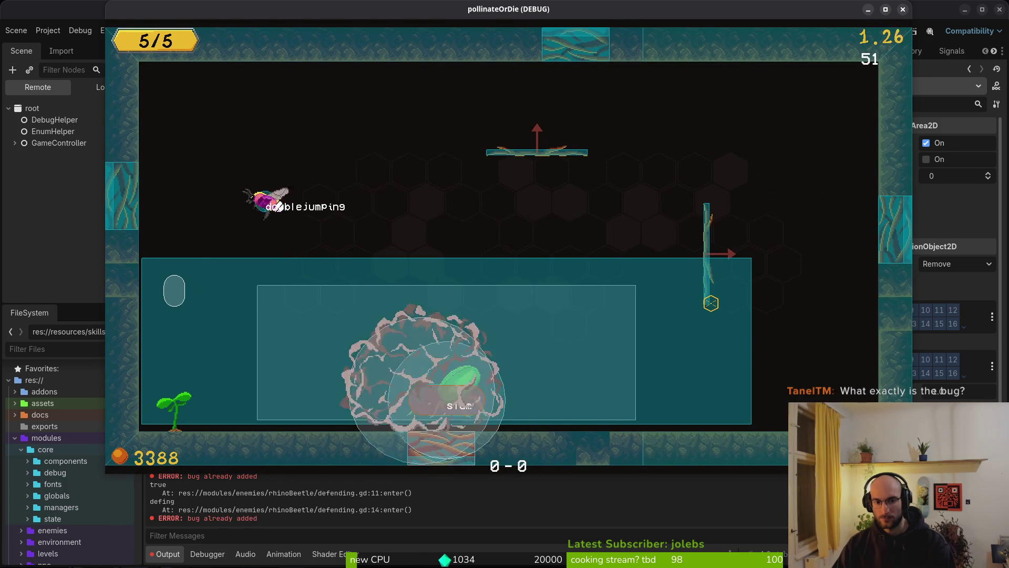
key("Left")
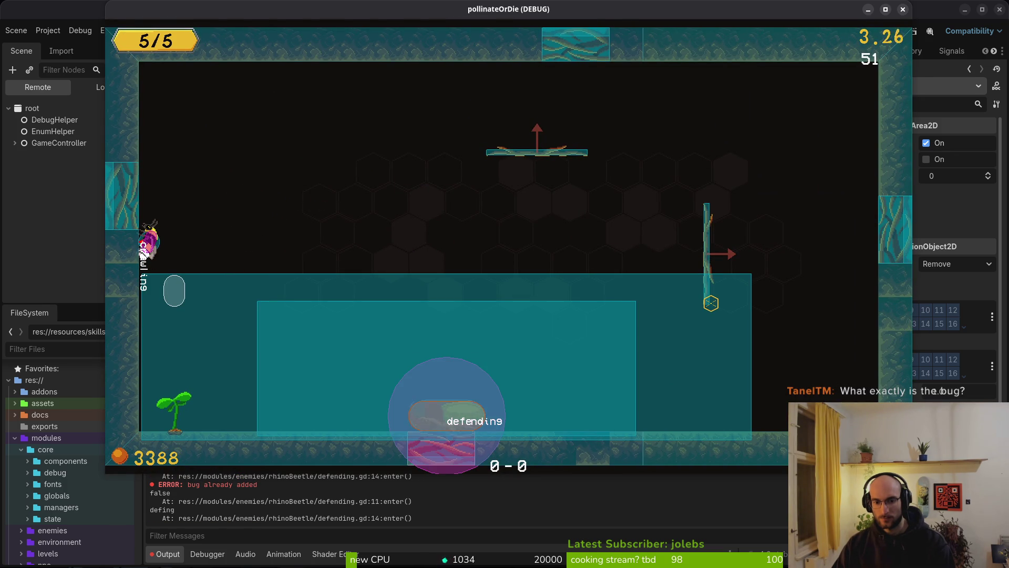
key("Right")
key("space")
key("space")
key("Right")
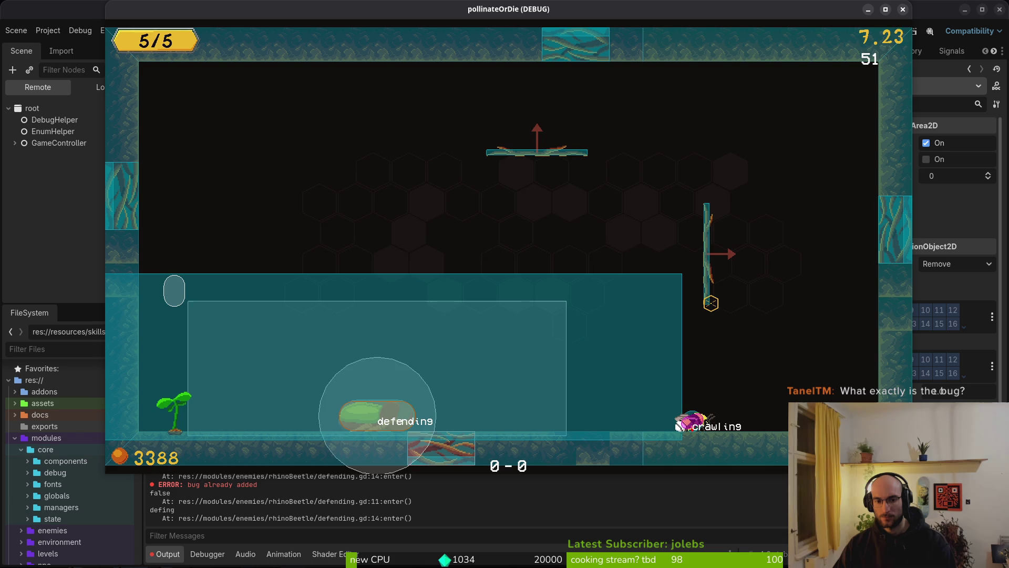
Crawl back and forth into the defending beetle until it chases, then stop the game with F8.
key("Left")
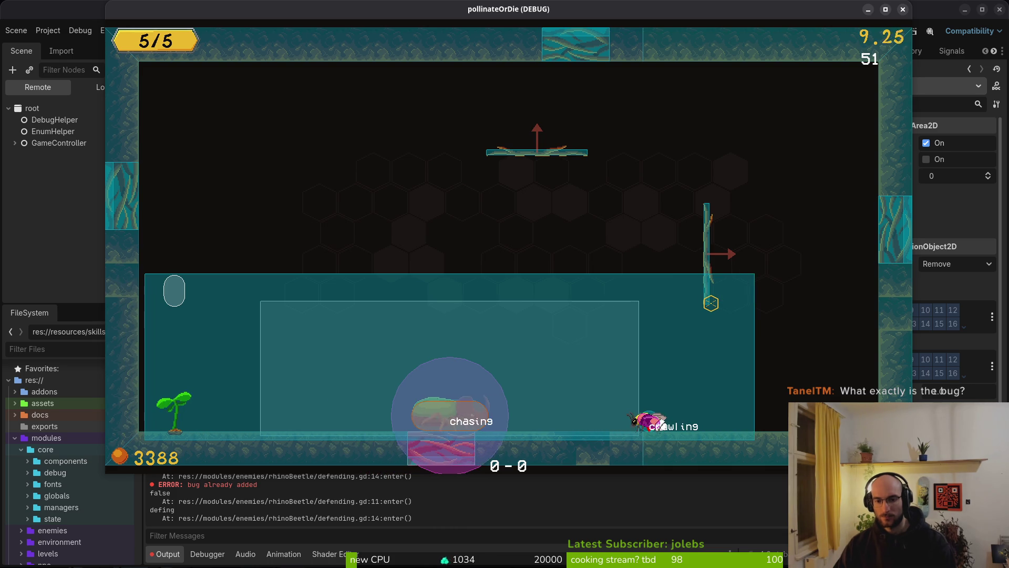
key("Right")
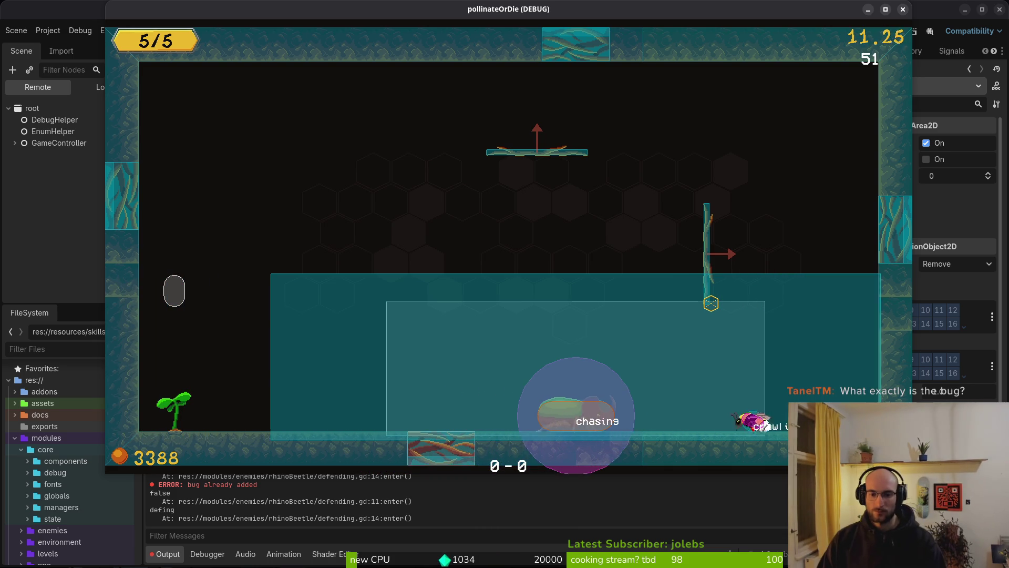
key("Left")
key("Left")
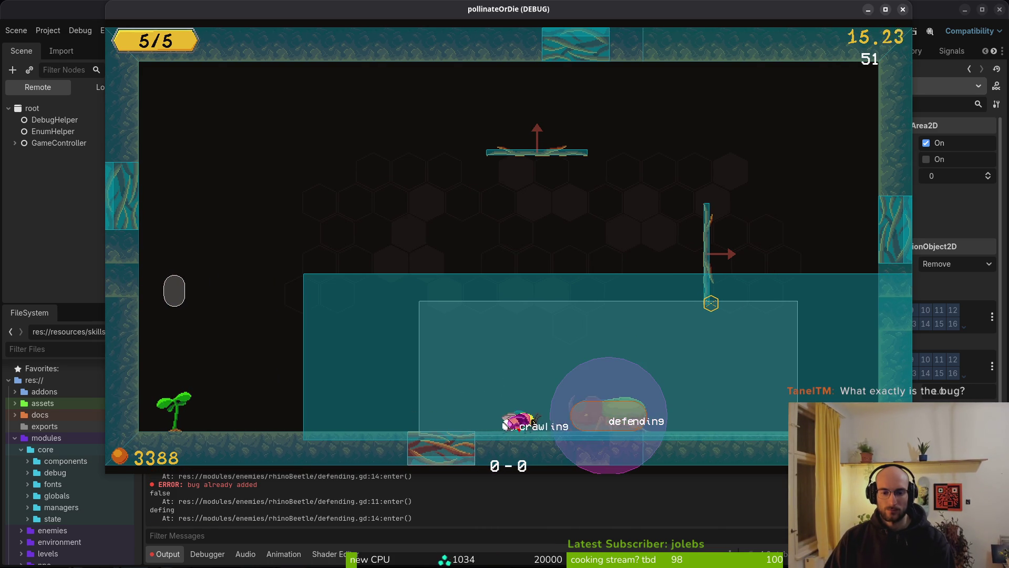
key("Right")
key("space")
key("space")
key("Left")
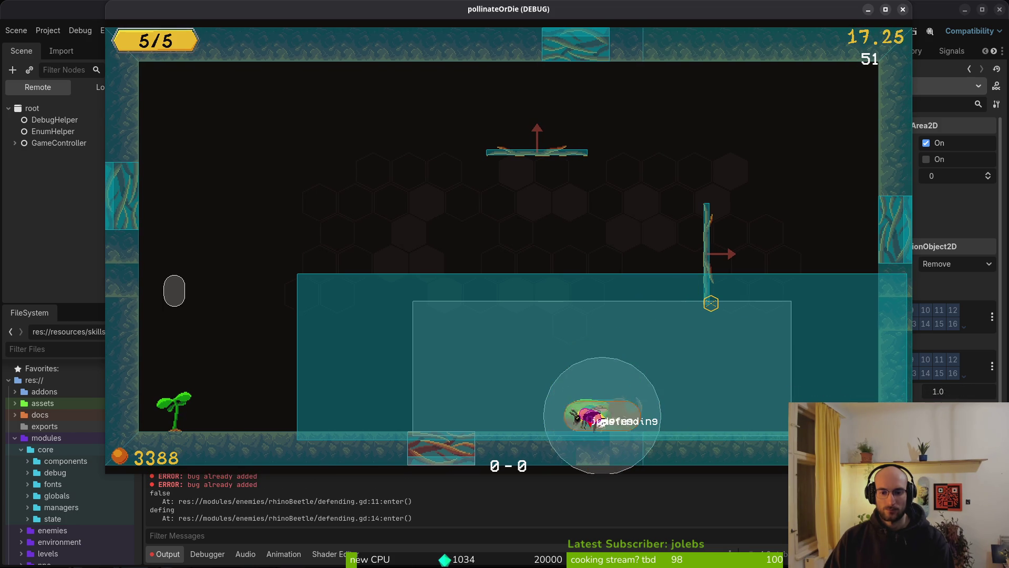
key("Right")
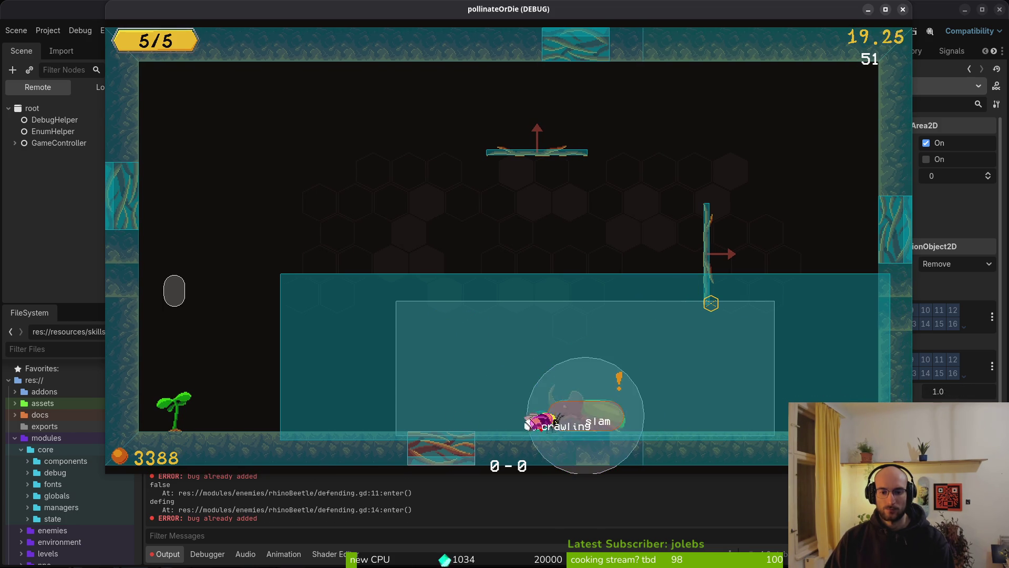
key("Left")
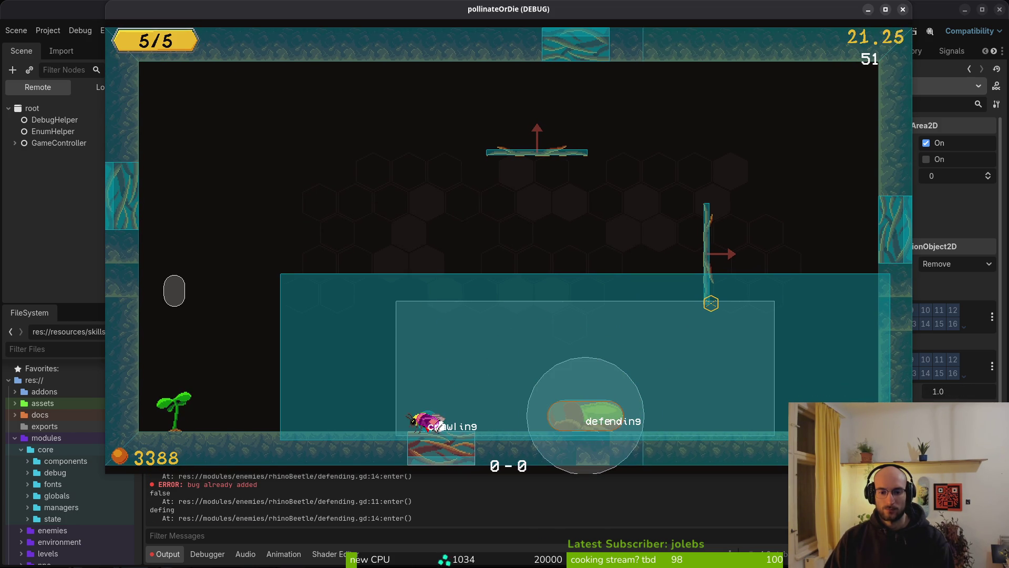
key("Right")
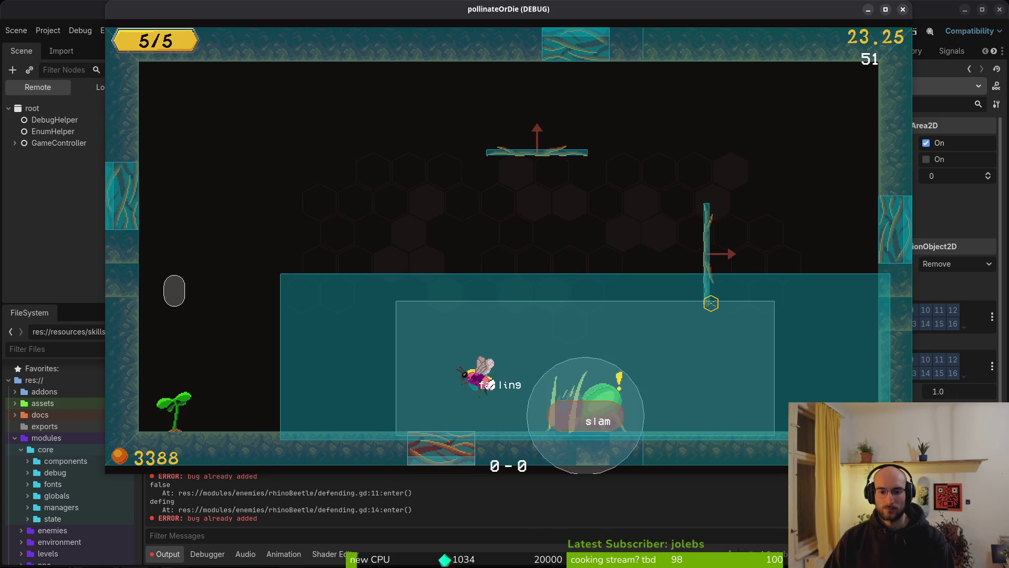
key("Left")
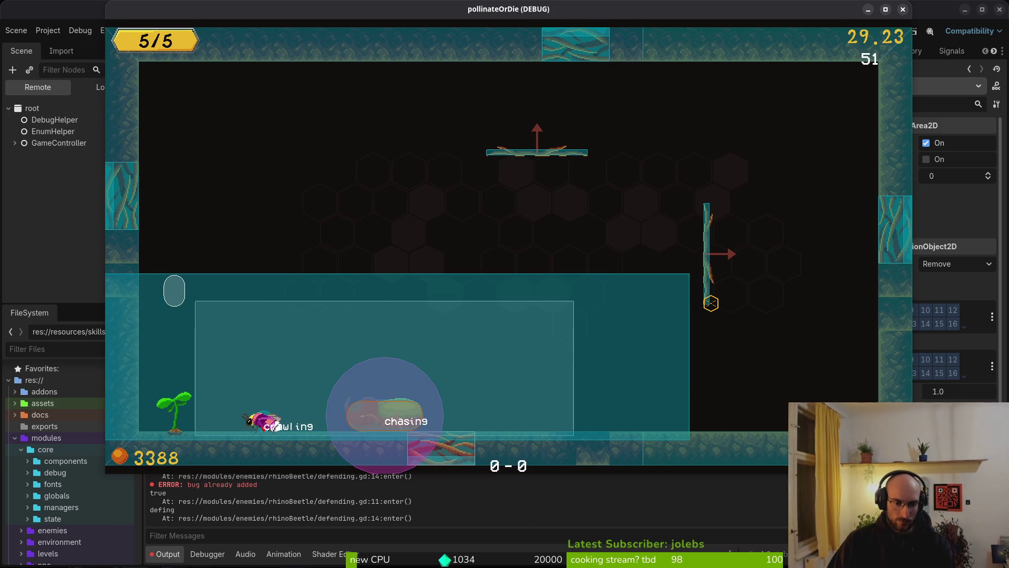
key("Left")
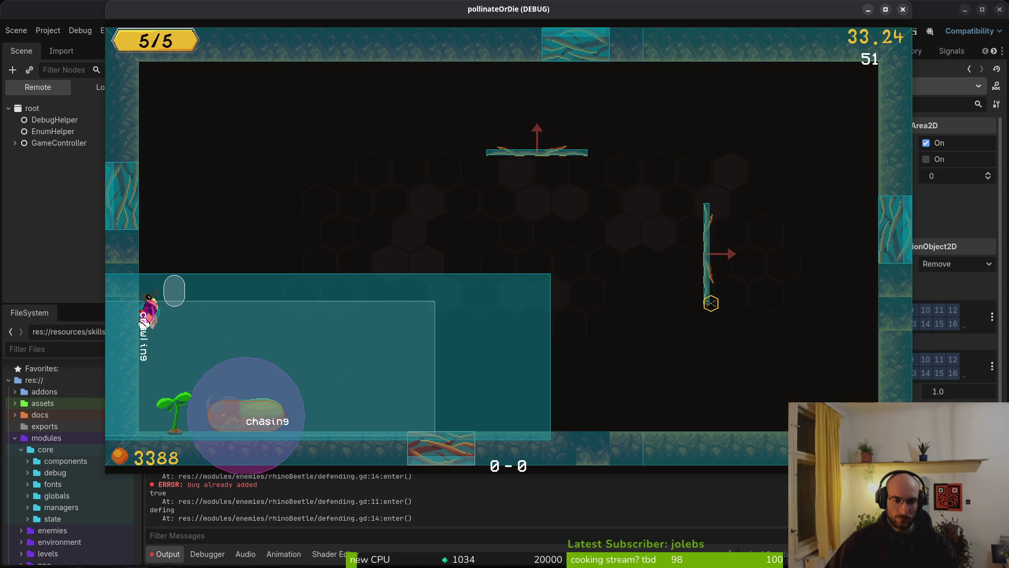
key("F8")
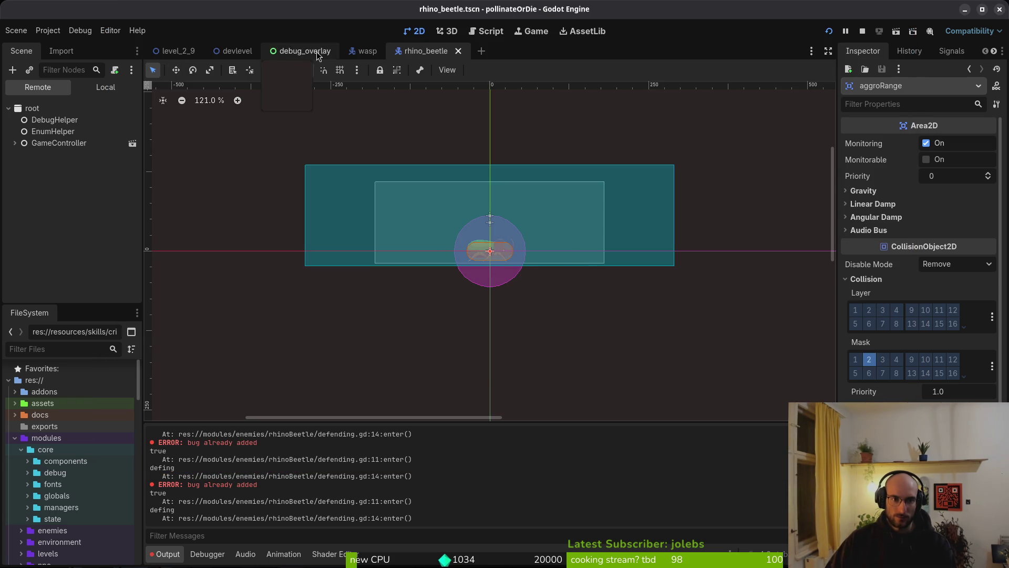
Switch the Scene dock to Local and hide the armorVfxHurtbox shapes.
left_click(84, 87)
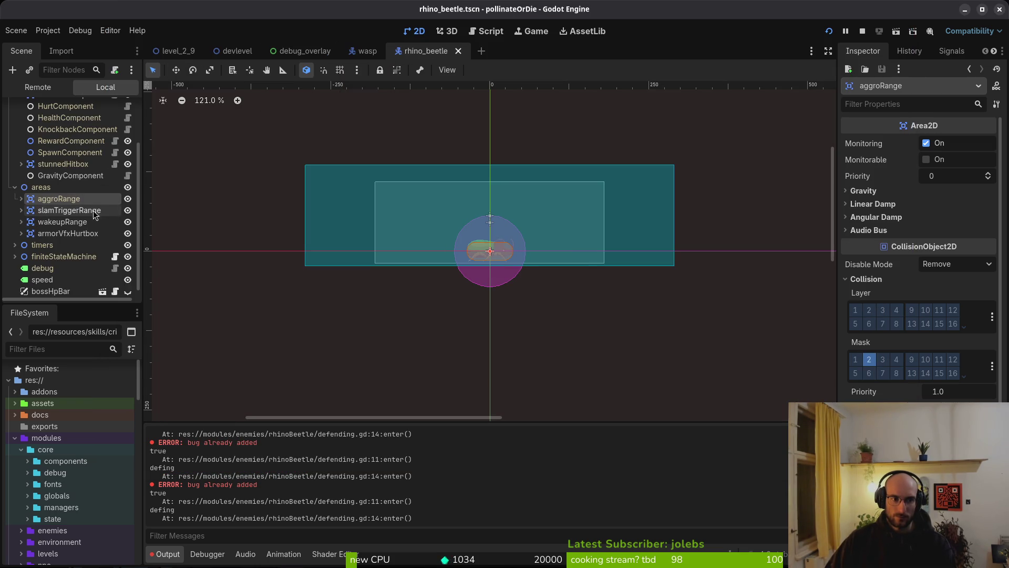
scroll(520, 258, "up", 7)
scroll(459, 239, "up", 2)
left_click(127, 234)
Flash slamTriggerRange, wakeupRange and HurtboxComponent visibility to identify shapes, then inspect HurtboxComponent's collision layer.
scroll(412, 265, "up", 3)
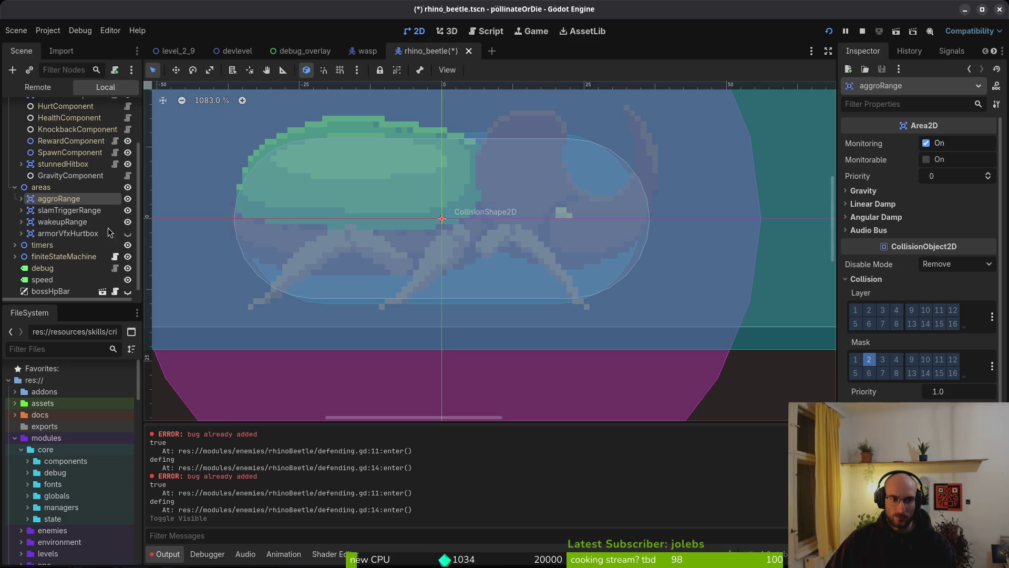
left_click(127, 210)
left_click(128, 210)
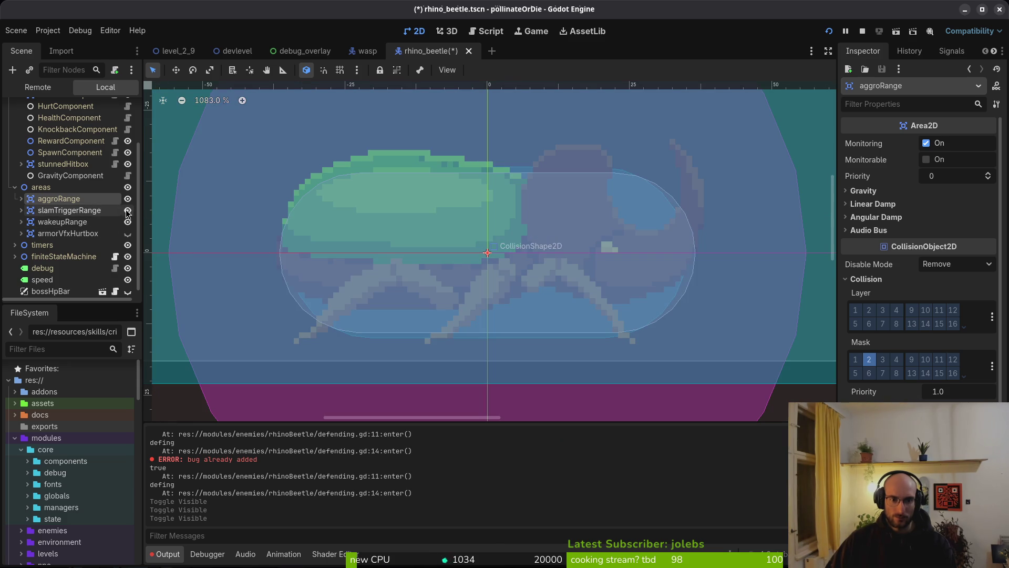
left_click(127, 222)
left_click(127, 222)
scroll(122, 192, "up", 3)
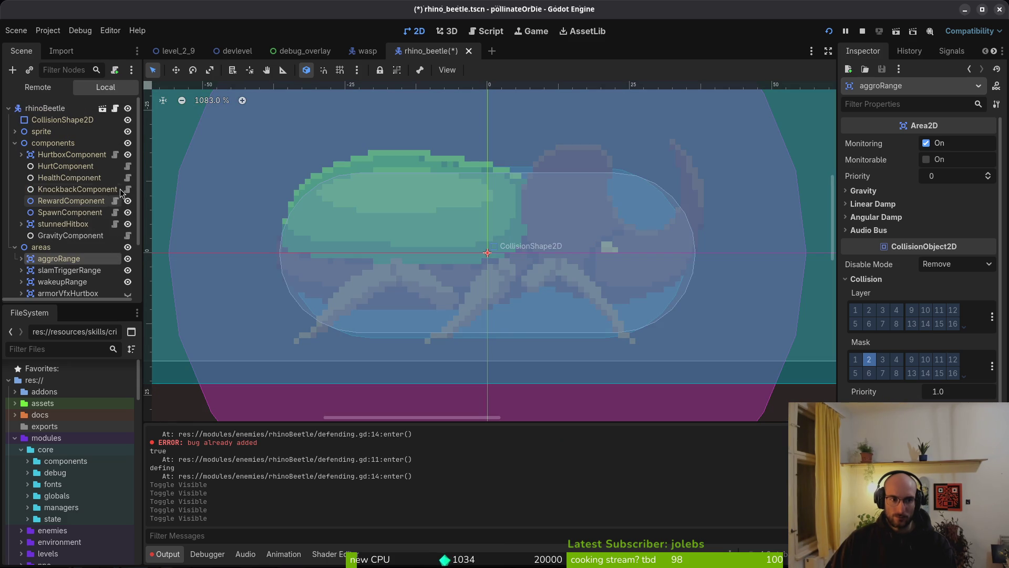
left_click(127, 155)
left_click(127, 154)
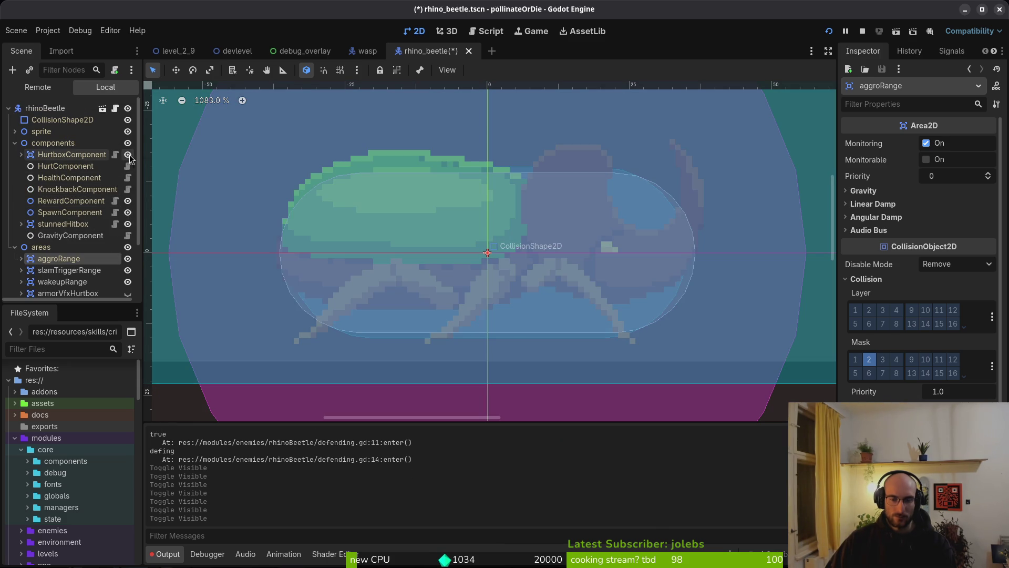
left_click(129, 154)
left_click(130, 155)
left_click(130, 155)
left_click(129, 155)
left_click(53, 154)
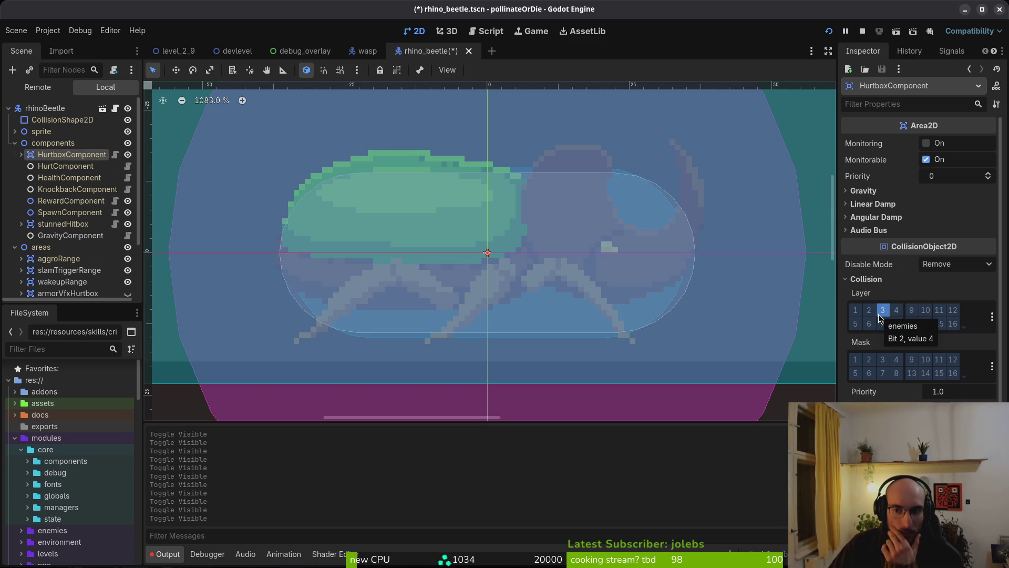
Quick-open player.tscn by searching 'player'.
mouse_move(214, 55)
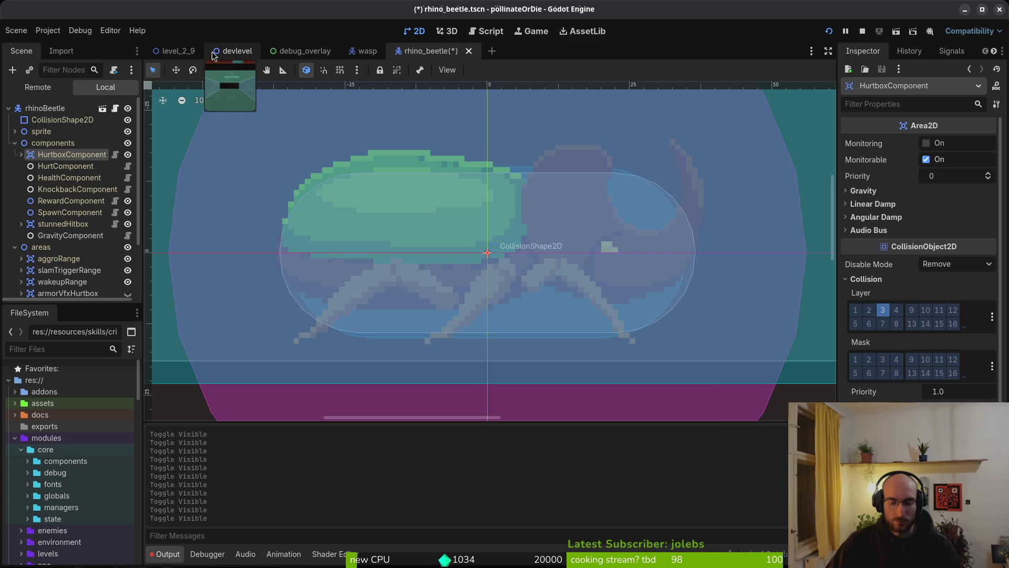
key("ctrl+shift+o")
type("player")
key("Return")
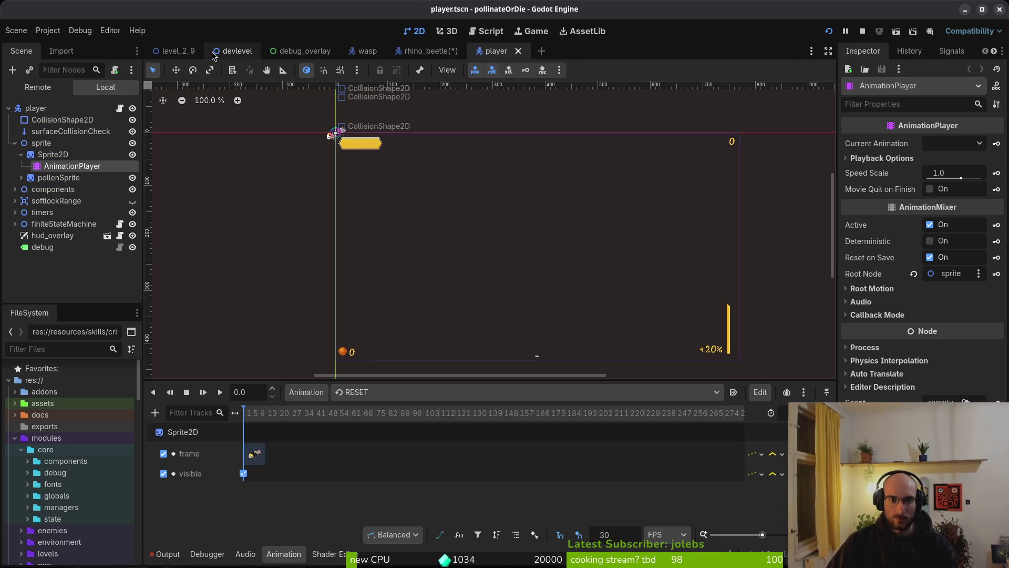
Collapse the player's sprite nodes and select softlockRange to view its collision mask.
left_click(22, 156)
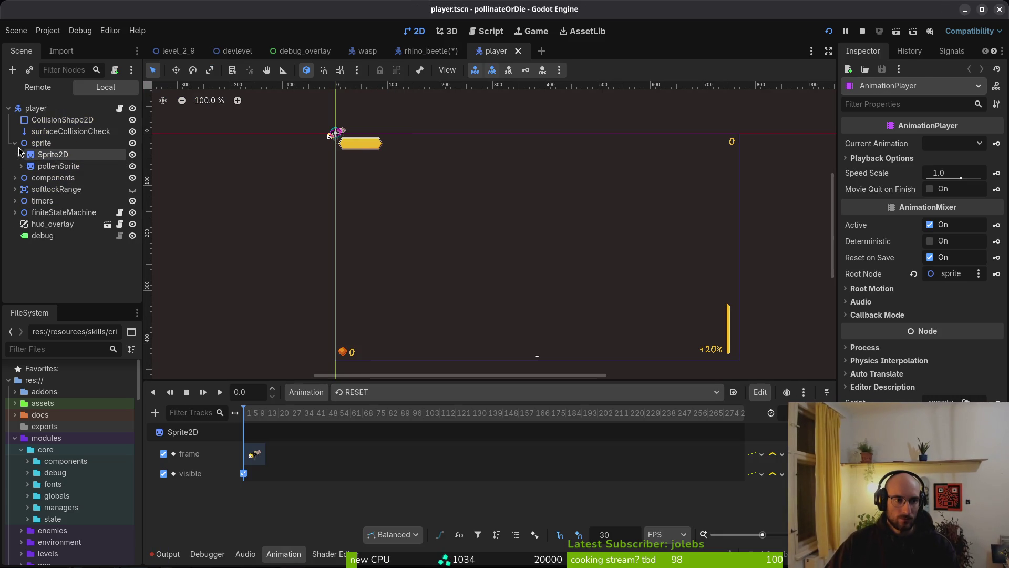
left_click(15, 143)
left_click(38, 167)
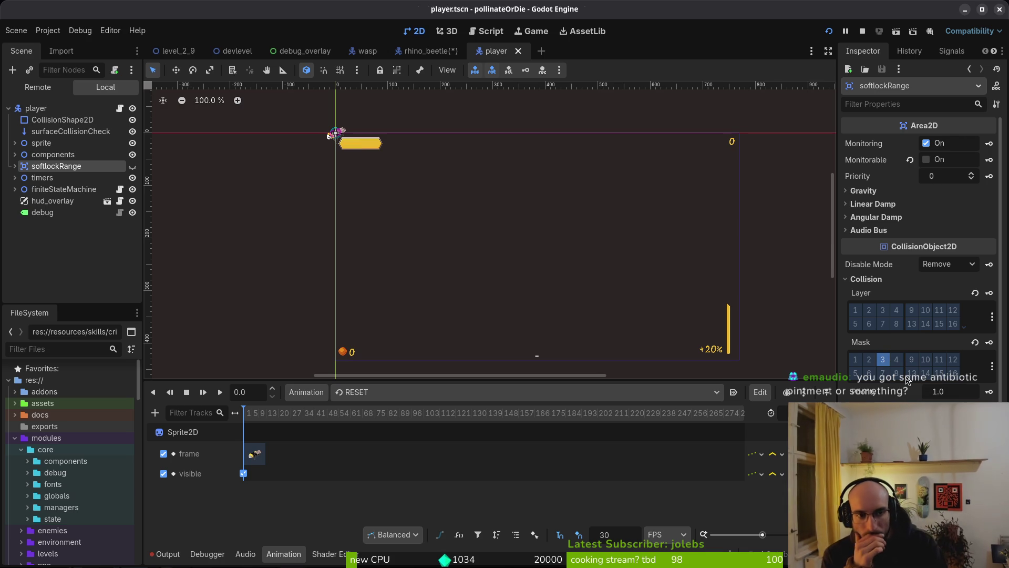
Compare the rhino_beetle and player scene tabs, ending on rhino_beetle.tscn.
key("alt+Tab")
key("alt+Tab")
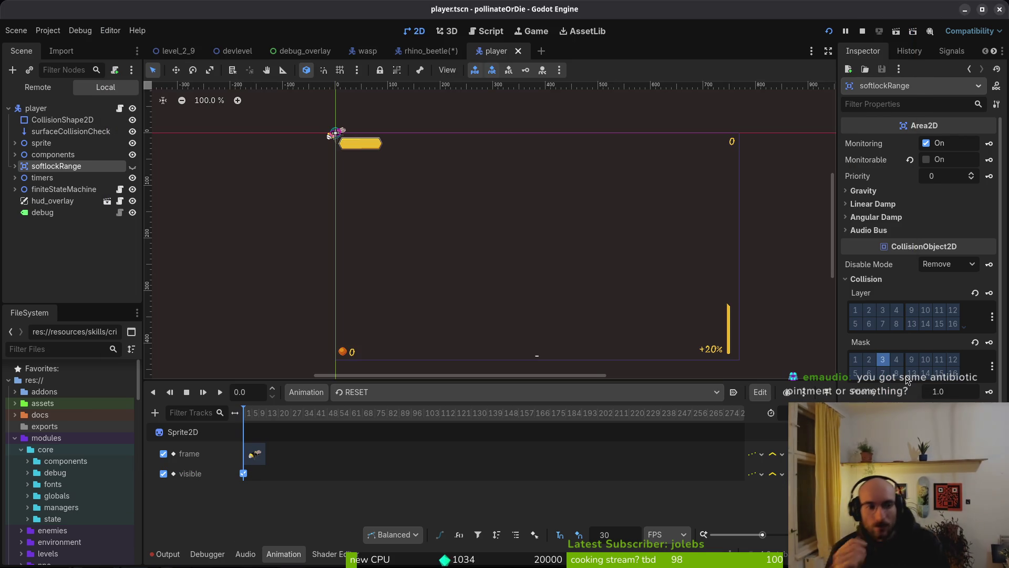
left_click(427, 51)
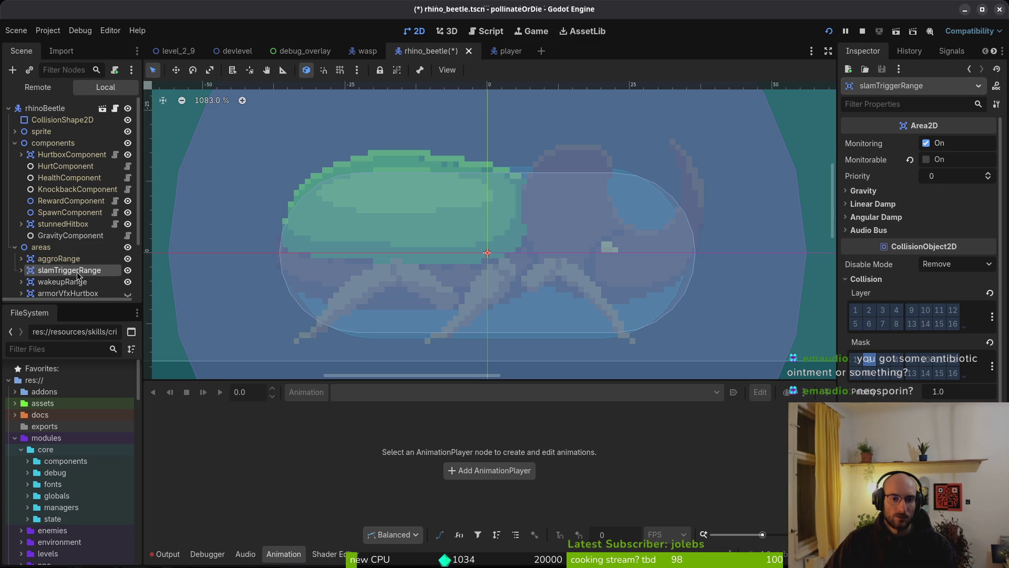
scroll(460, 236, "down", 6)
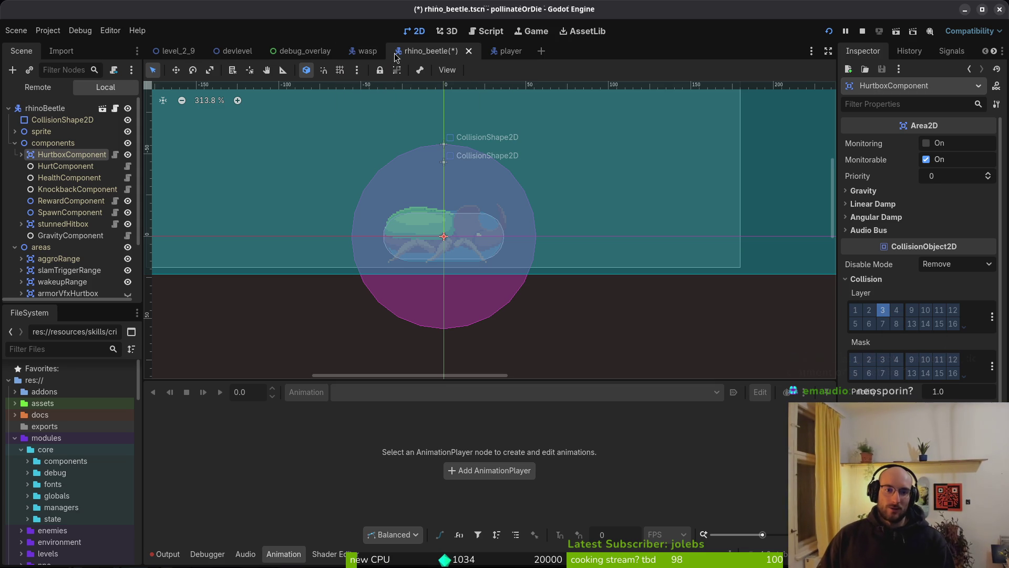
left_click(508, 51)
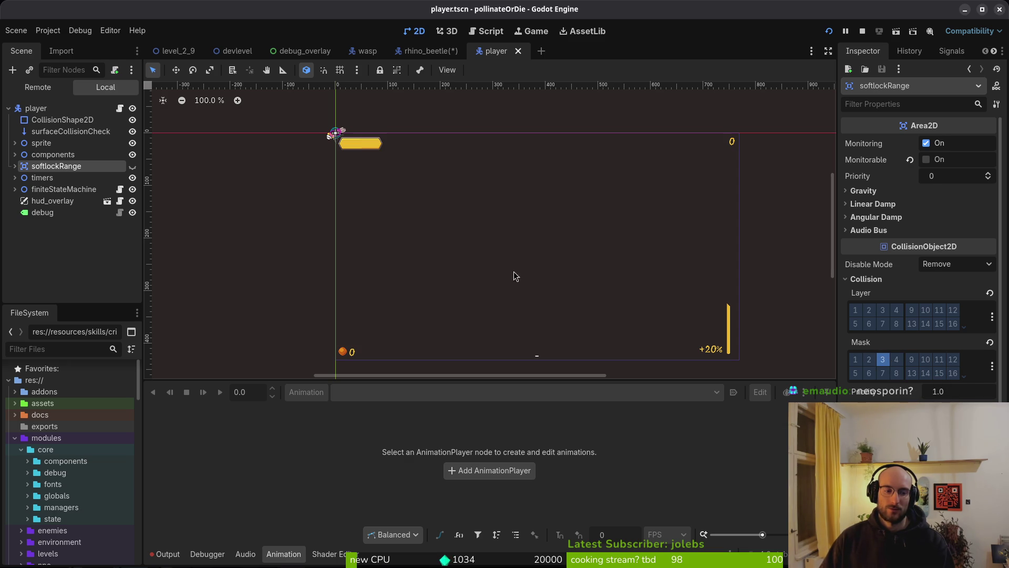
left_click(426, 51)
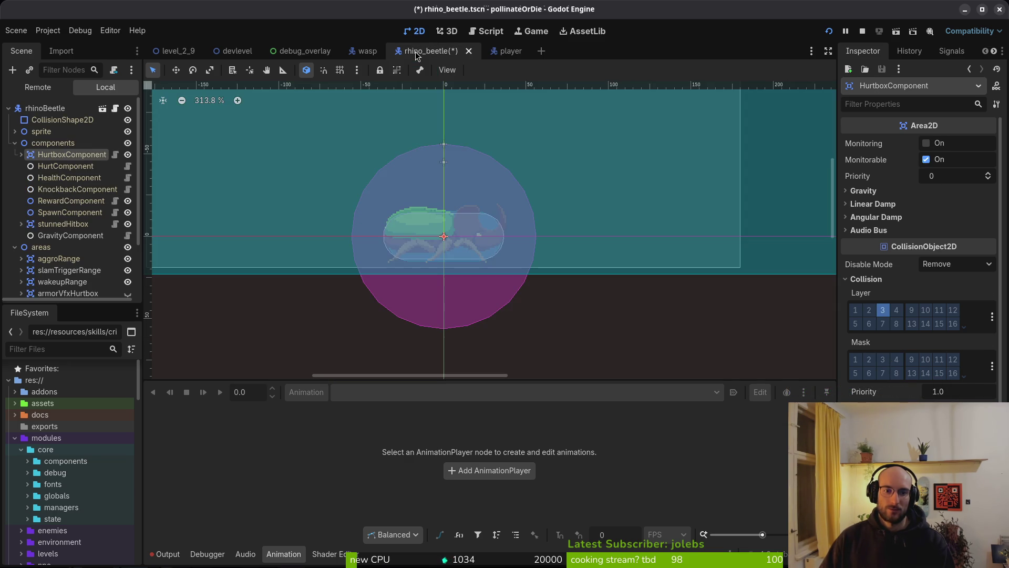
Launch the game with F5, jump the bee left past the slamming beetle, then stop the playtest.
key("F5")
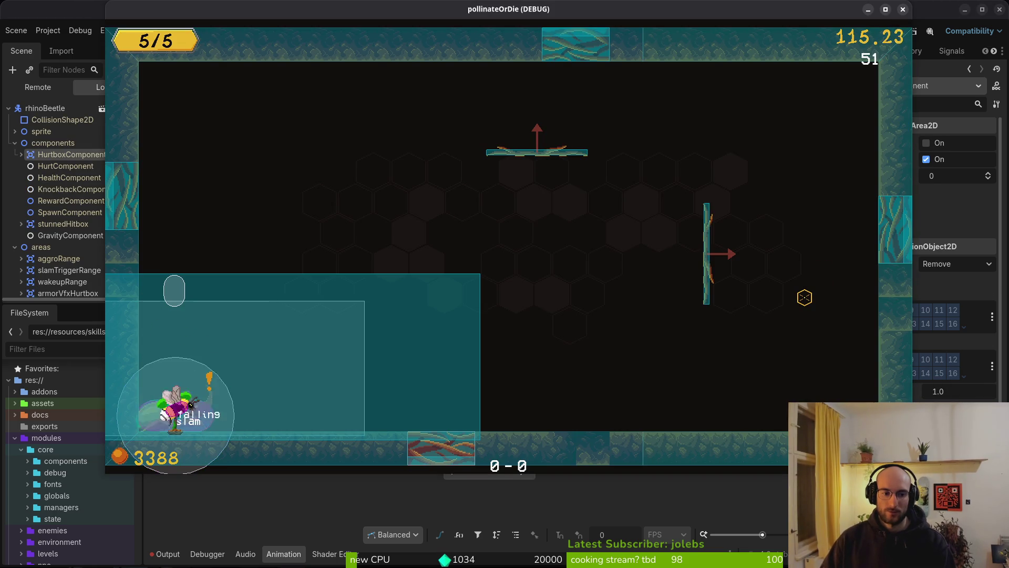
key("space")
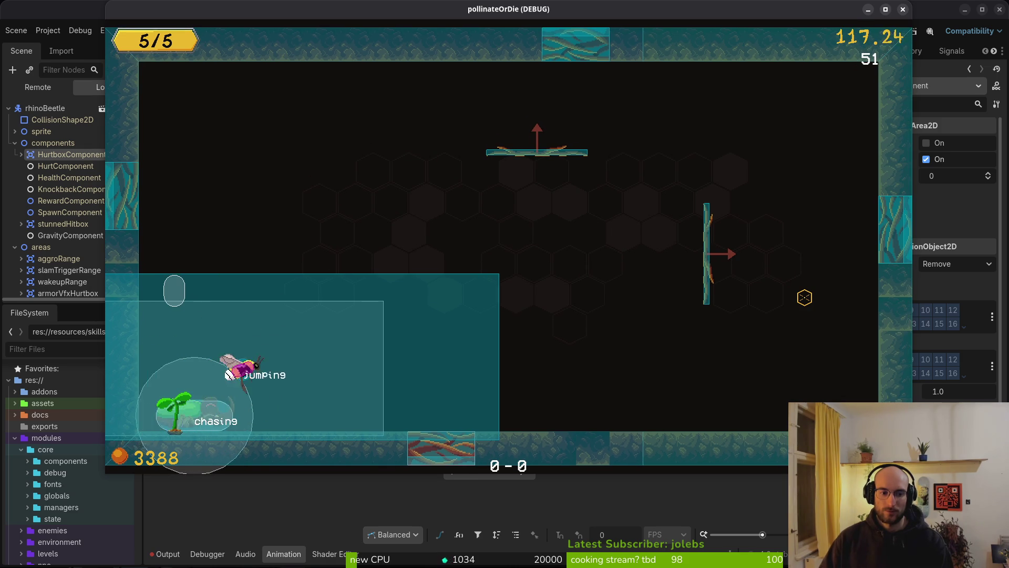
key("Left")
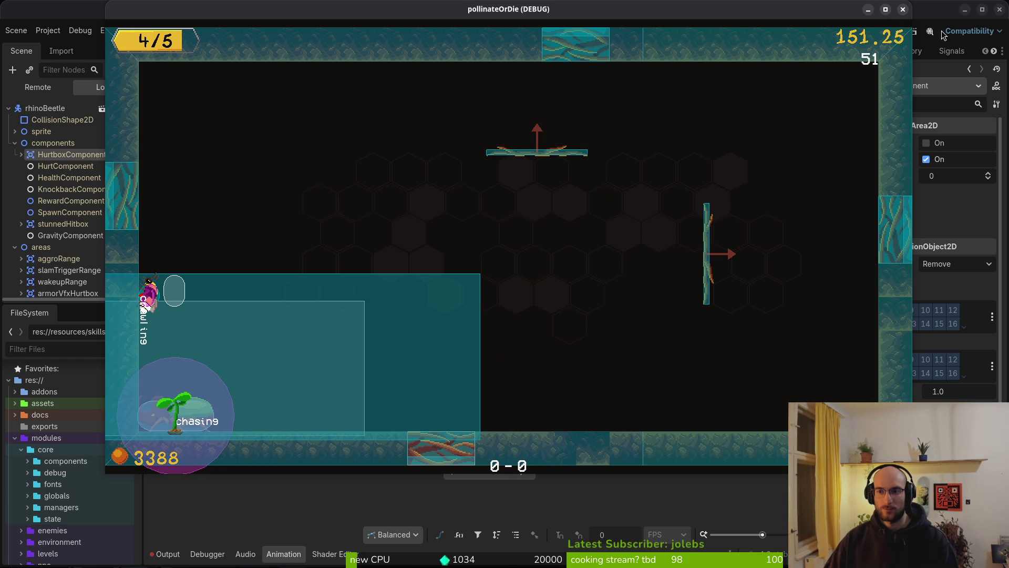
left_click(902, 11)
Back in Neovim, open rhino_beetle.gd through Telescope Find Files by searching 'rhi'.
key("alt+Tab")
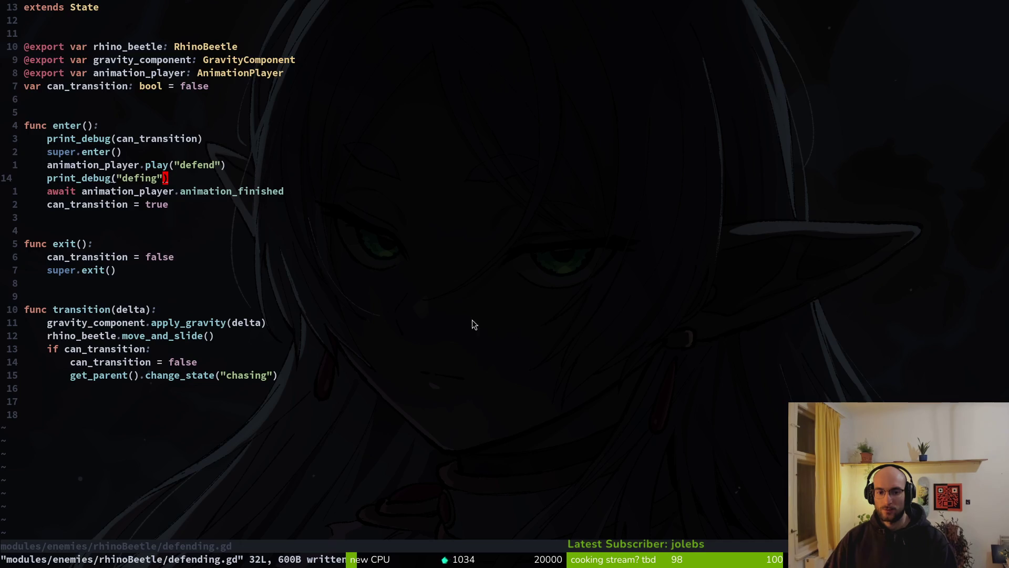
key("ctrl+6")
key("ctrl+6")
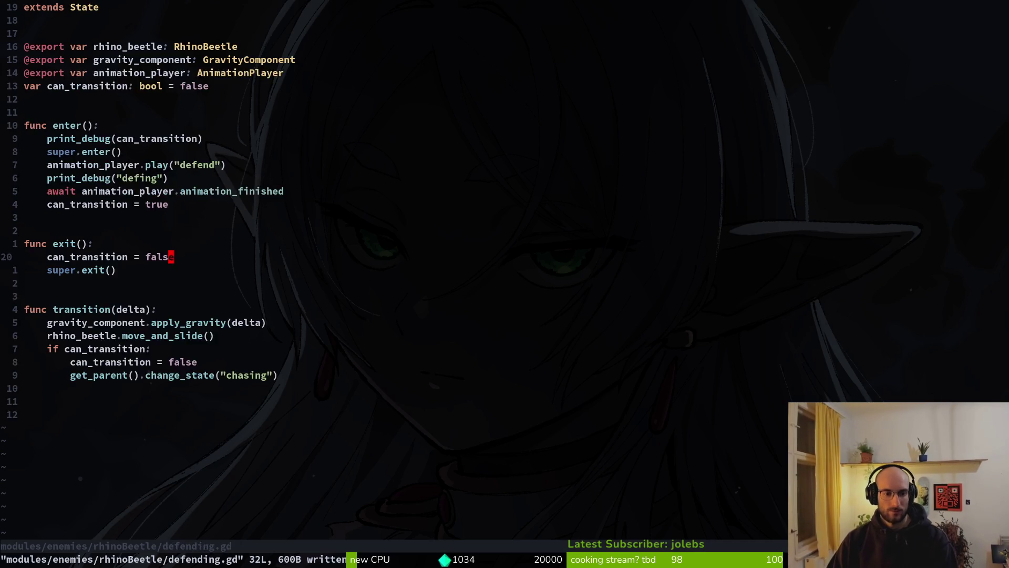
key("space")
key("f")
key("f")
type("rhi")
key("Return")
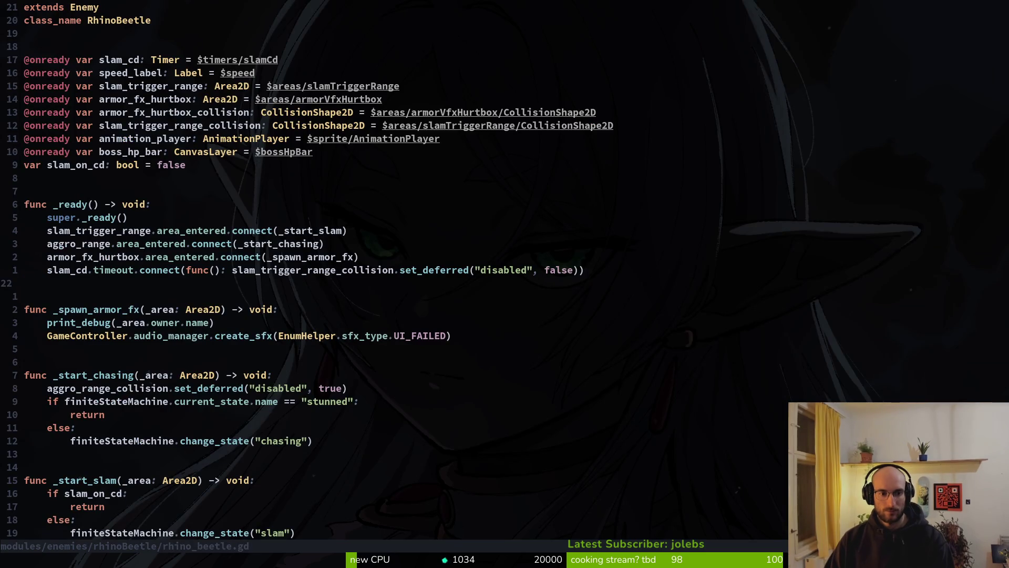
From the aggro_range signal connection on line 19, grep the project for aggro_range.
key("j")
key("j")
key("j")
key("k")
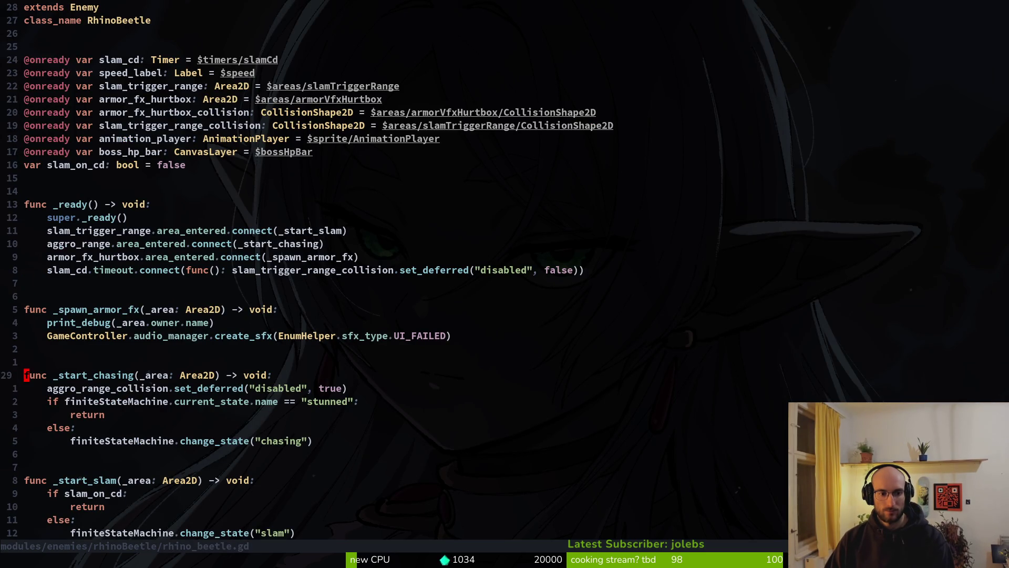
key("k")
key("k")
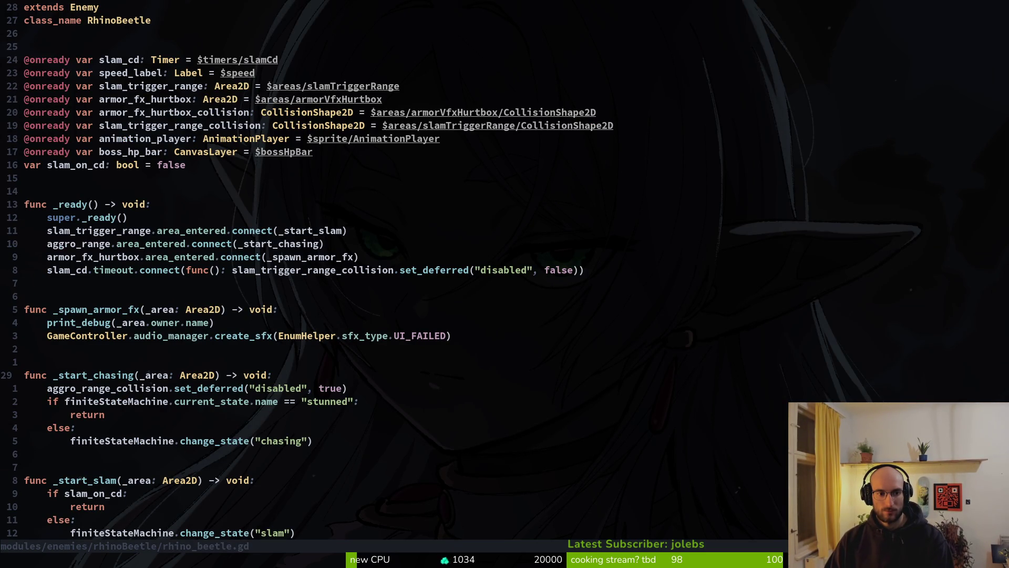
key("k")
key("k")
key("k")
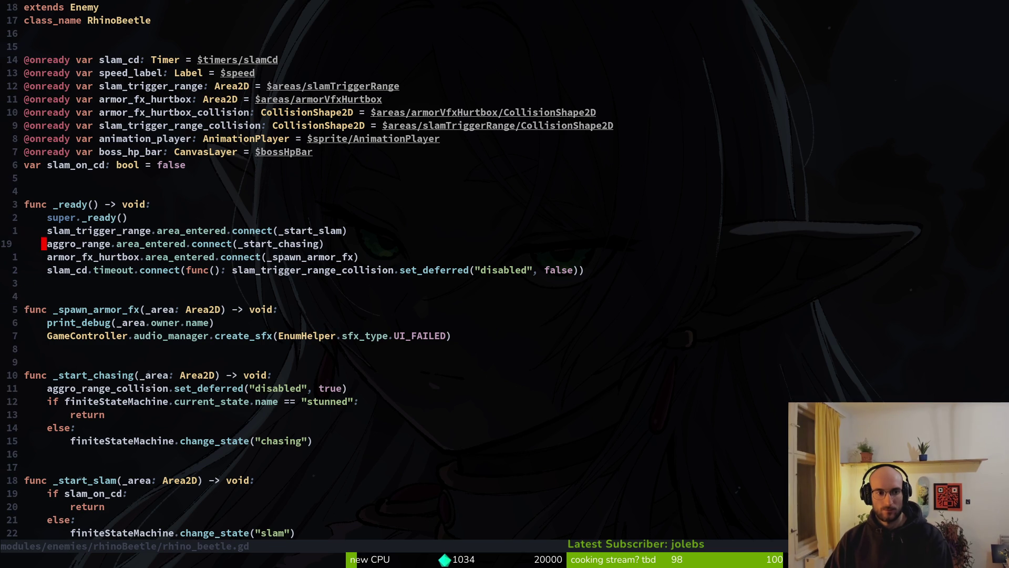
key("v")
key("i")
key("w")
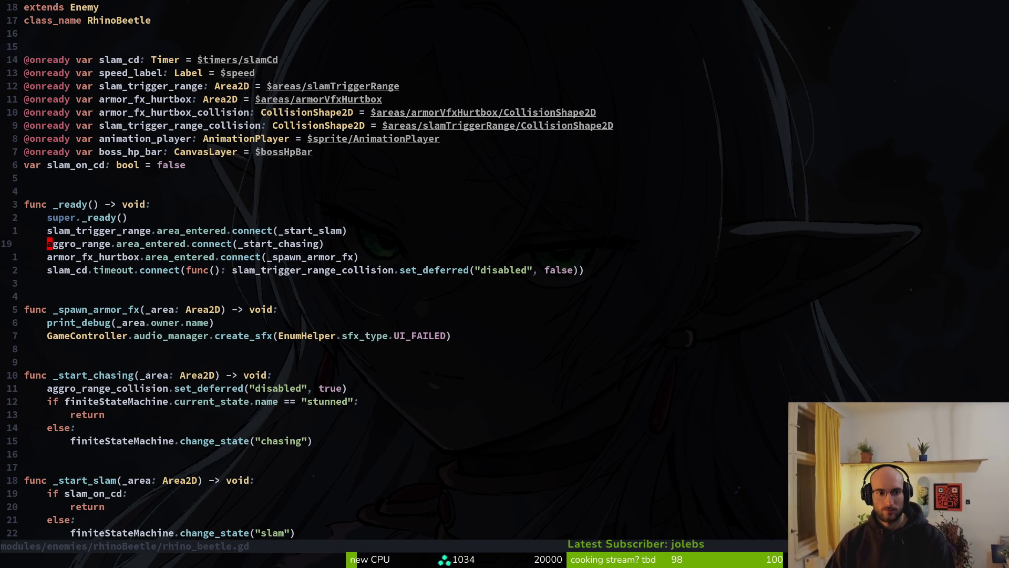
key("space")
key("s")
key("w")
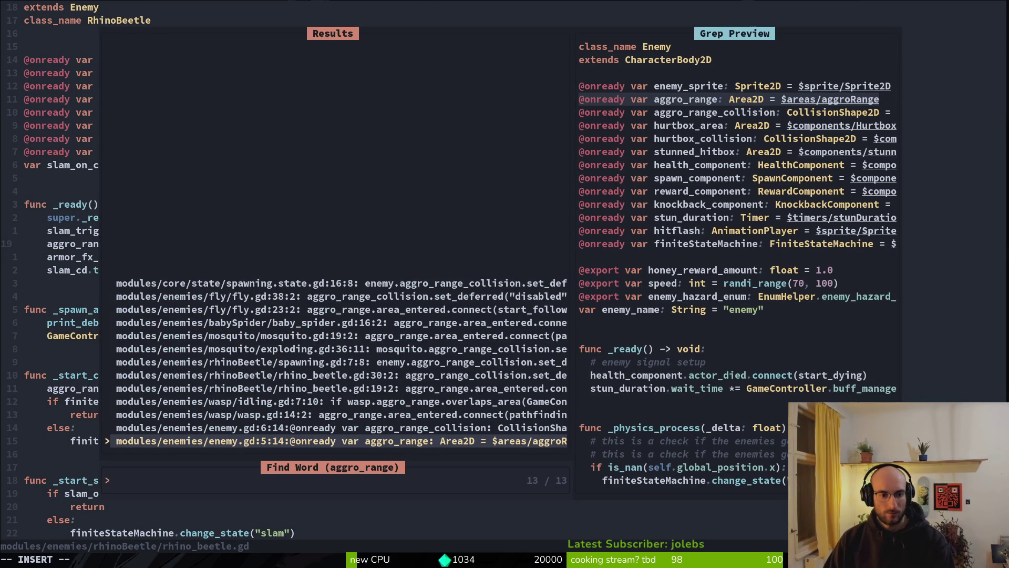
Preview the aggro_range matches and open rhinoBeetle/spawning.gd at its match.
key("ctrl+p")
key("ctrl+p")
key("ctrl+p")
key("ctrl+p")
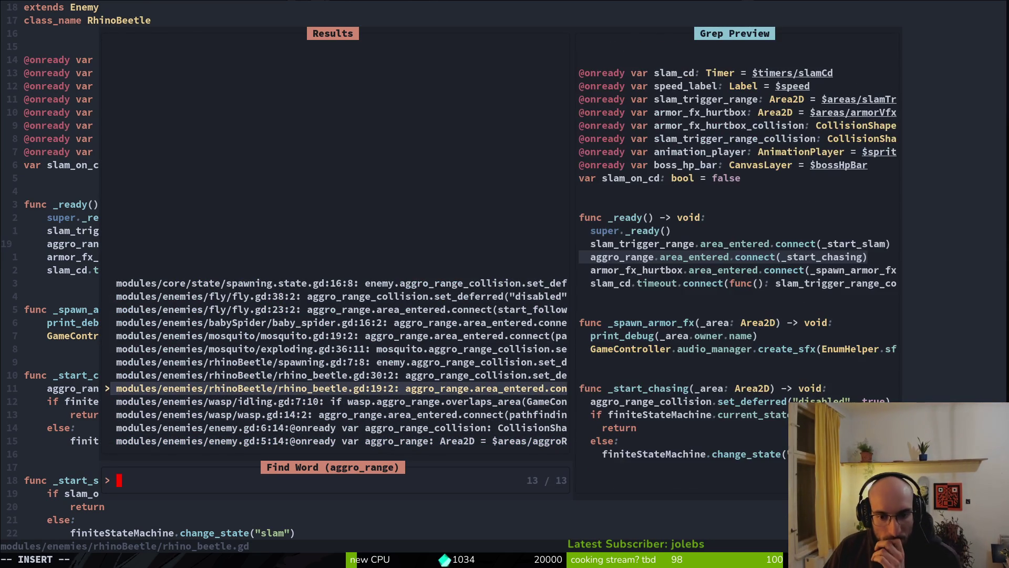
key("ctrl+p")
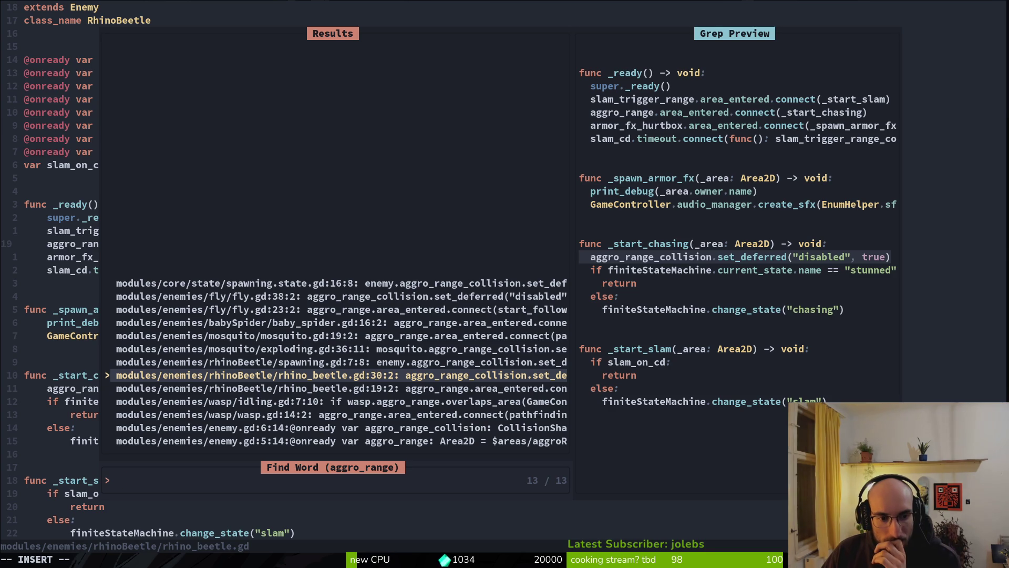
key("Up")
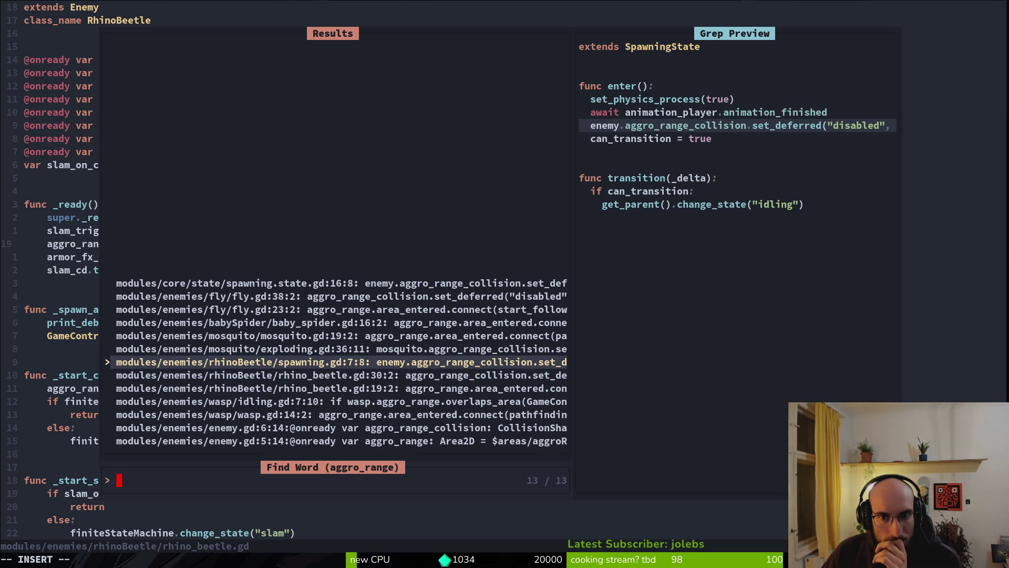
key("Down")
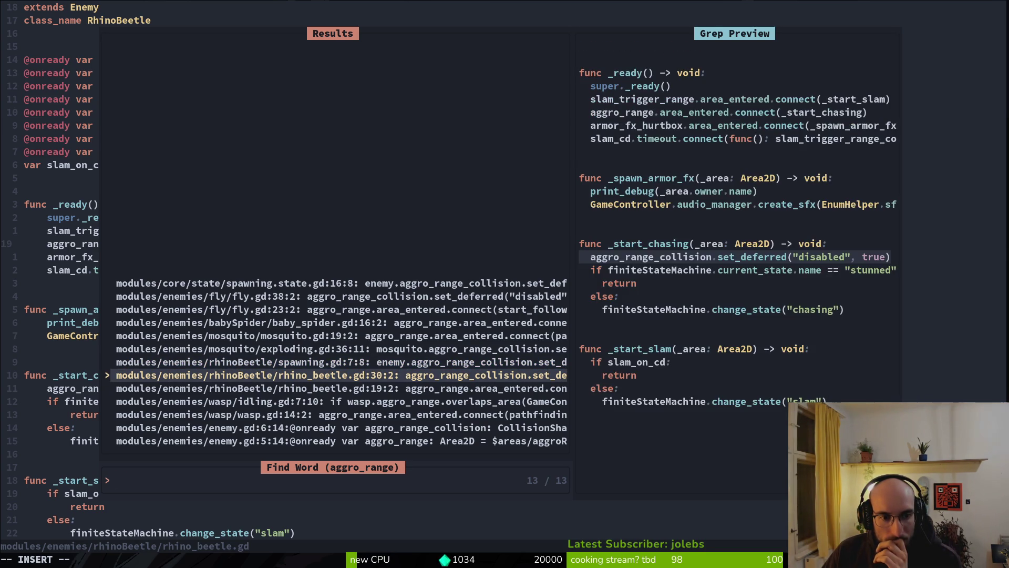
key("Up")
key("Up")
key("Up")
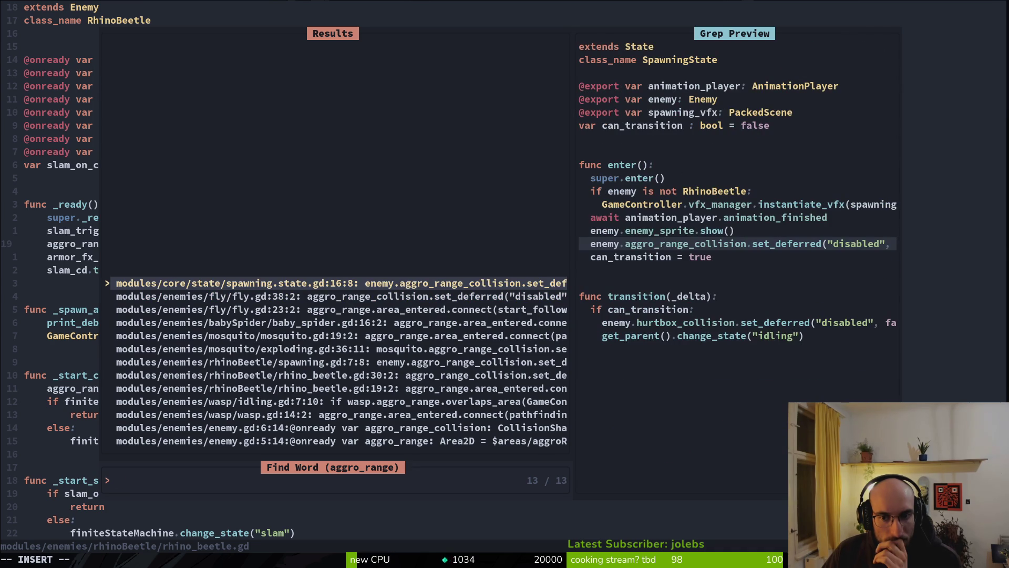
key("Down")
key("Down")
key("Down")
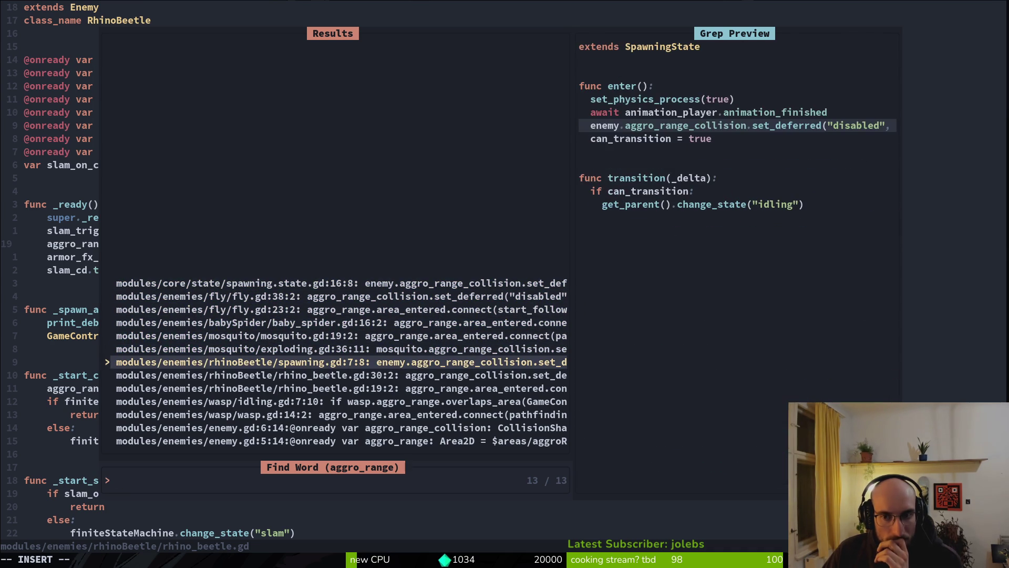
key("Return")
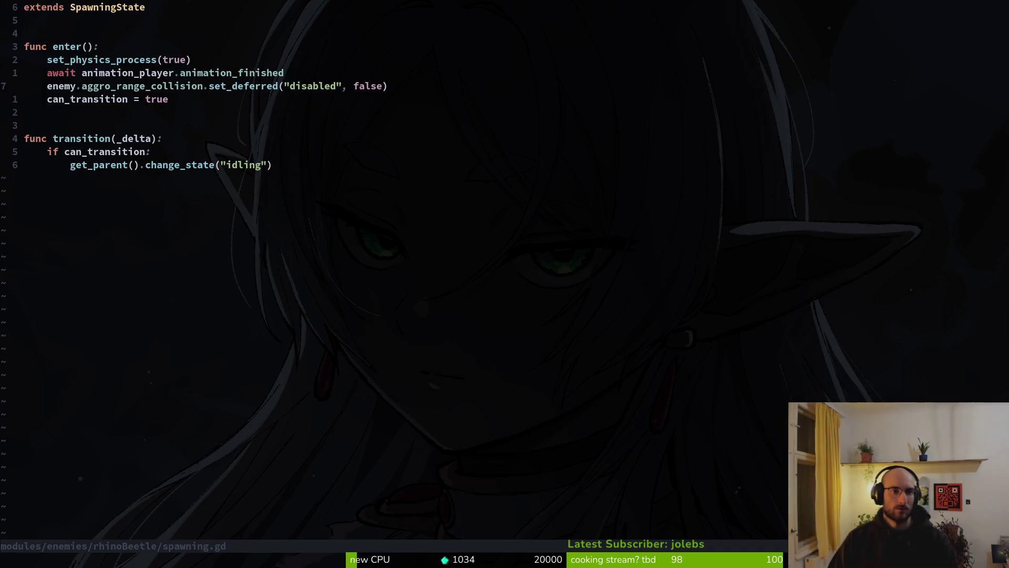
key("ctrl+o")
key("ctrl+i")
Grep aggro_range_collision, check enemy.gd's declaration, then open rhino_beetle.gd at line 30.
key("v")
key("i")
key("w")
key("Escape")
key("space")
key("f")
key("w")
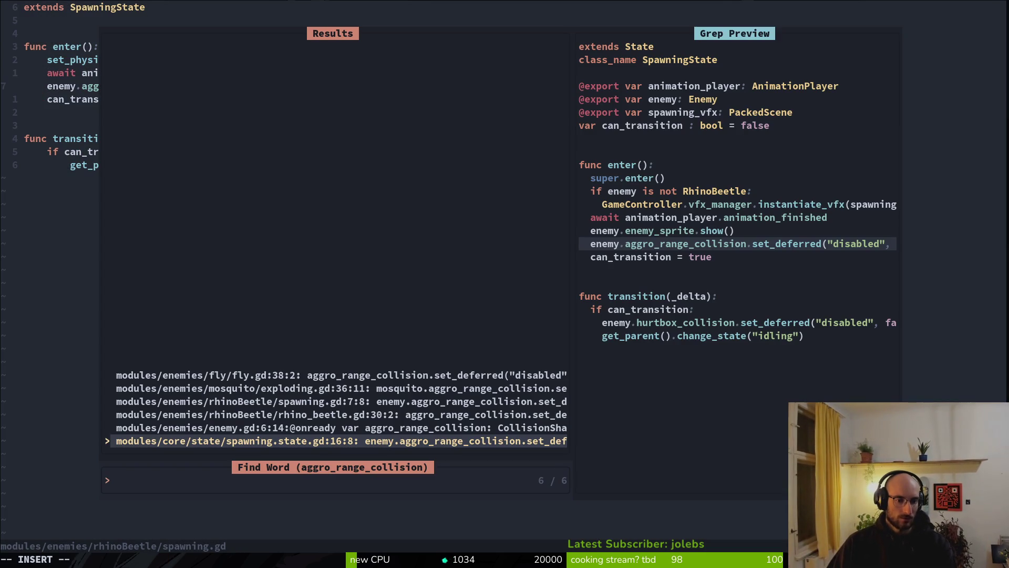
key("Up")
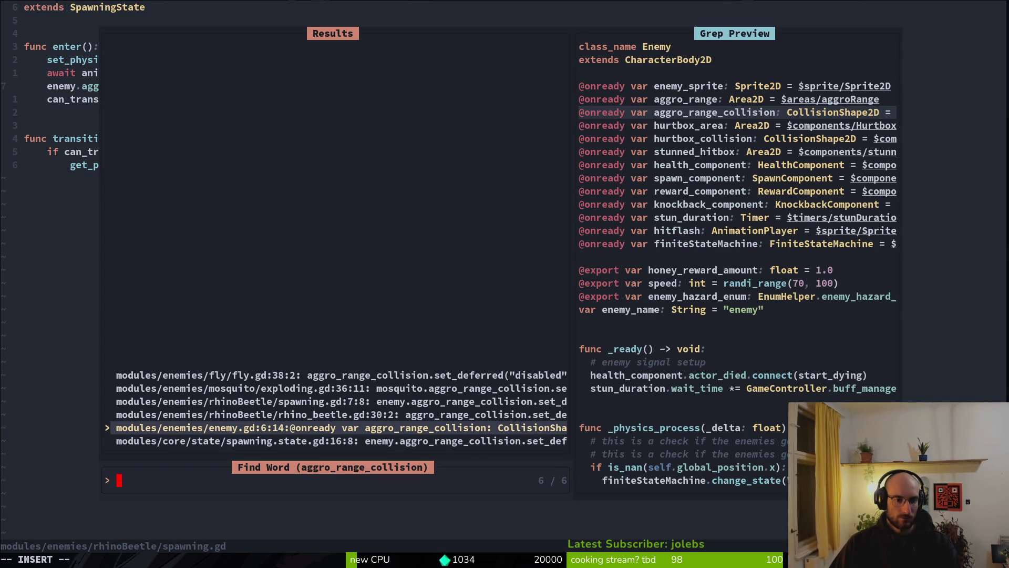
key("Up")
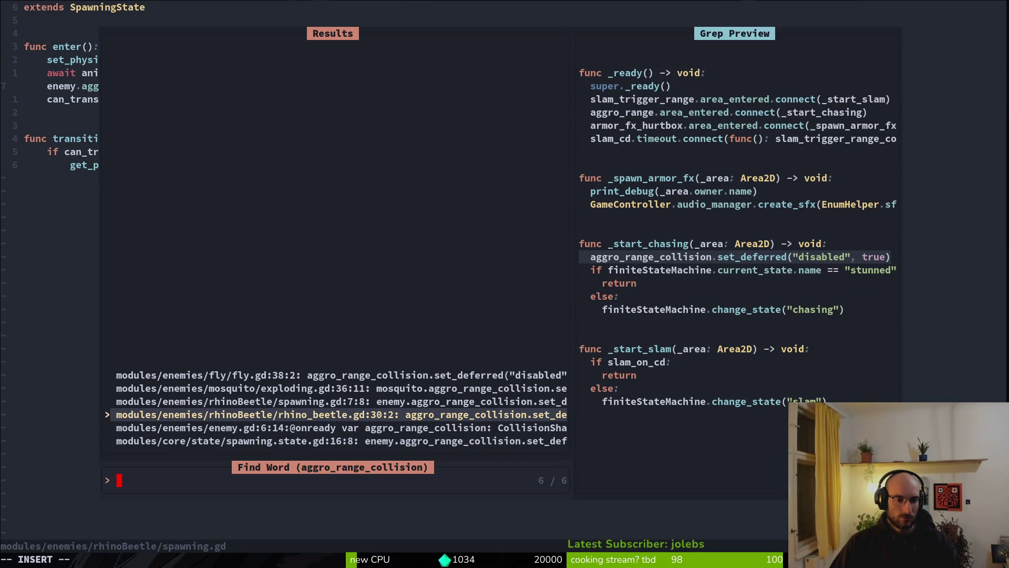
key("Return")
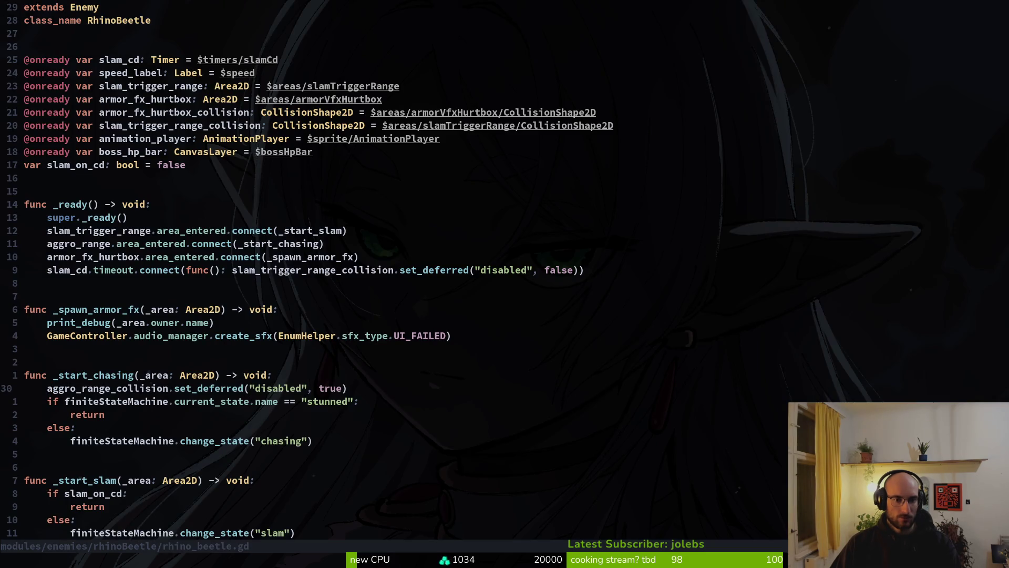
Open enemy.gd via Find Files to recheck the aggro_range declaration.
key("V")
key("Escape")
key("space")
key("f")
key("f")
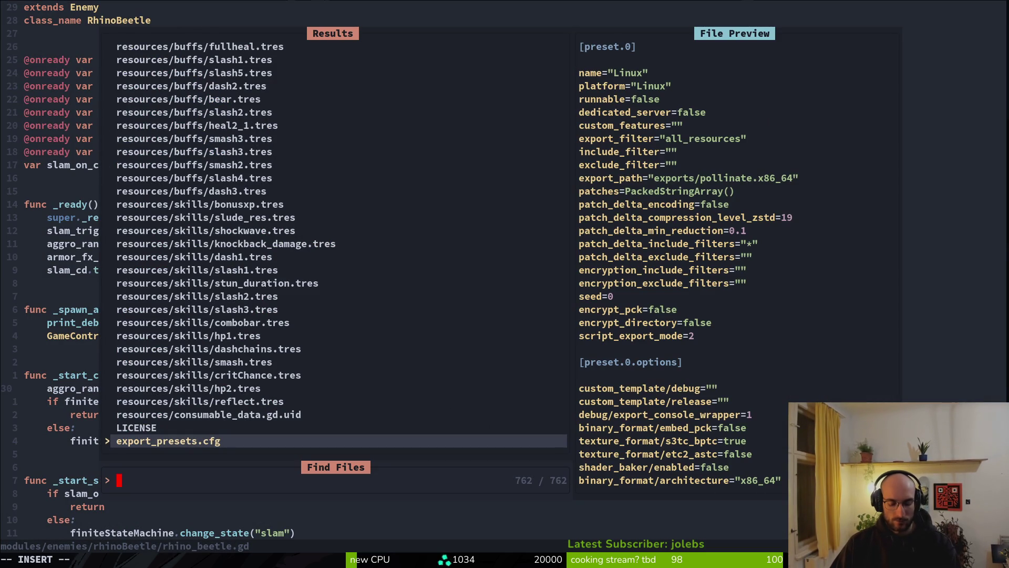
type("enemy")
key("Return")
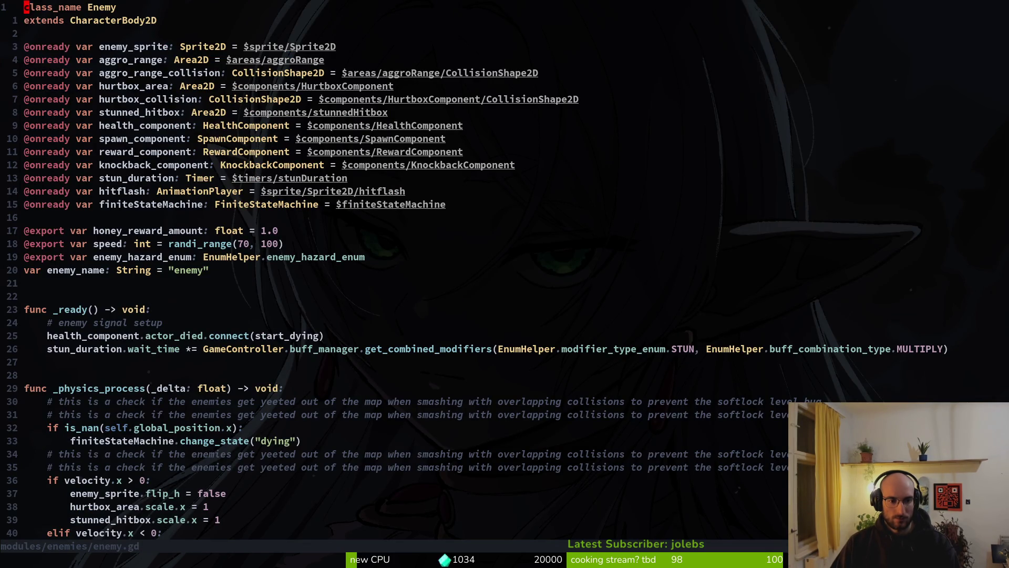
Back in rhino_beetle.gd, grep aggro_range again and preview the line 19 and 30 matches.
key("ctrl+o")
key("k")
key("k")
key("k")
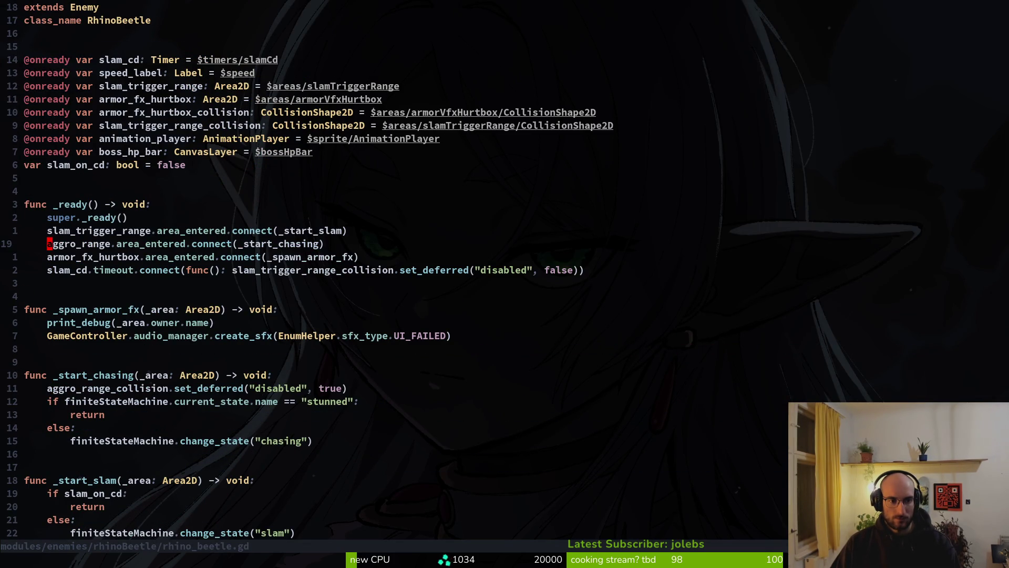
key("space")
key("f")
key("w")
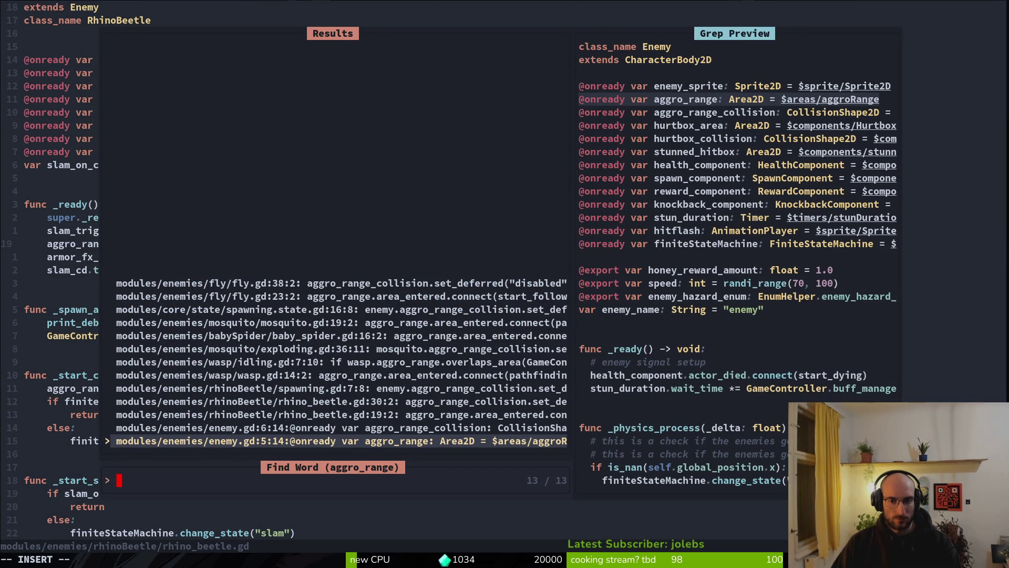
key("Up")
key("Up")
key("Up")
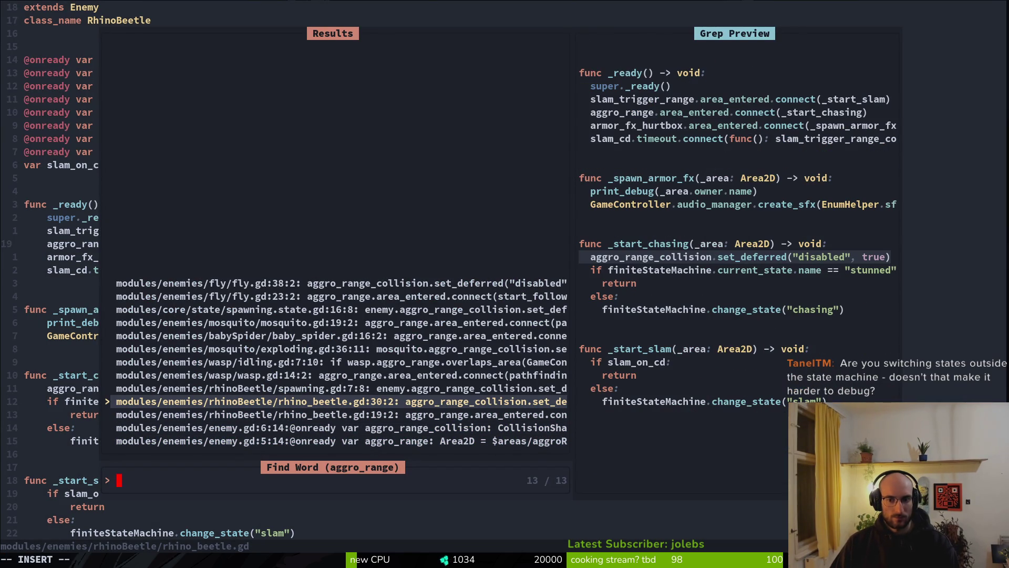
key("Up")
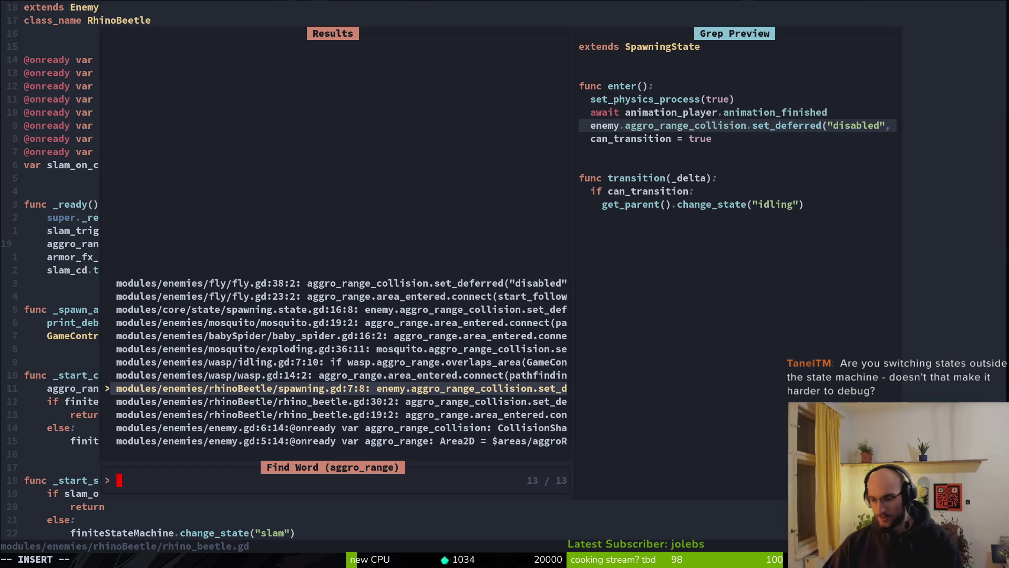
Close the search results and relaunch the game from Godot with F5.
key("Escape")
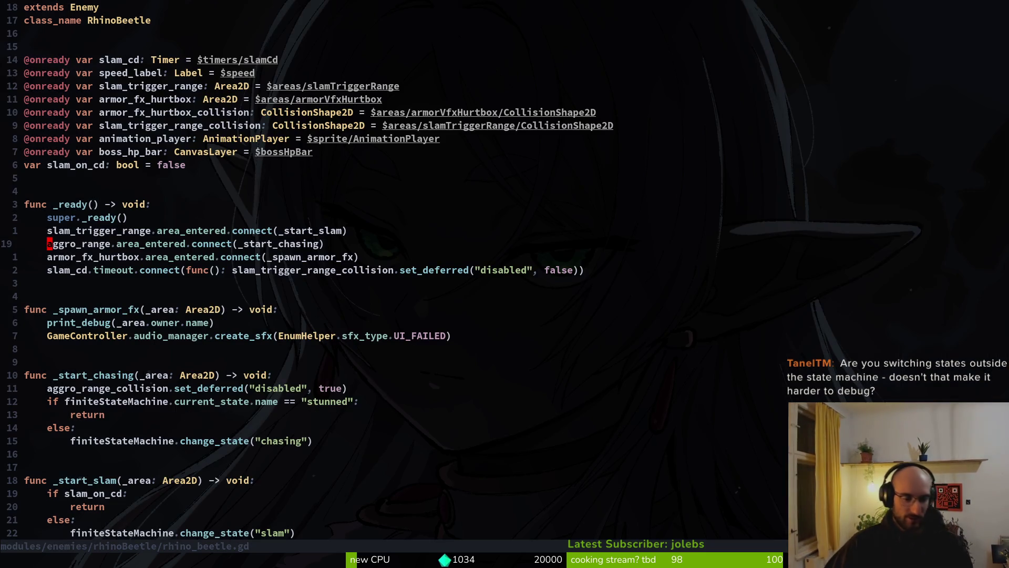
key("alt+Tab")
key("F5")
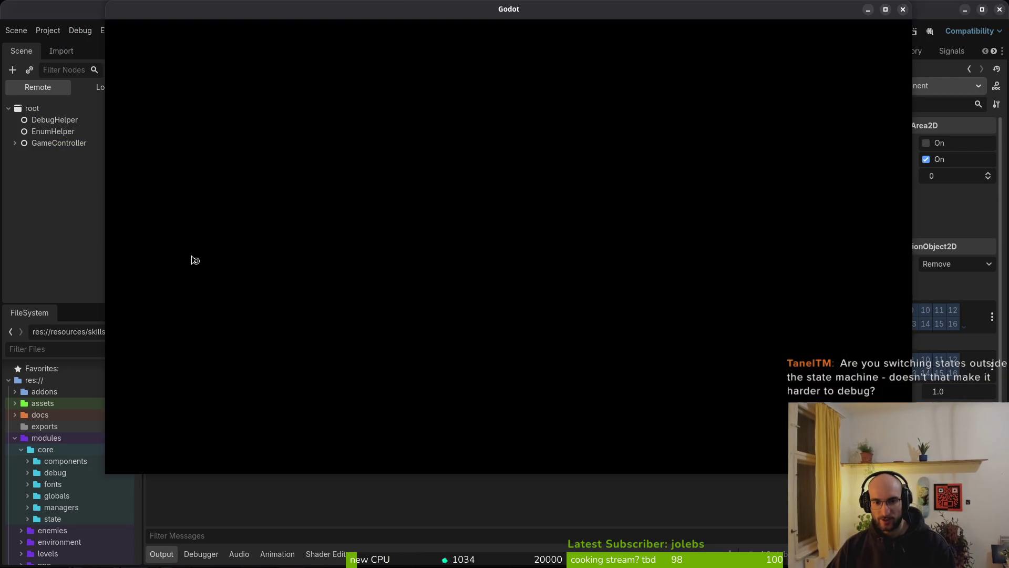
Open slam.gd and inspect transition()'s change_state call into defending.
key("alt+Tab")
key("space")
type("sfslasm")
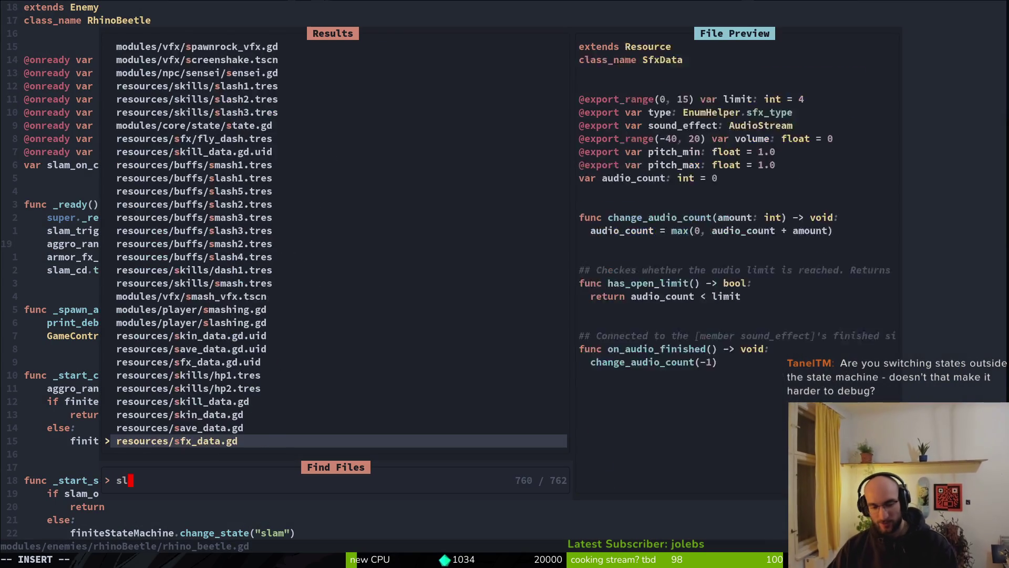
key("BackSpace")
key("BackSpace")
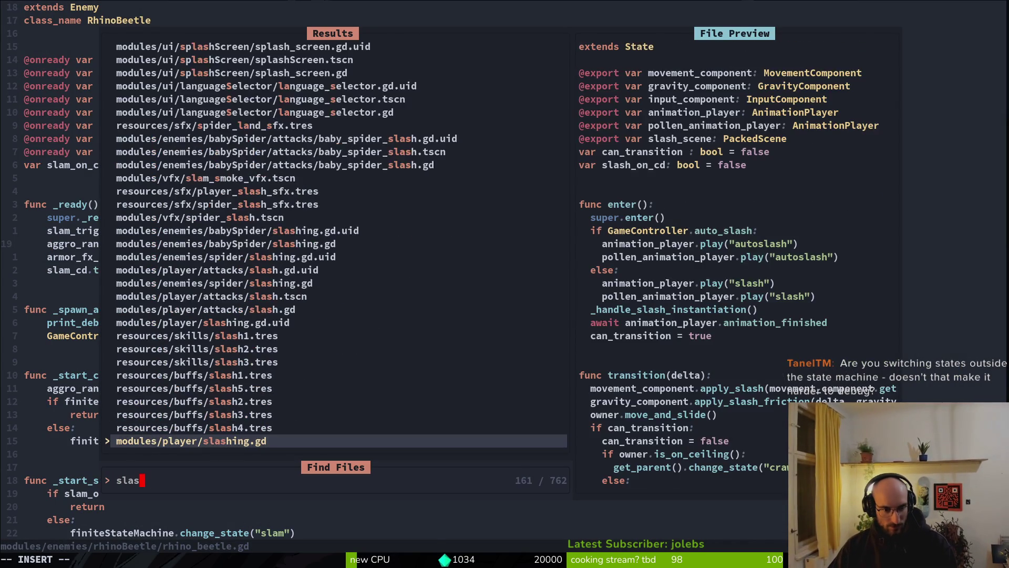
type("m")
key("Return")
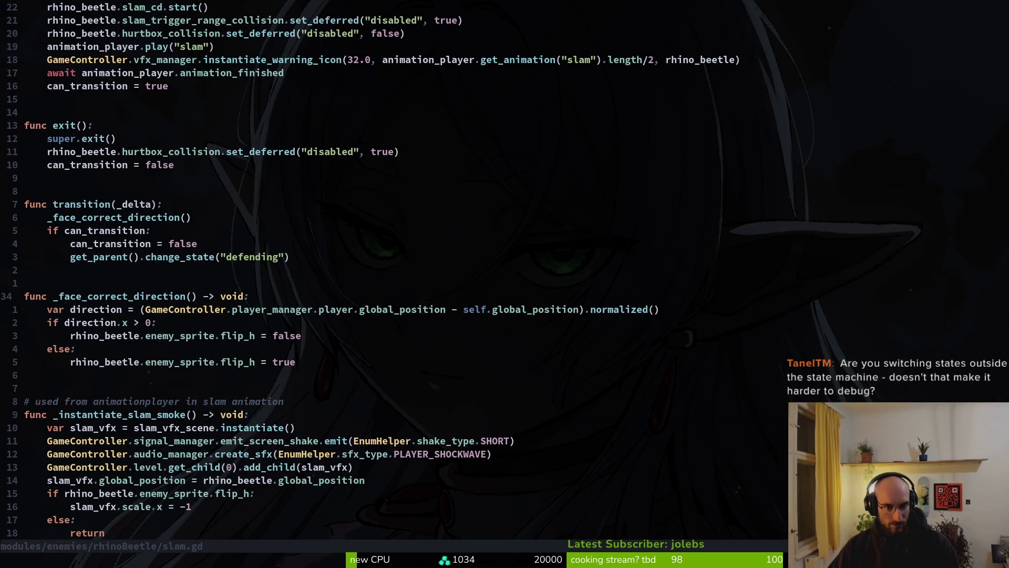
left_click(307, 263)
mouse_move(307, 263)
left_mouse_down()
mouse_move(31, 269)
mouse_move(75, 260)
left_mouse_up()
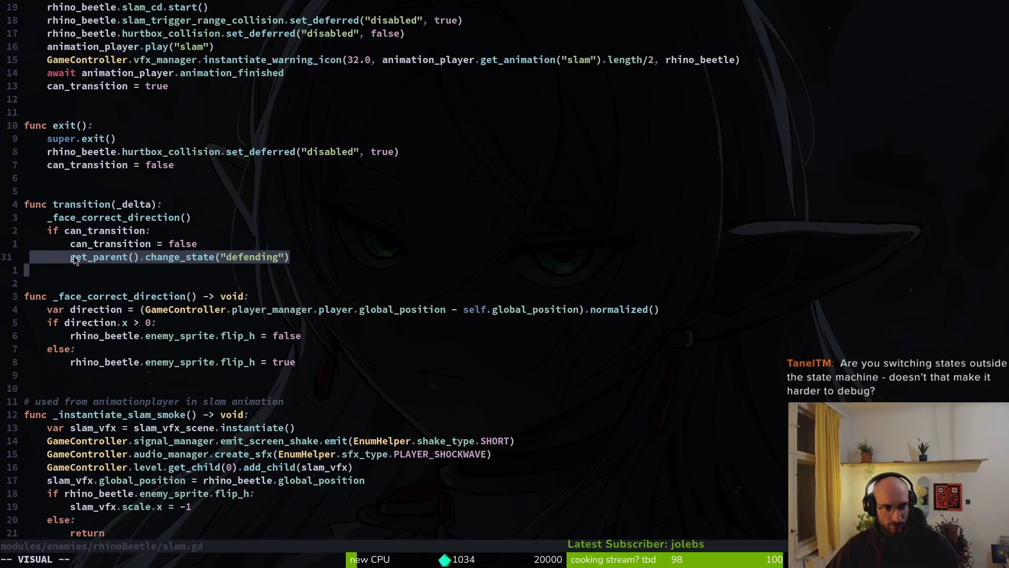
left_click(75, 260)
left_click(147, 262)
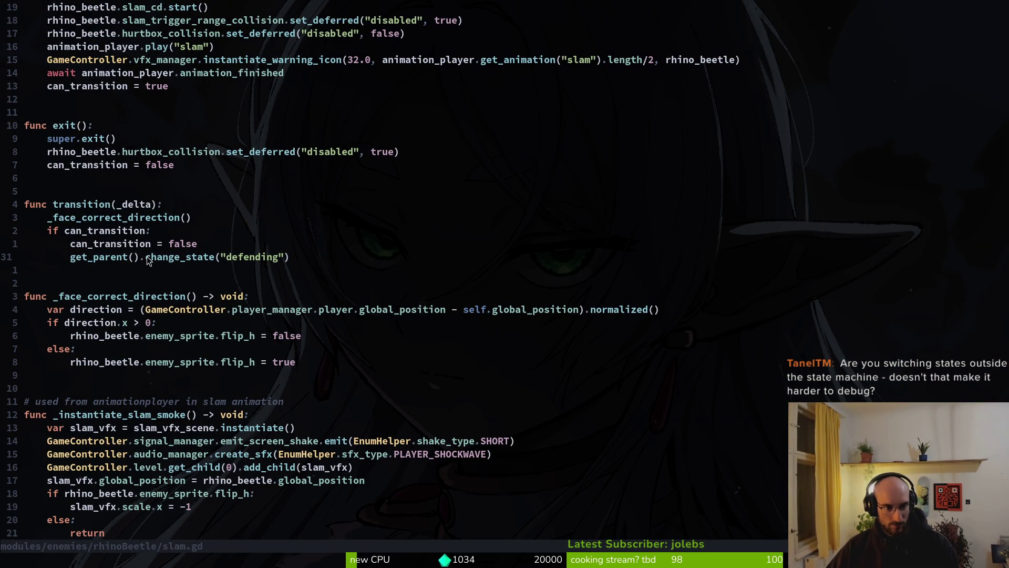
key("w")
Open defending.gd and find the can_transition debug print and where it becomes true.
key("space")
key("f")
key("f")
type("defen")
key("Return")
key("k")
key("k")
key("k")
key("k")
key("k")
key("k")
key("shift+v")
key("y")
key("j")
key("j")
key("j")
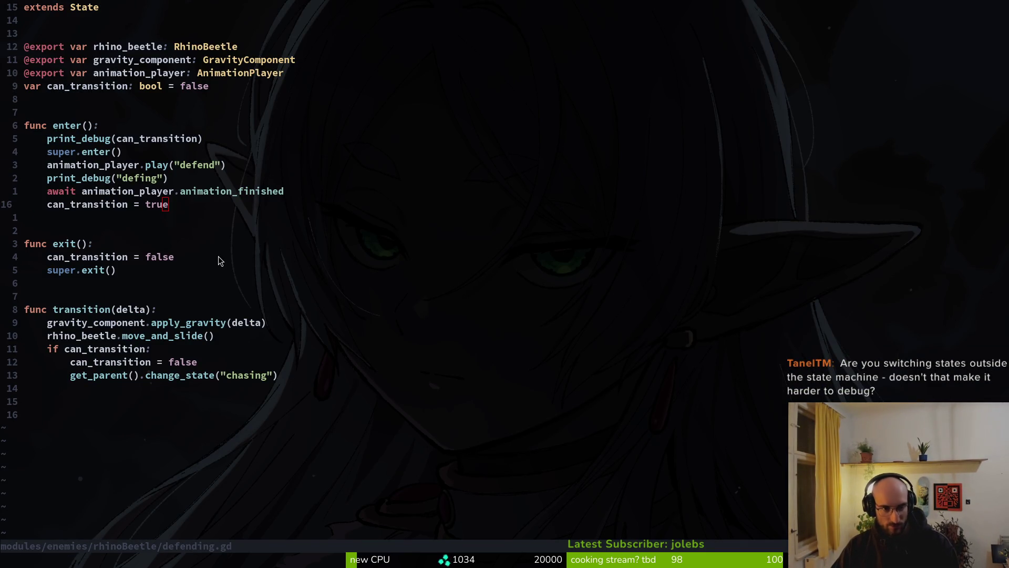
key("alt+Tab")
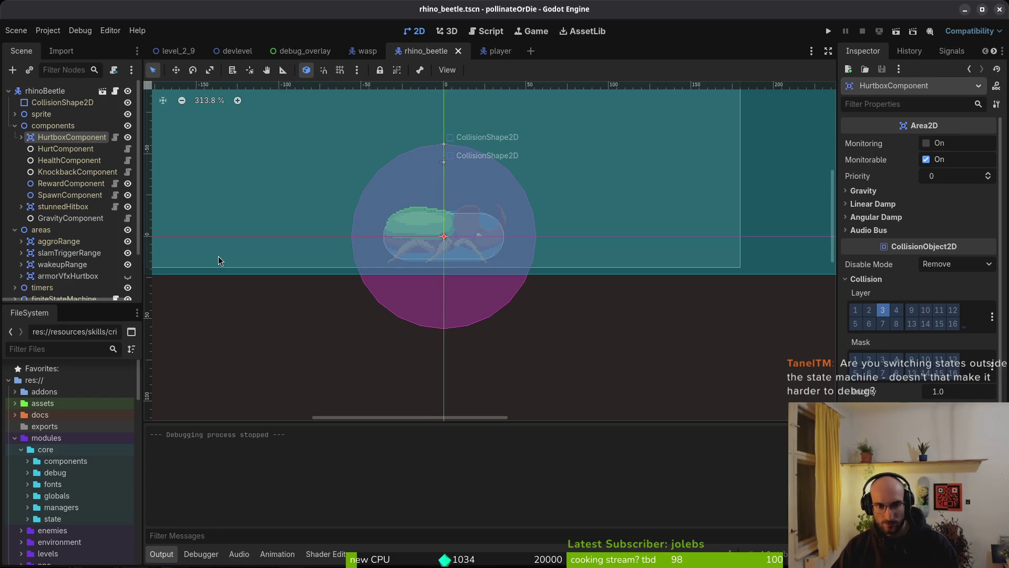
Run the game, continue the saved game, and fly the bee past the beetle.
key("F5")
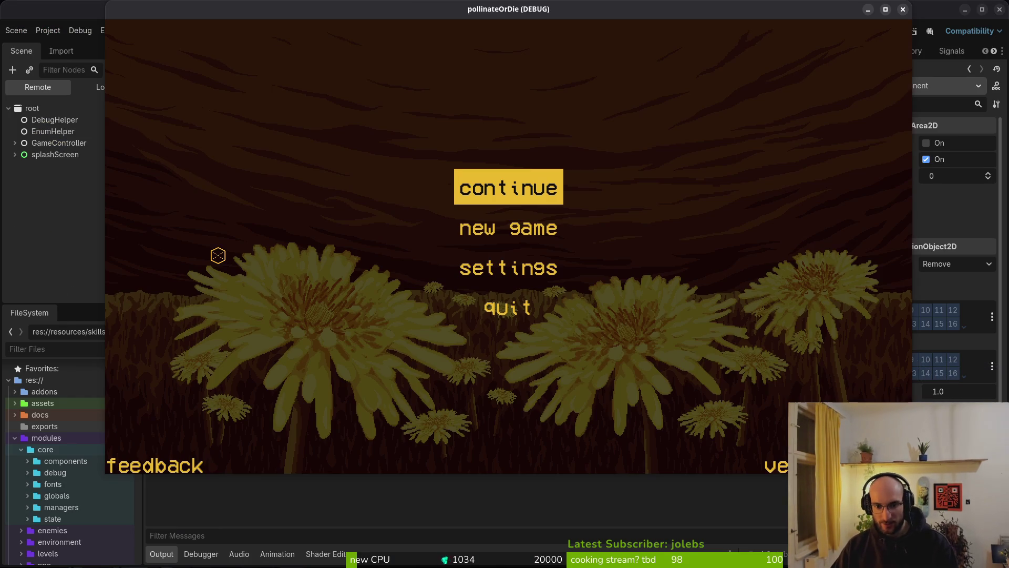
key("Return")
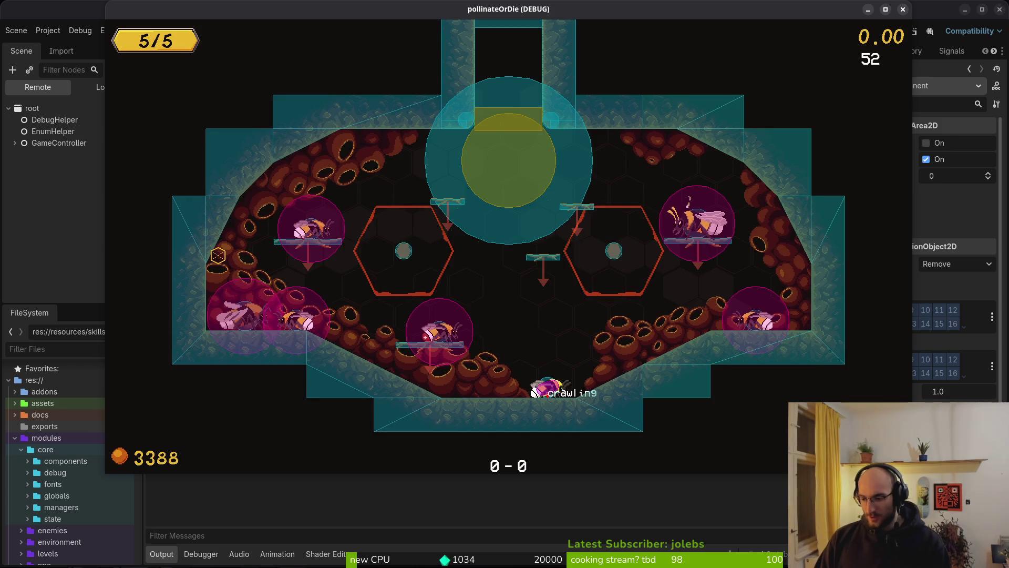
key("Up")
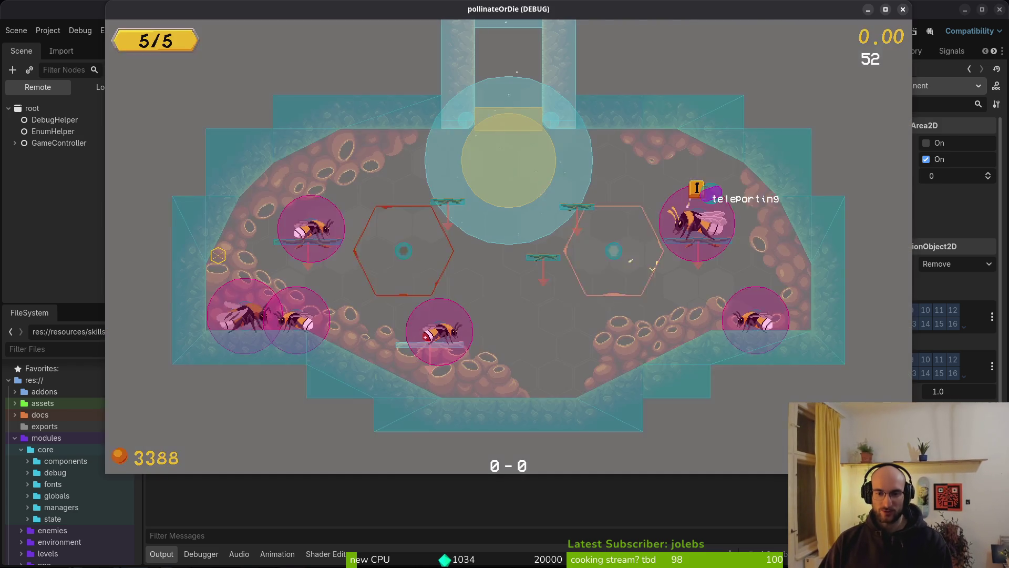
key("Right")
key("Up")
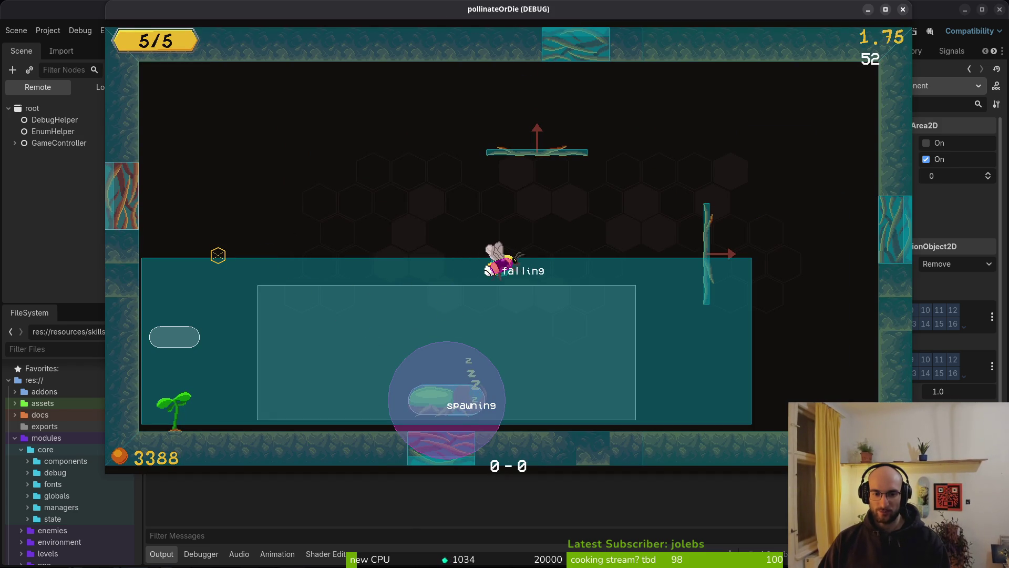
key("Right")
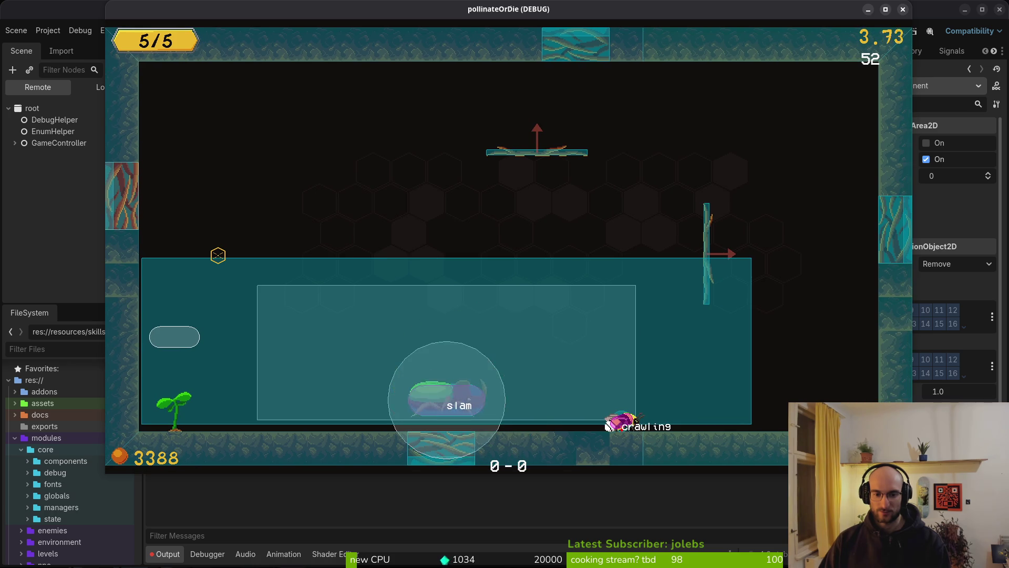
key("Right")
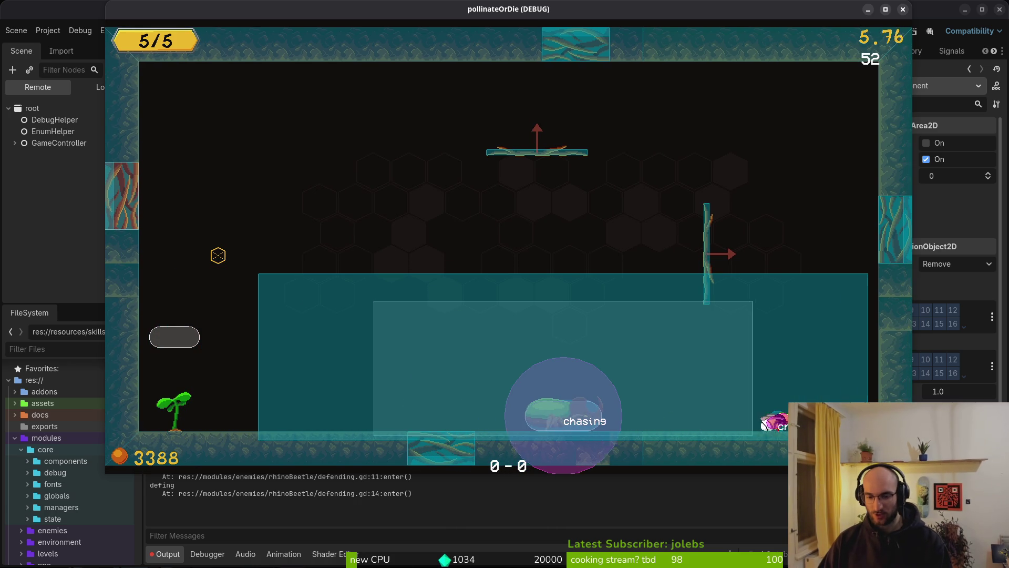
key("Up")
key("Up")
key("Right")
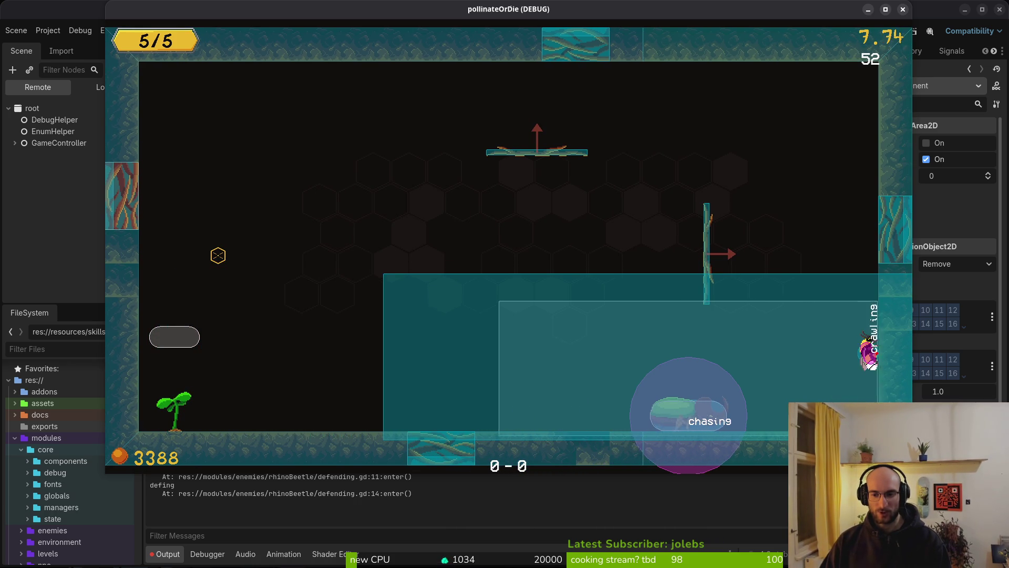
Climb the right wall until the beetle chases, then read defending.gd's debug prints in Output.
key("alt+Tab")
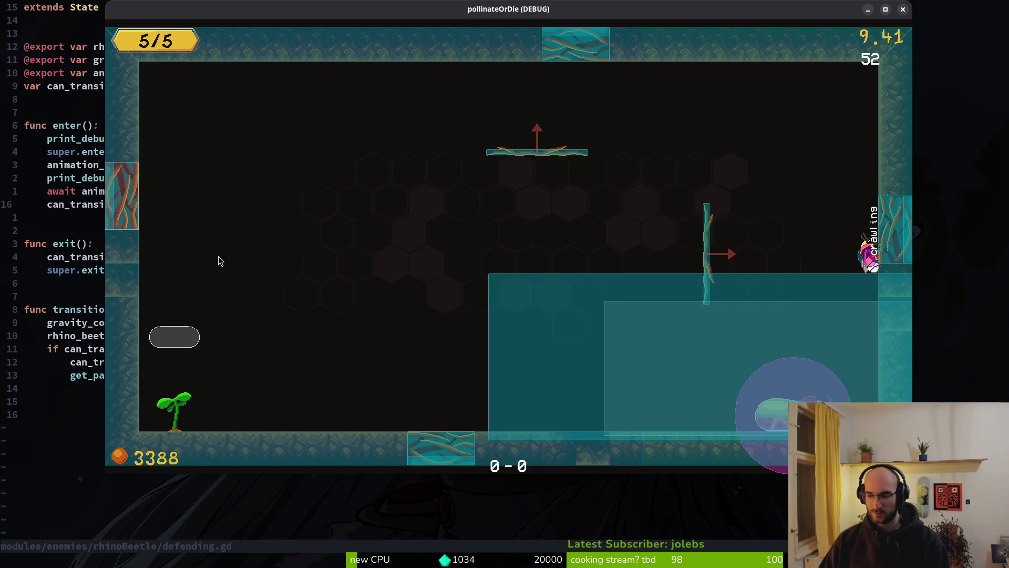
key("alt+Tab")
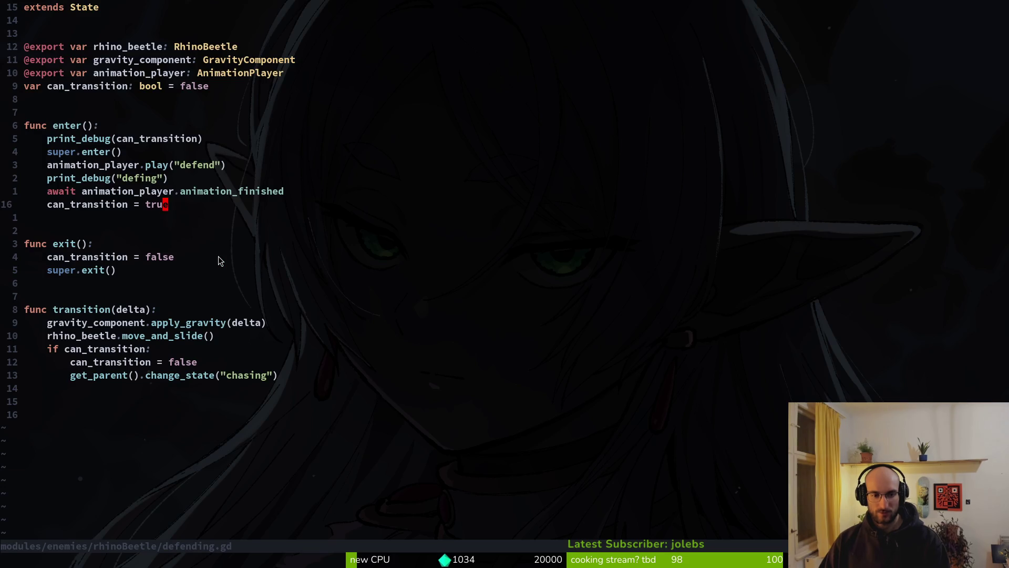
key("alt+Tab")
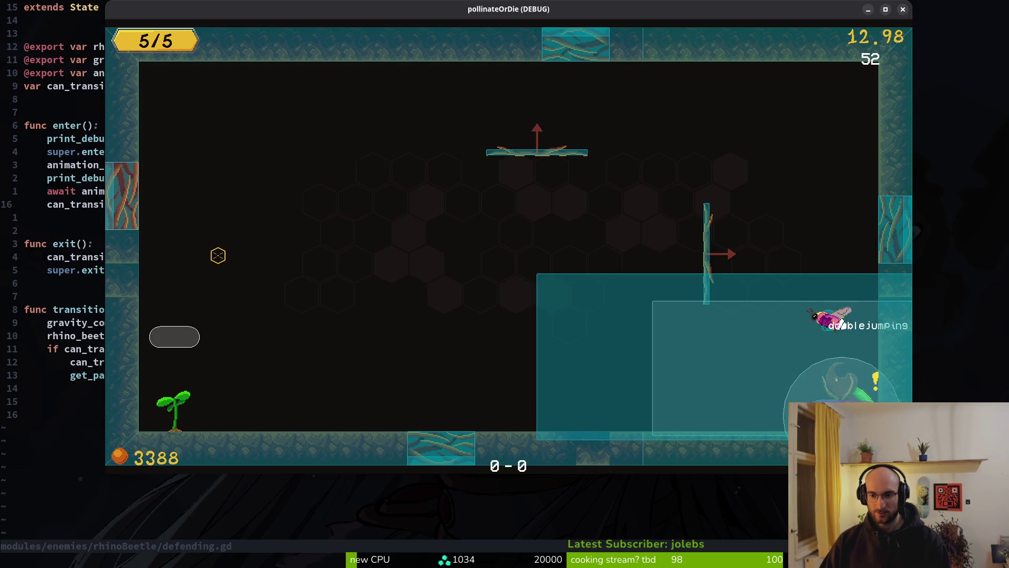
key("Right")
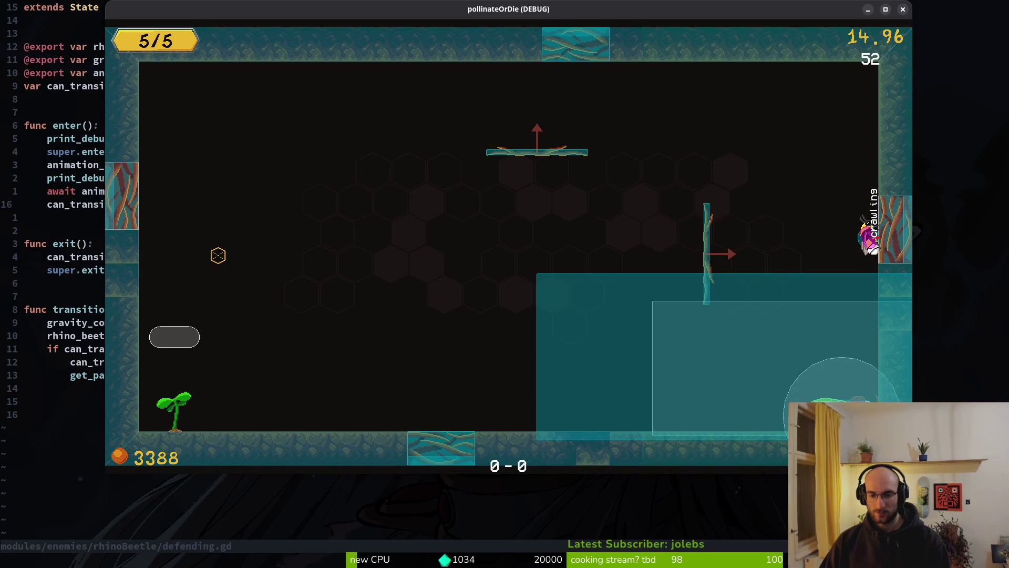
key("alt+Tab")
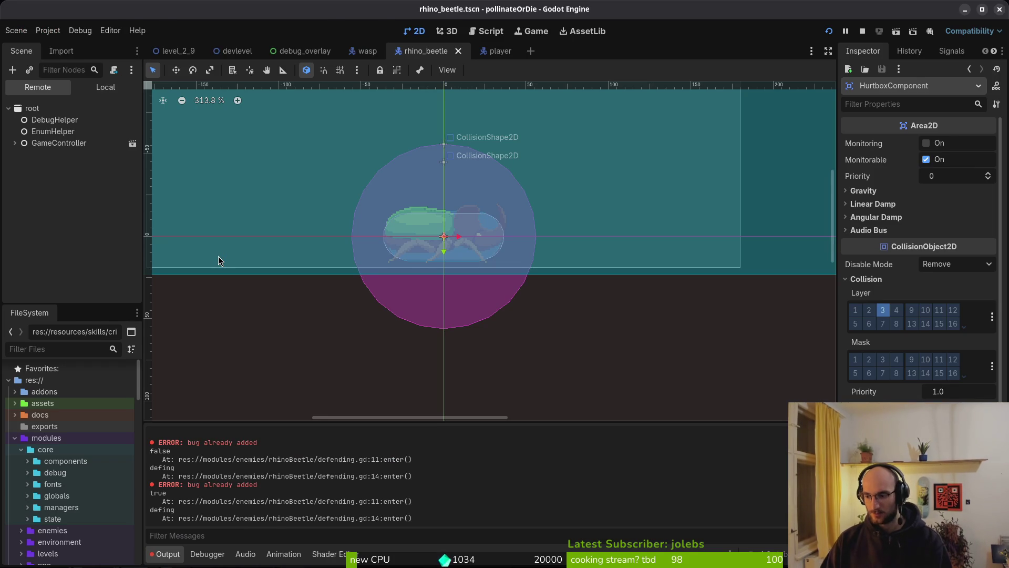
key("alt+Tab")
Step through the defing print and the can_transition resets in exit() and transition().
key("k")
key("k")
key("V")
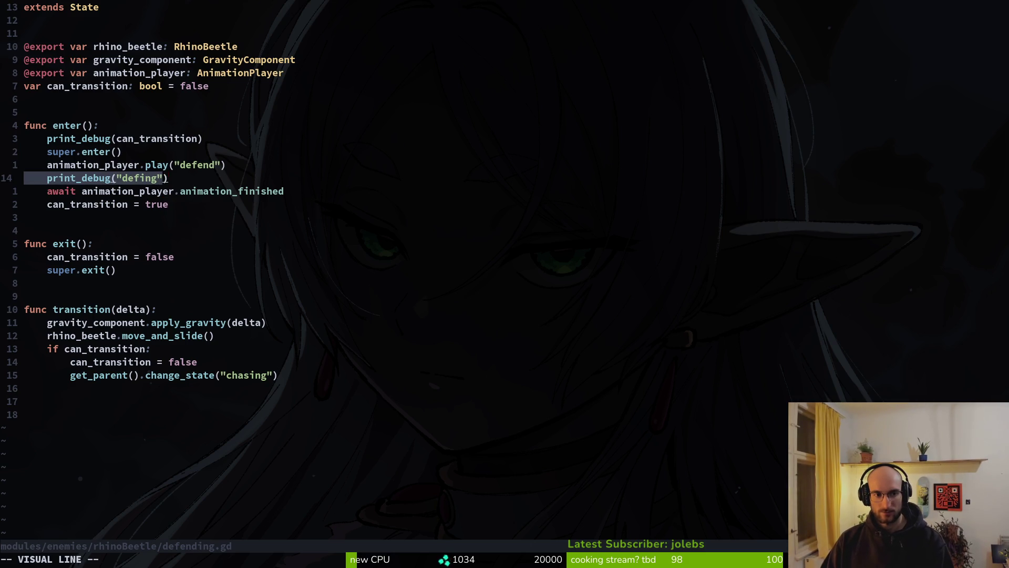
key("j")
key("j")
key("Escape")
key("j")
key("j")
key("j")
key("j")
key("V")
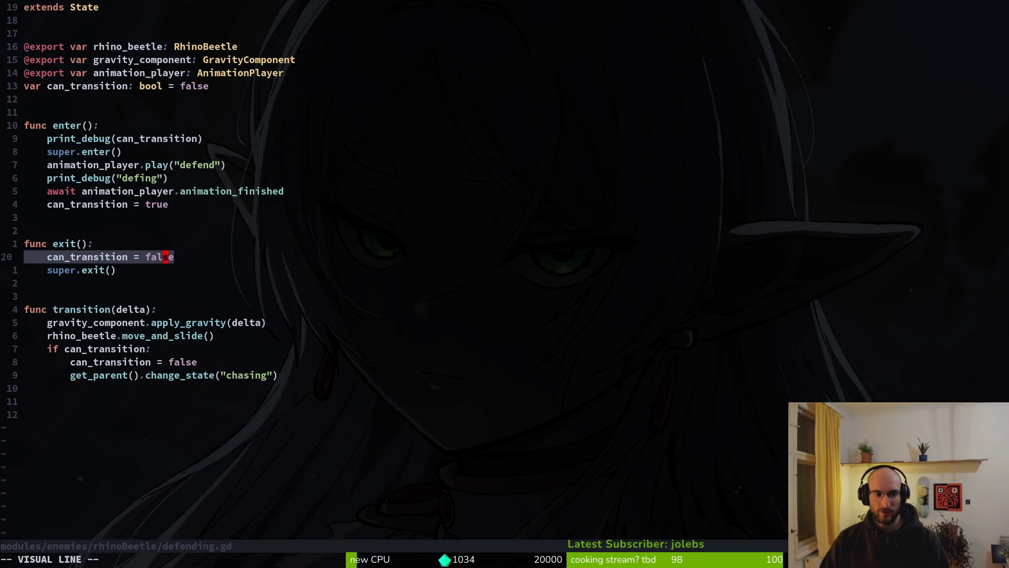
key("Escape")
key("j")
key("j")
key("j")
key("V")
Save defending.gd with :w and return to the Godot editor.
key("Escape")
type(":w")
key("Return")
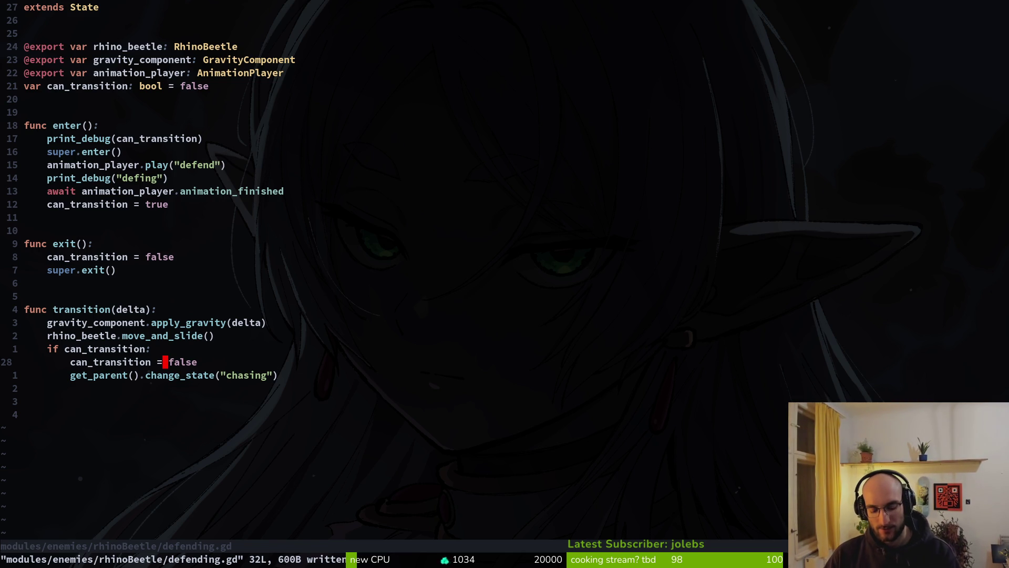
key("alt+Tab")
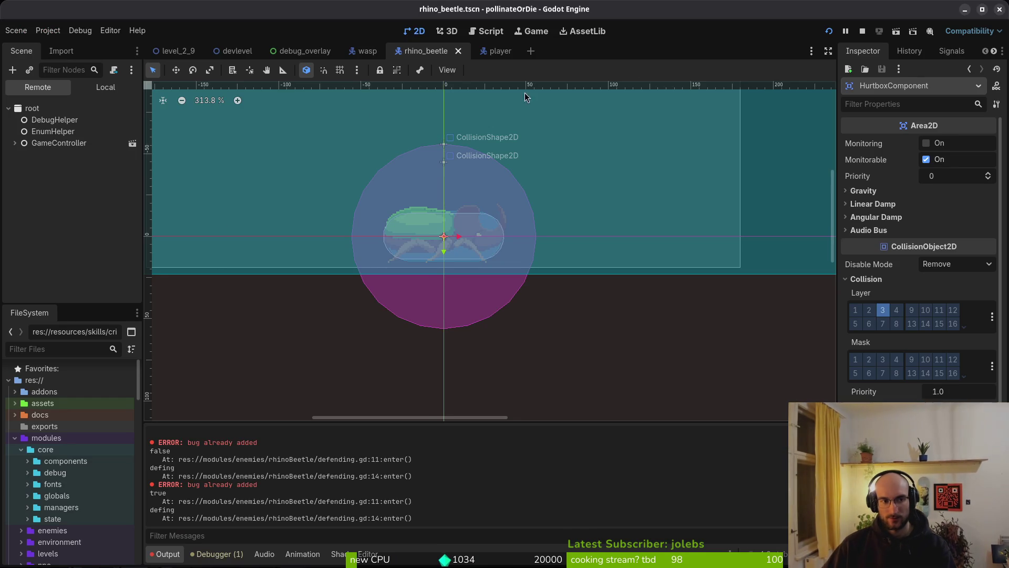
Stop the running game, relaunch it and start a New Game.
left_click(862, 31)
left_click(830, 33)
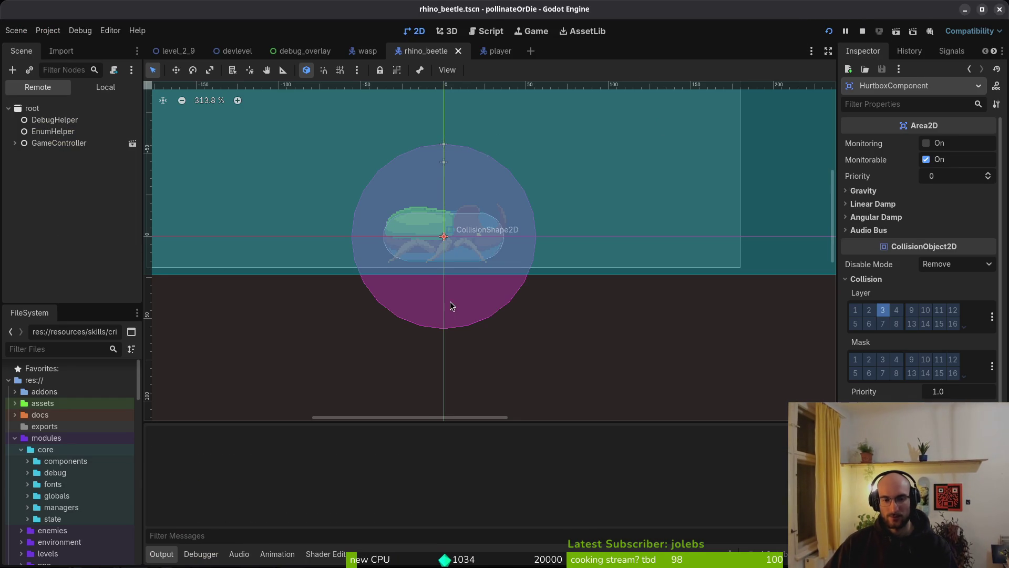
key("Down")
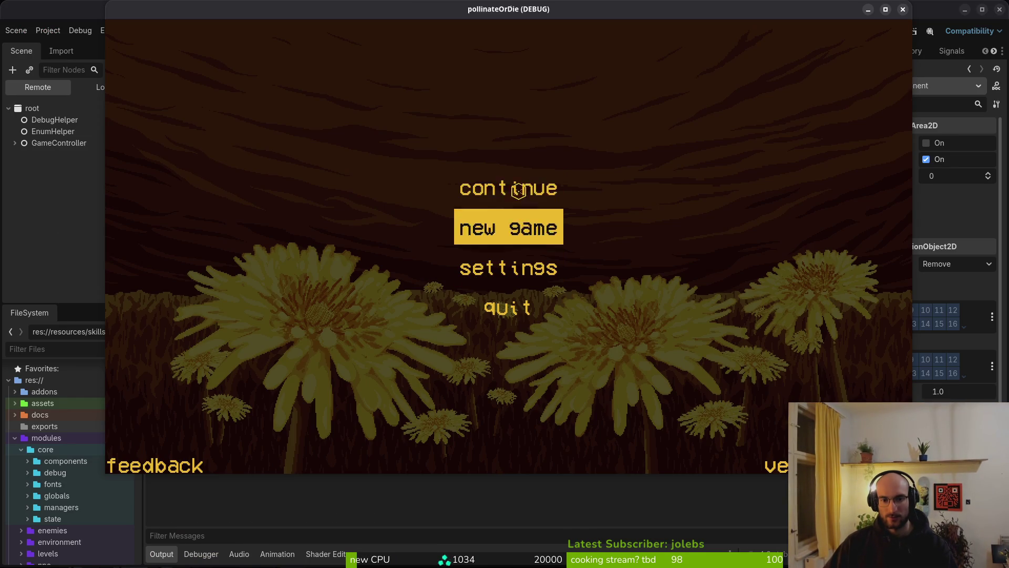
key("Return")
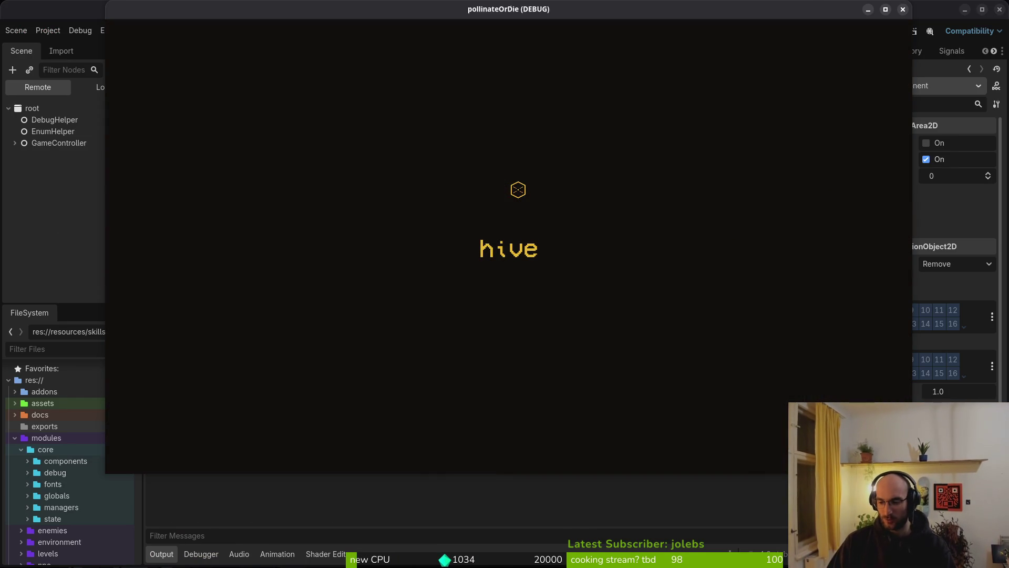
Fly the bee to the beetle, pause, and expand GameController in the Remote tree.
key("Up")
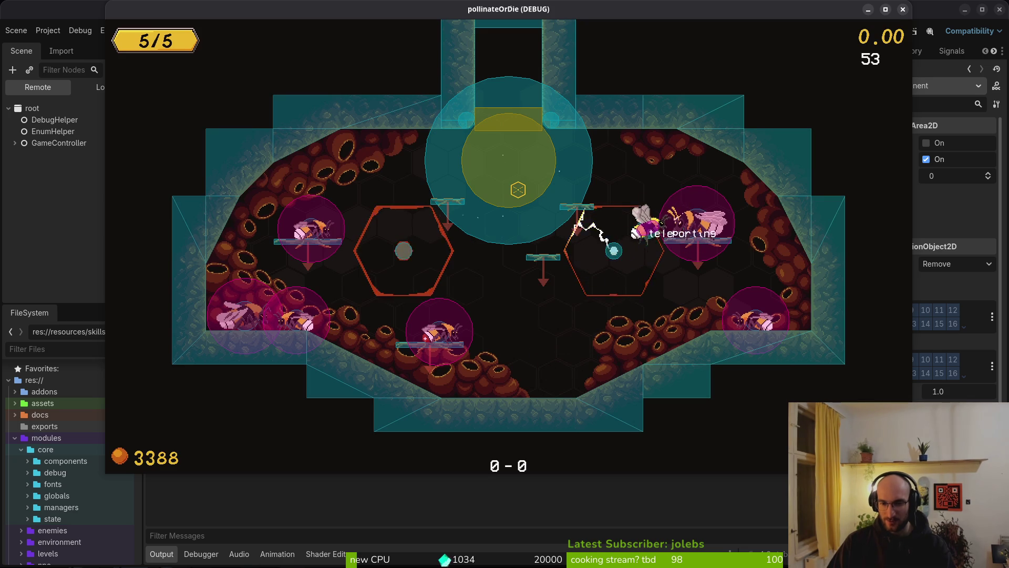
key("Up")
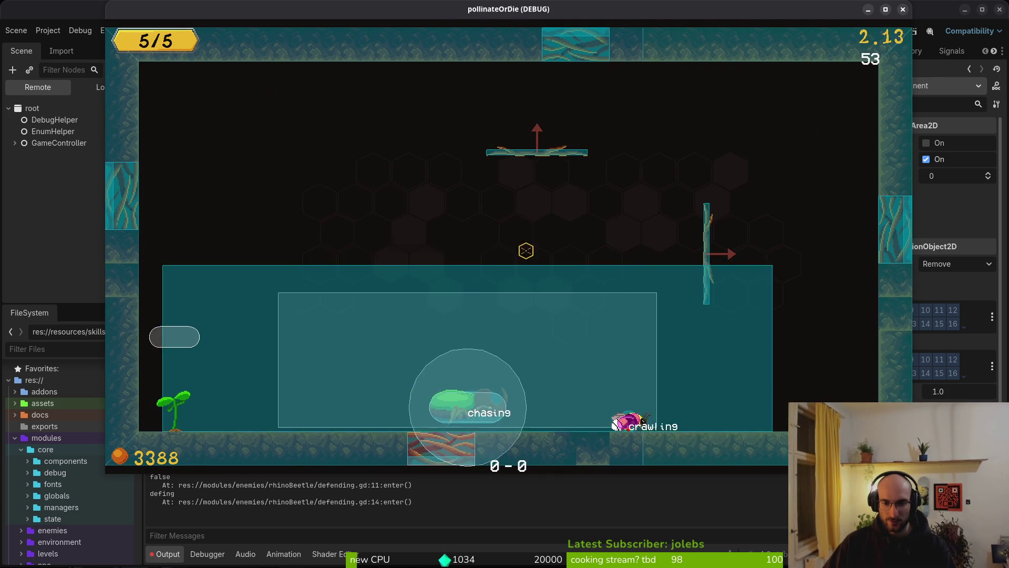
key("Escape")
left_click(25, 210)
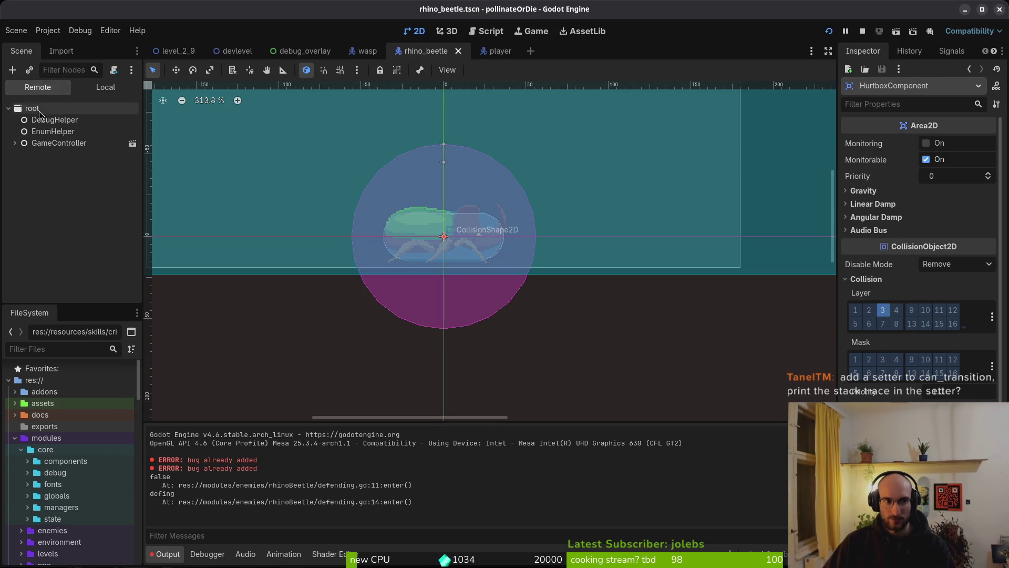
left_click(15, 143)
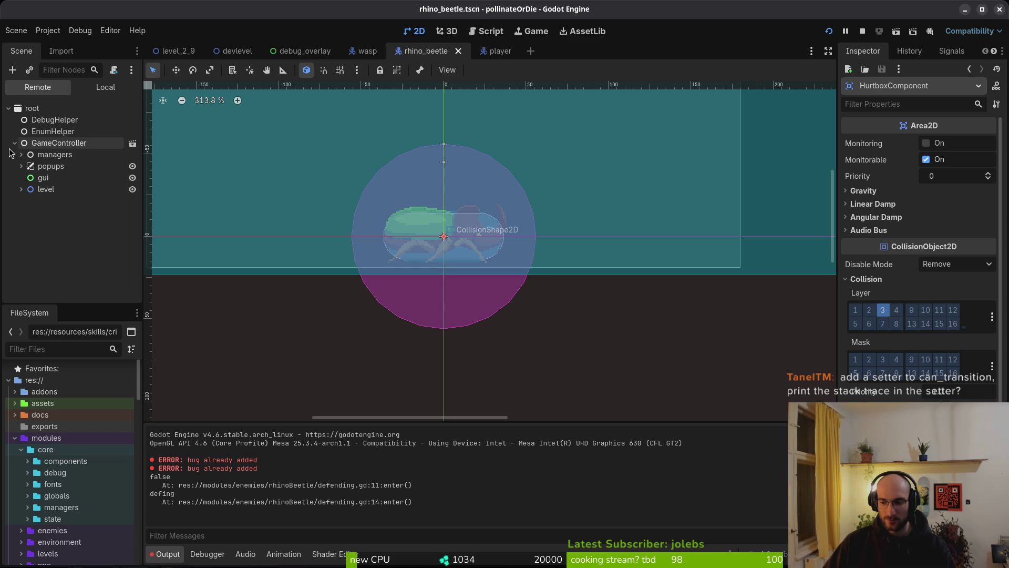